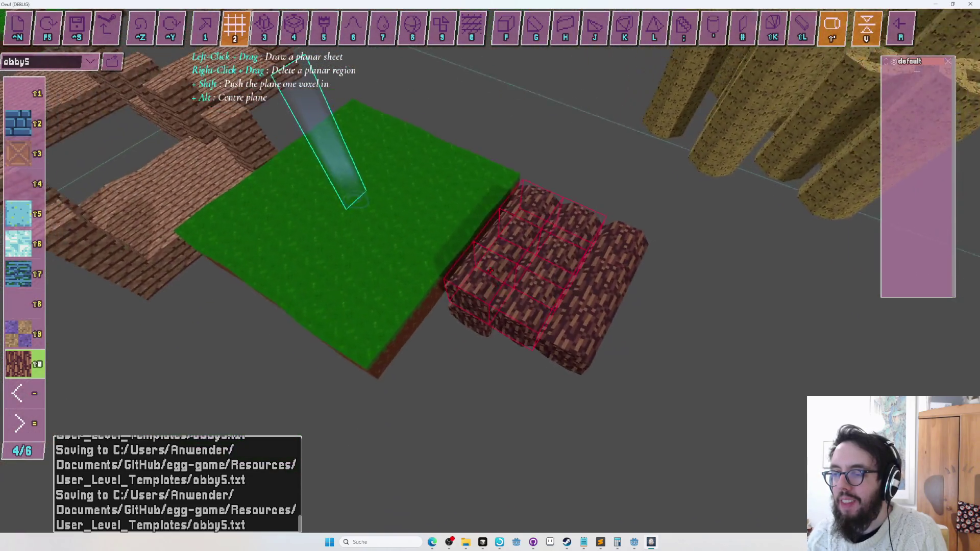
Step: Clear the middle of the wide log block and fill the gaps with log tubes and sheets
right_click(490, 270)
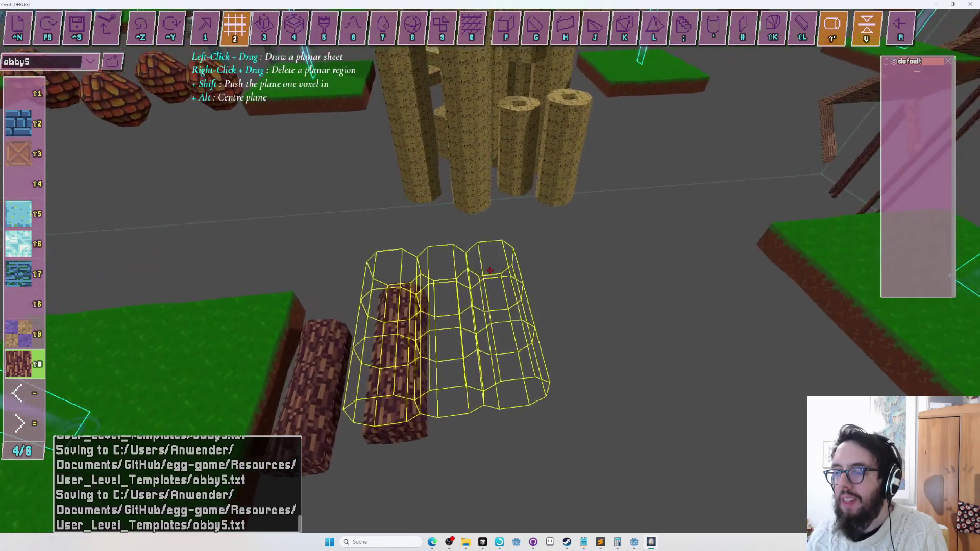
drag(490, 270, 490, 270)
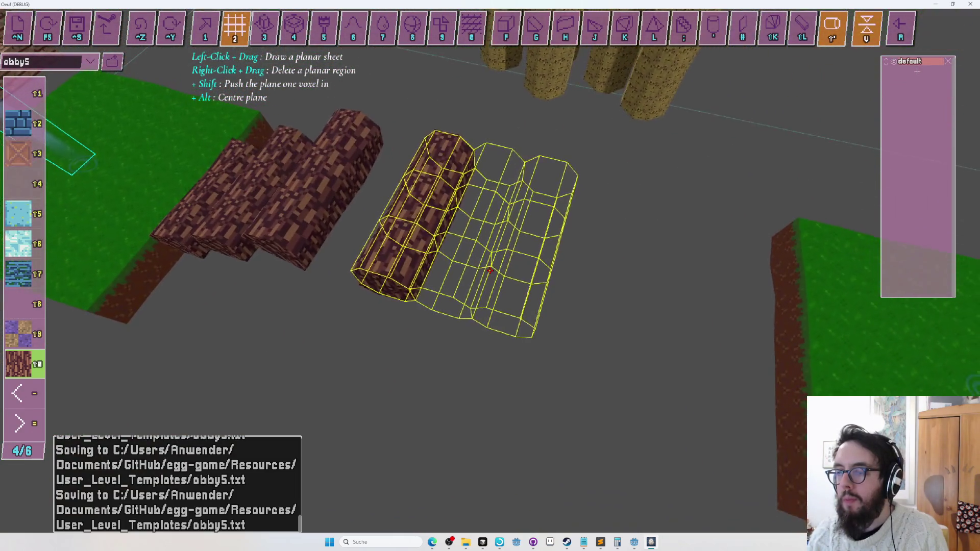
drag(490, 271, 490, 270)
key(s)
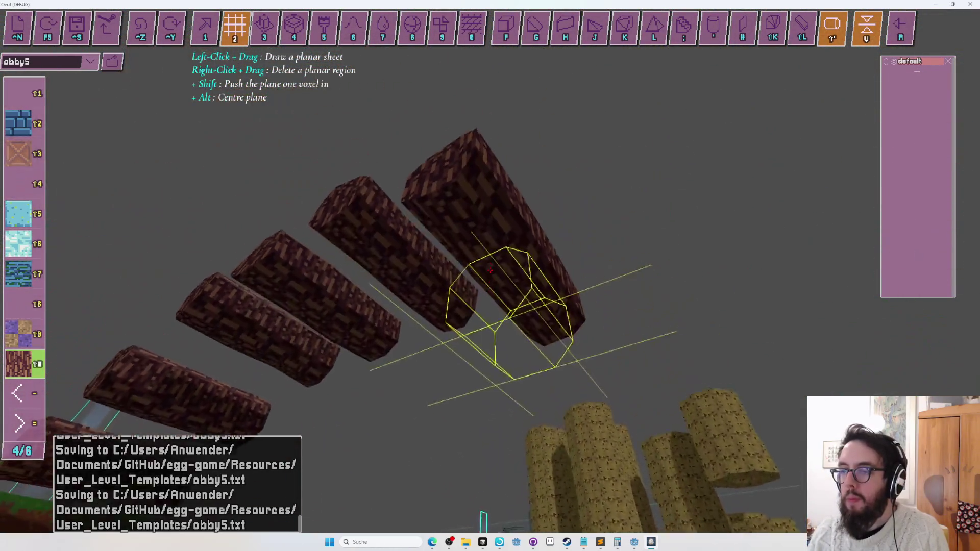
drag(490, 270, 490, 270)
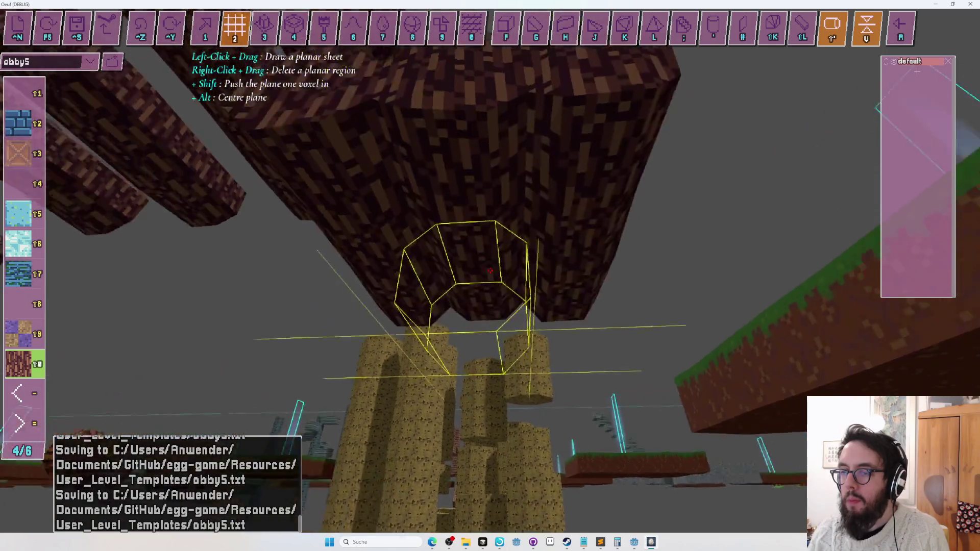
Step: Frame the log crossing over the platforms and switch to layer assignment mode
key(s)
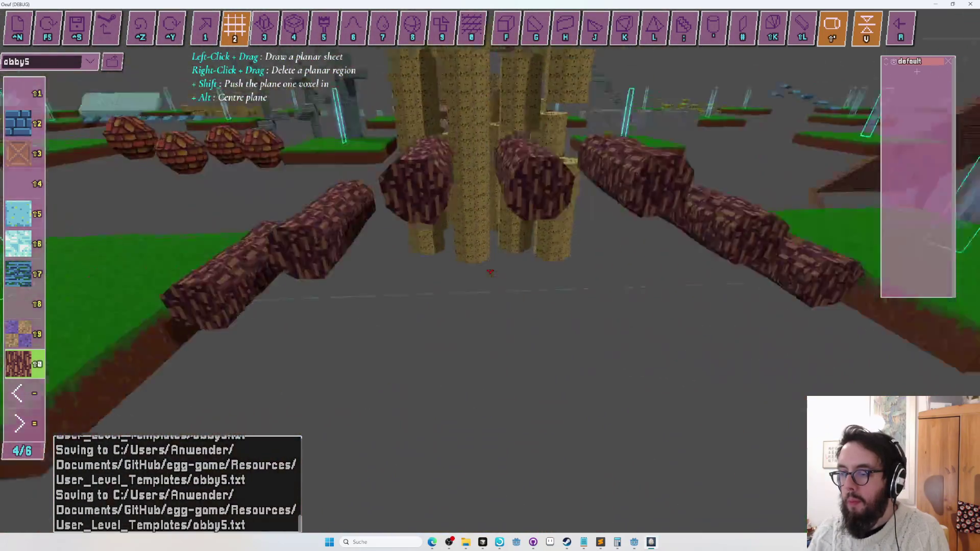
key(s)
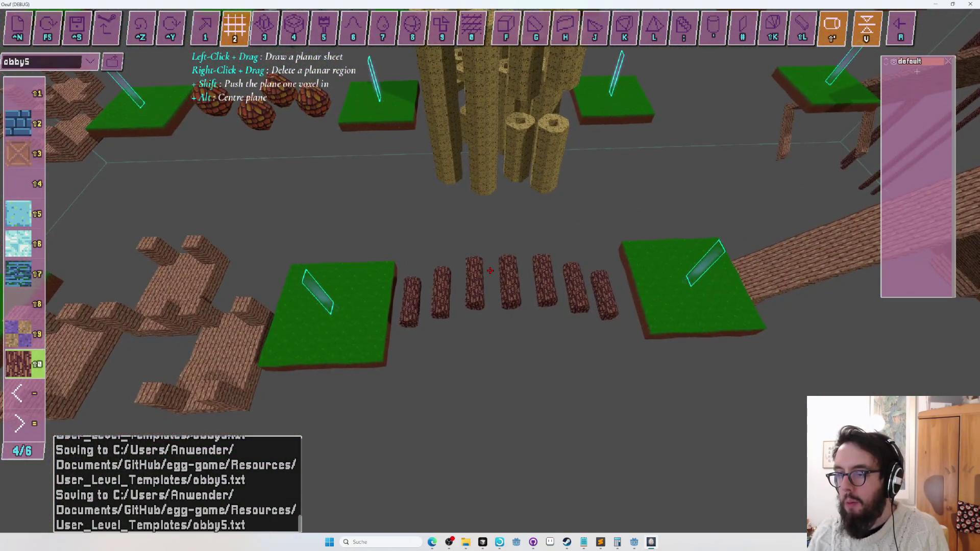
key(w)
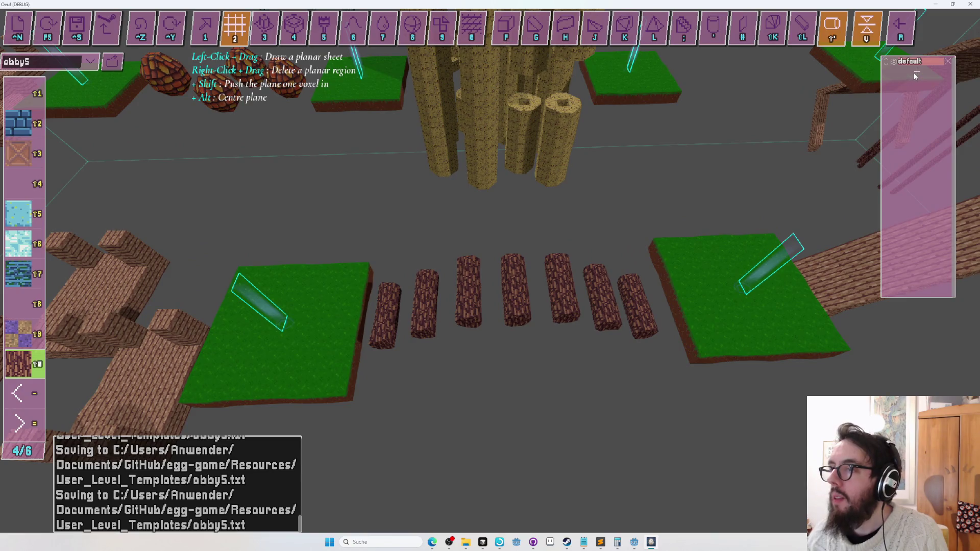
key(w)
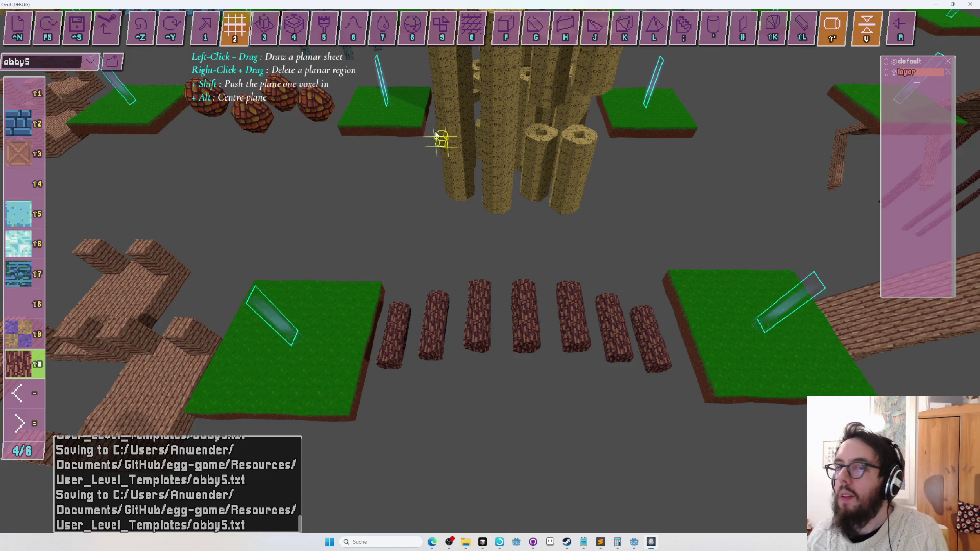
key(Tab)
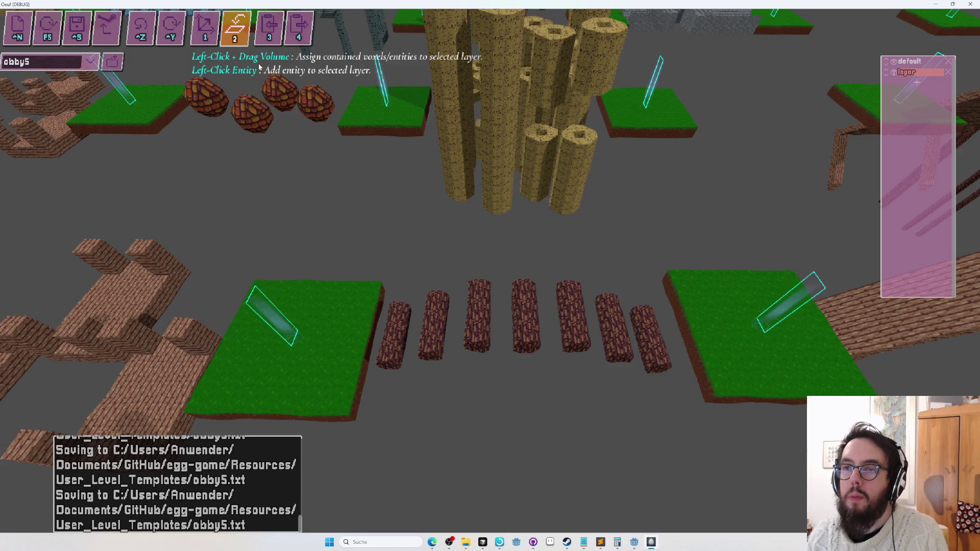
Step: Box the log posts with a volume drag to assign them to the new layer
mouse_move(687, 370)
mouse_down()
mouse_move(663, 296)
mouse_move(643, 289)
mouse_up()
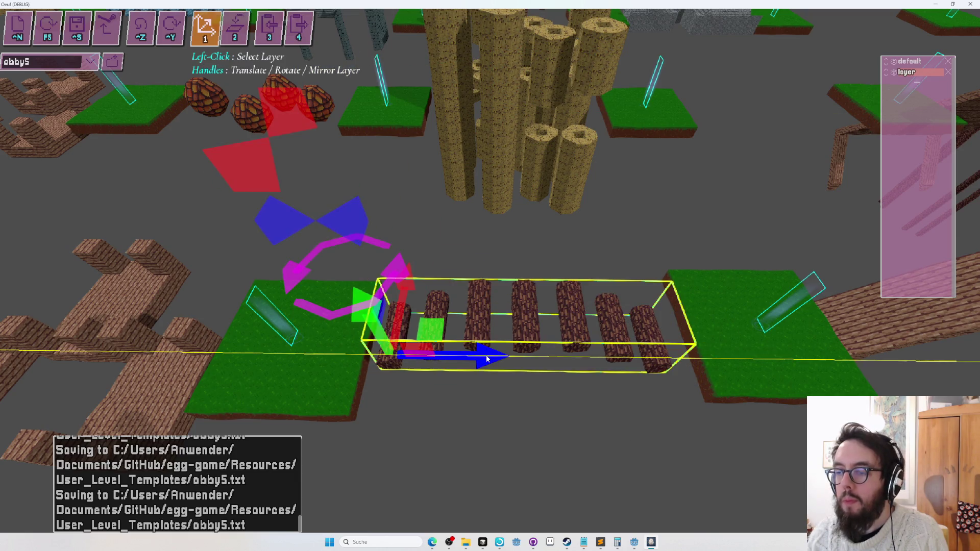
key(w)
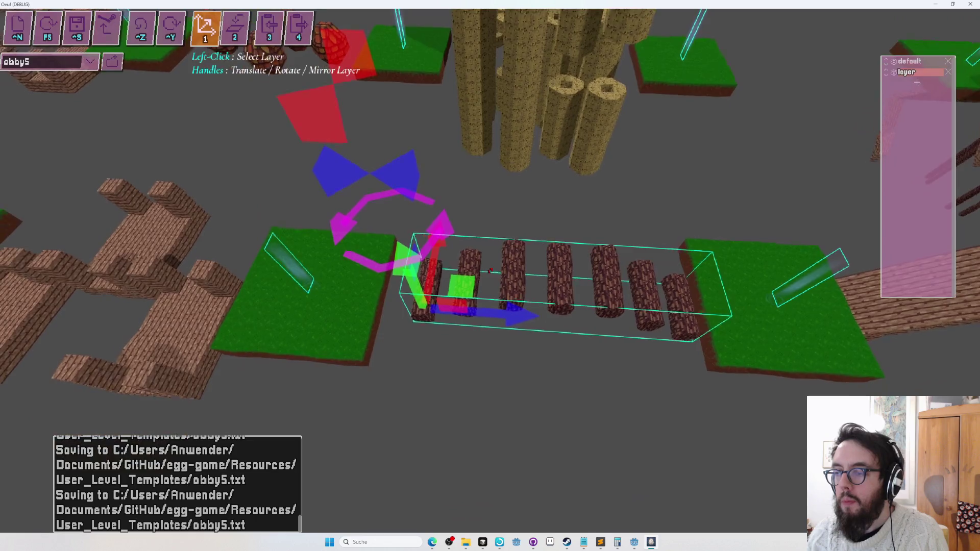
key(s)
key(ctrl+z)
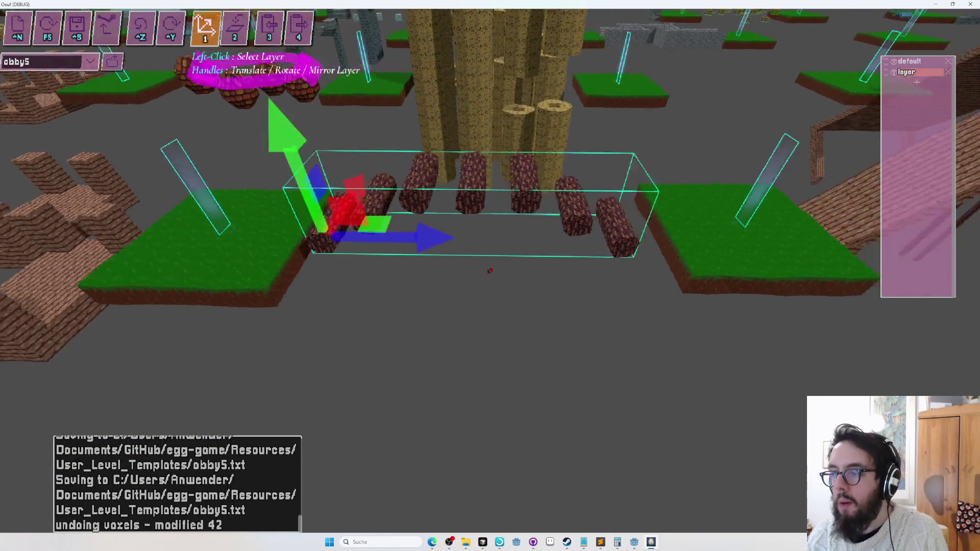
key(a)
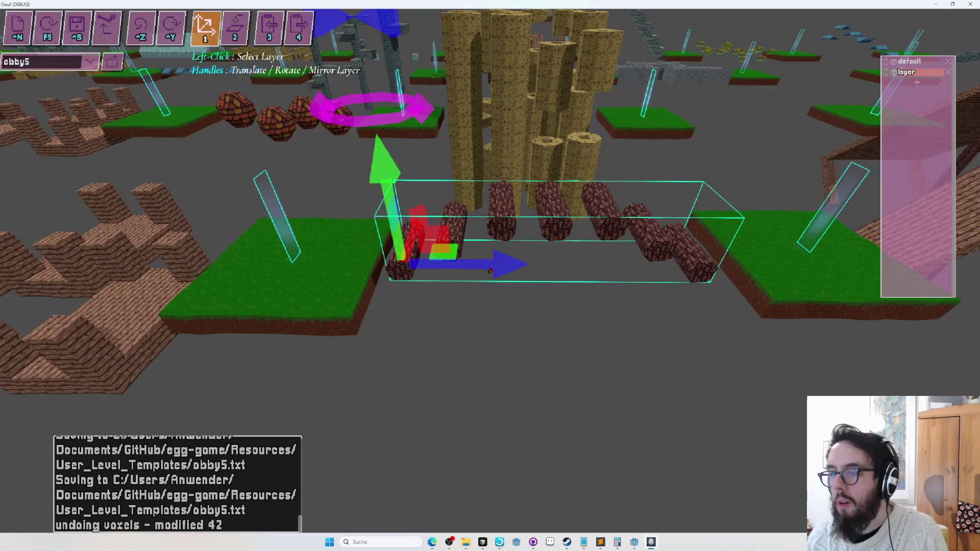
key(d)
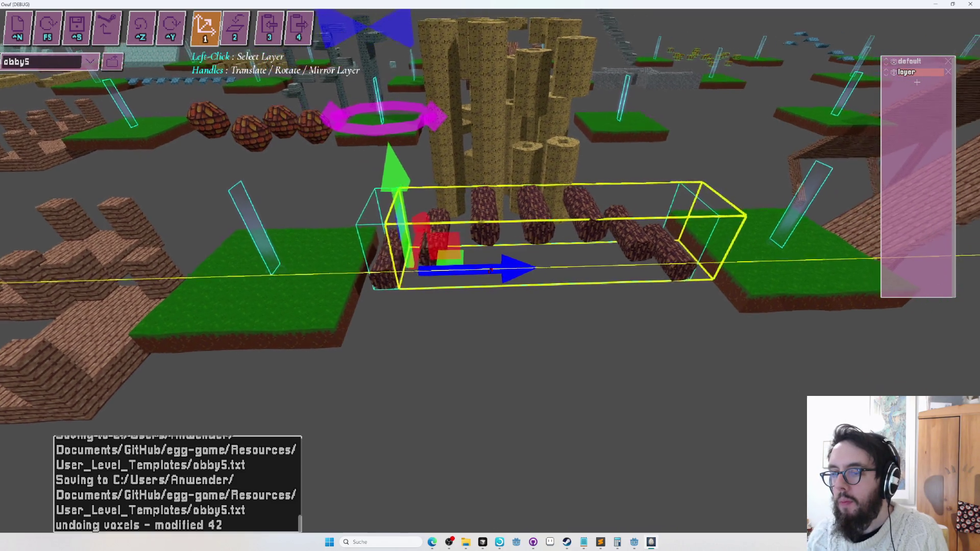
Step: Save the obby5 level and start a play-test
key(a)
key(w)
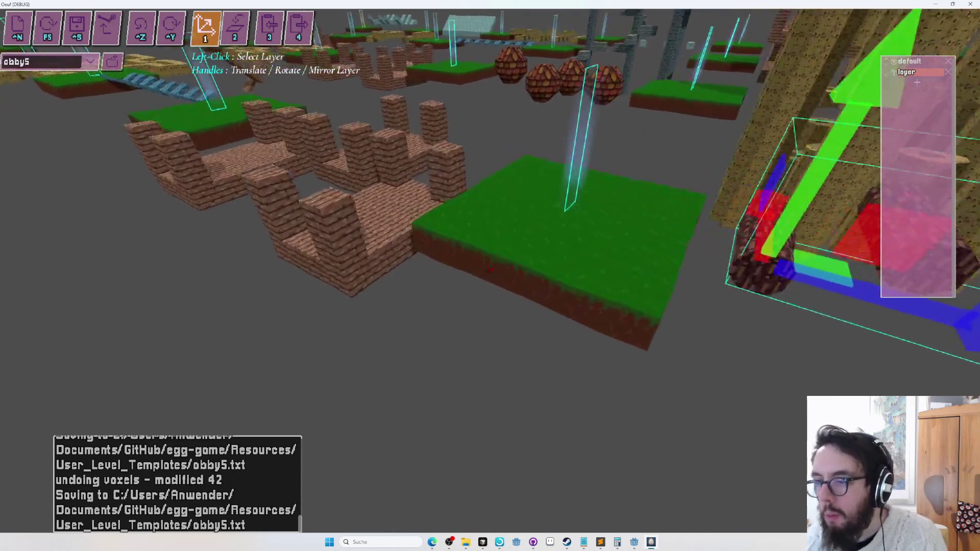
key(F5)
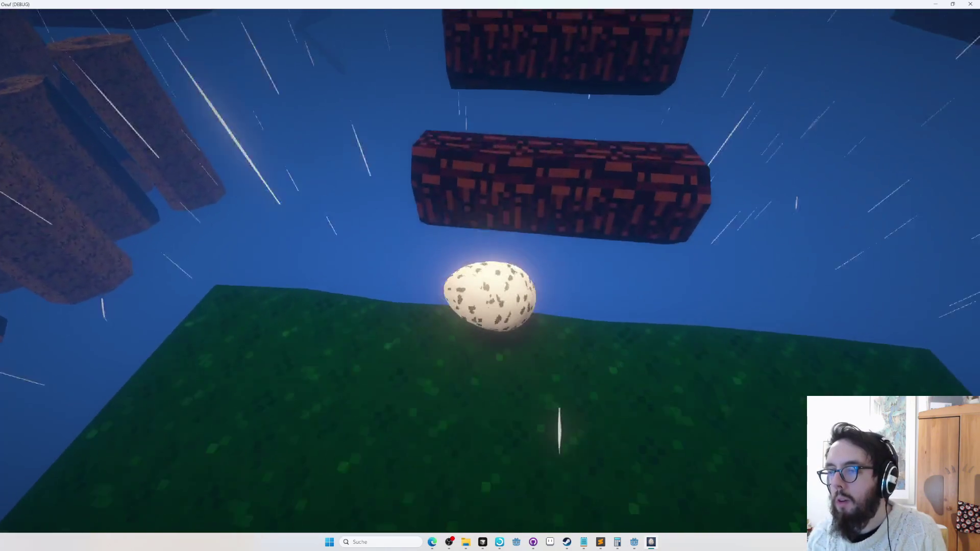
Step: Jump the egg three times up the floating brick logs onto the grass platform
key(space)
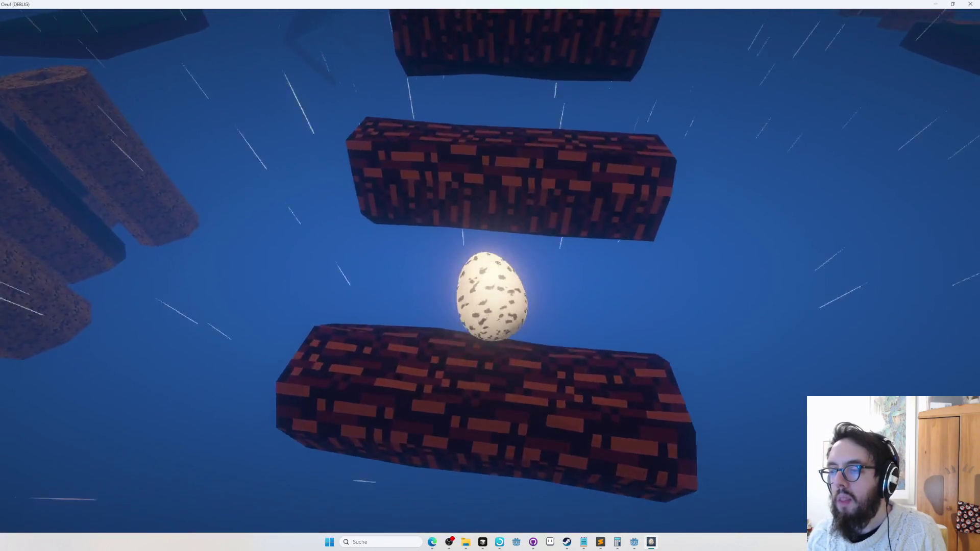
key(space)
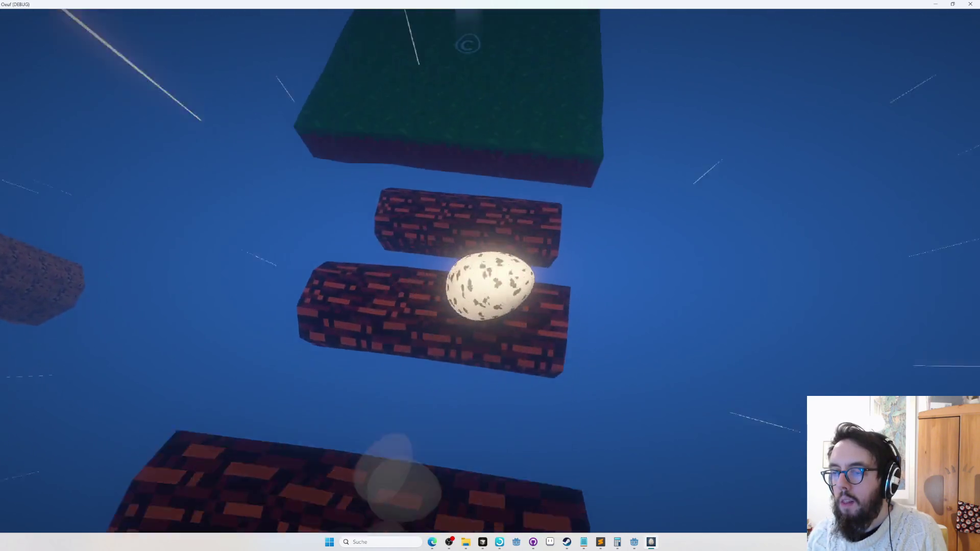
key(space)
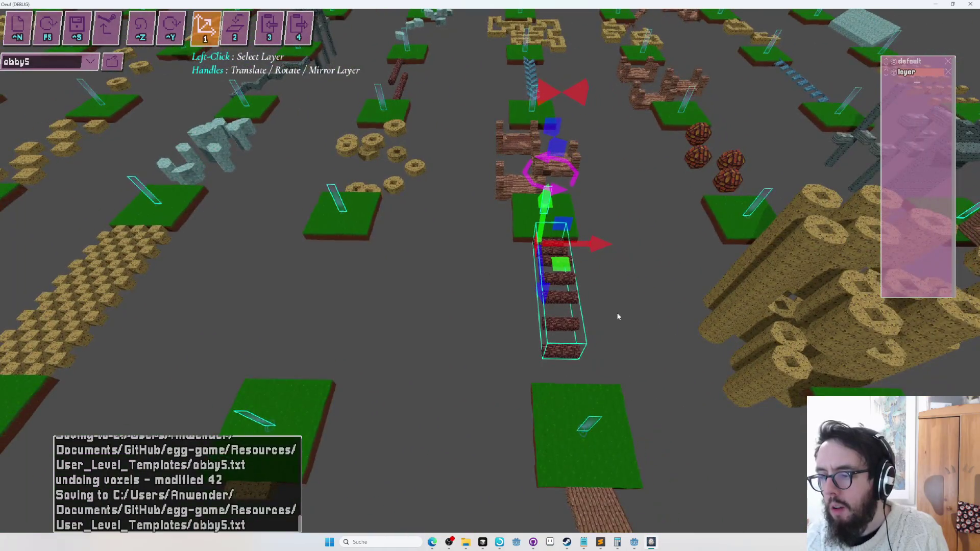
Step: Shift the log layer left and reassign the crossing to the default layer
drag(562, 265, 446, 259)
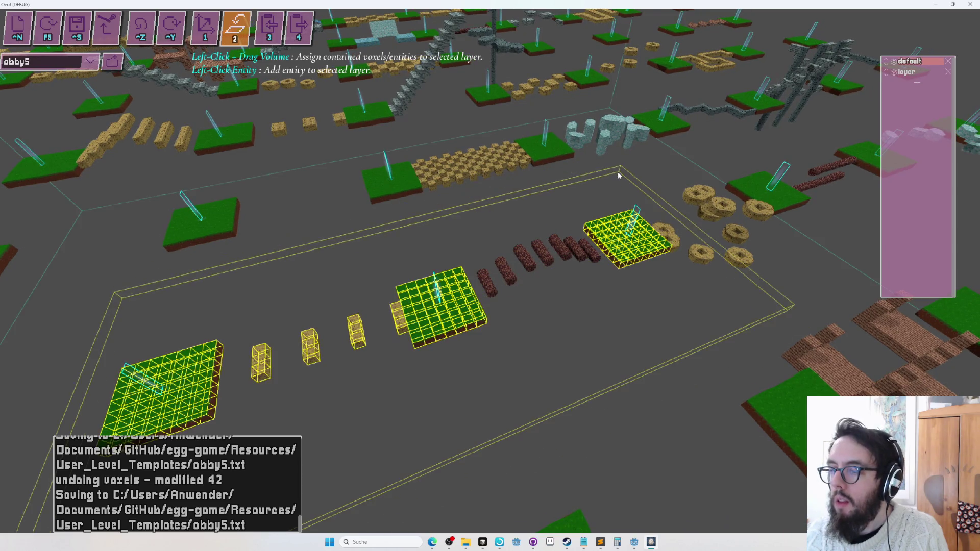
drag(619, 175, 610, 161)
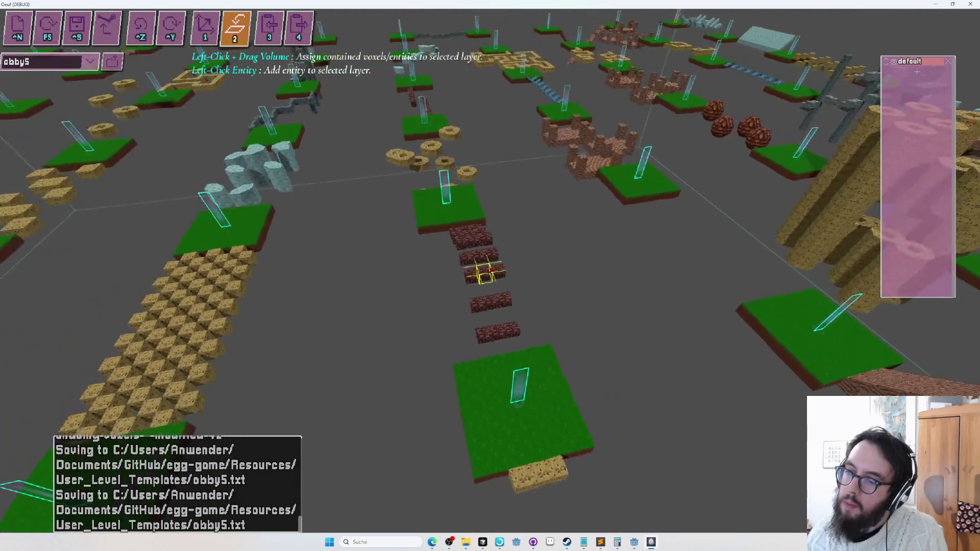
key(1)
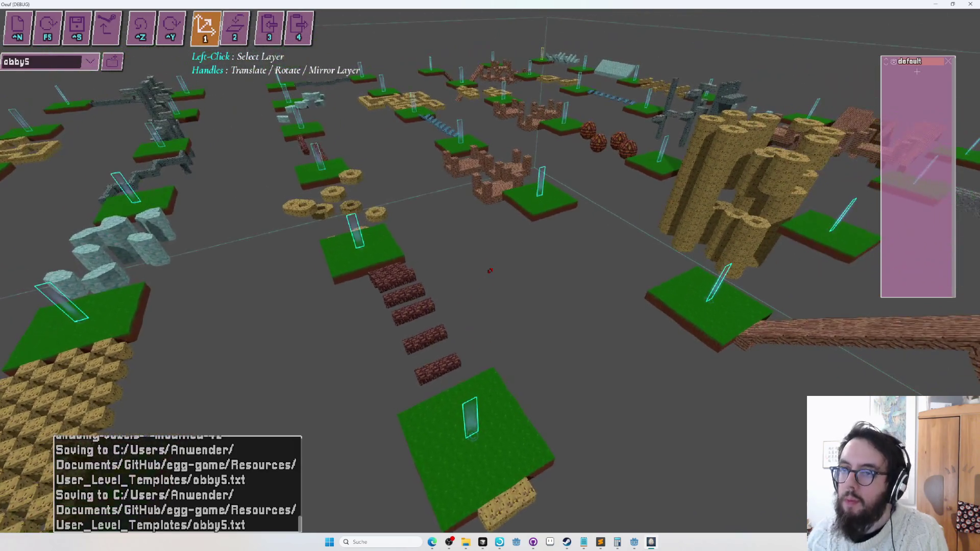
key(2)
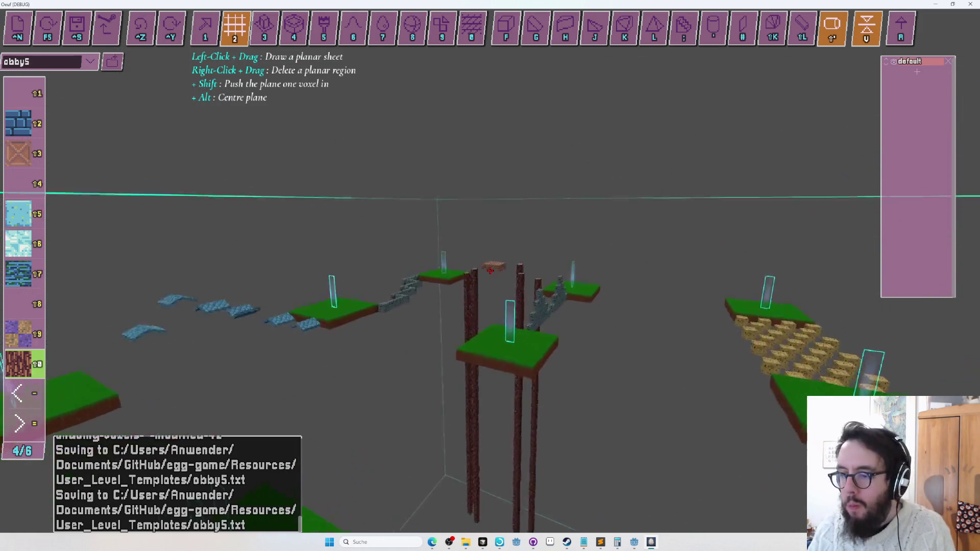
Step: Try a row of cylinder logs, undo it, and raise a tall log column between the platforms
key(apostrophe)
key(w)
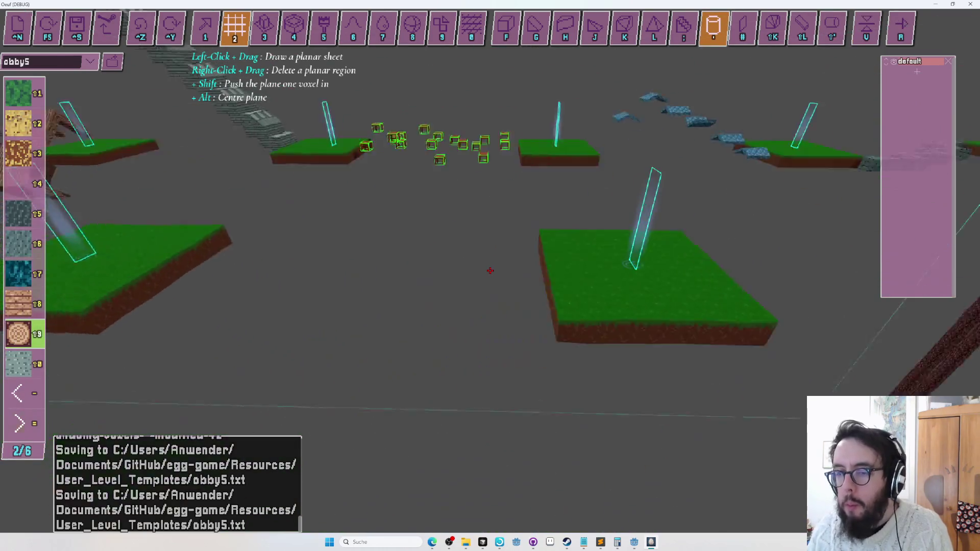
drag(489, 271, 488, 276)
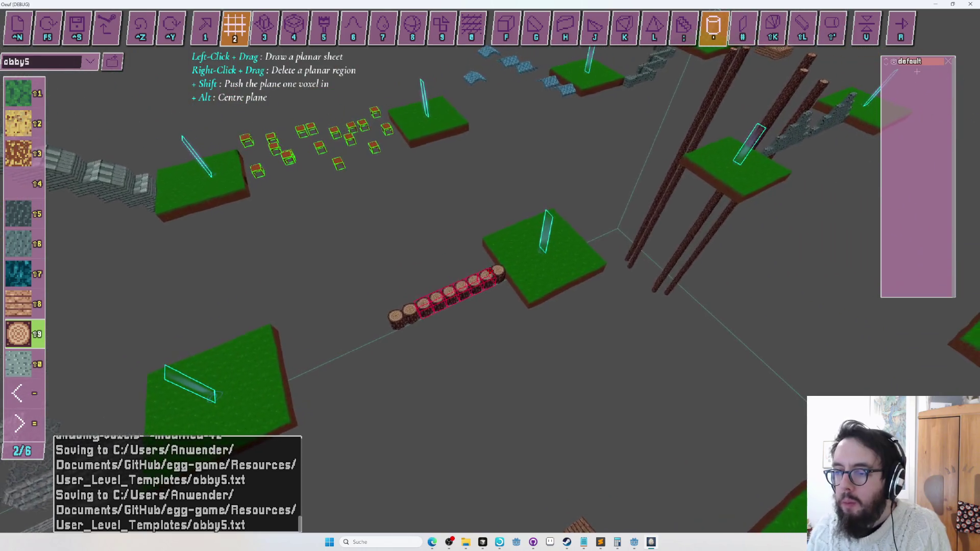
key(ctrl+z)
key(w)
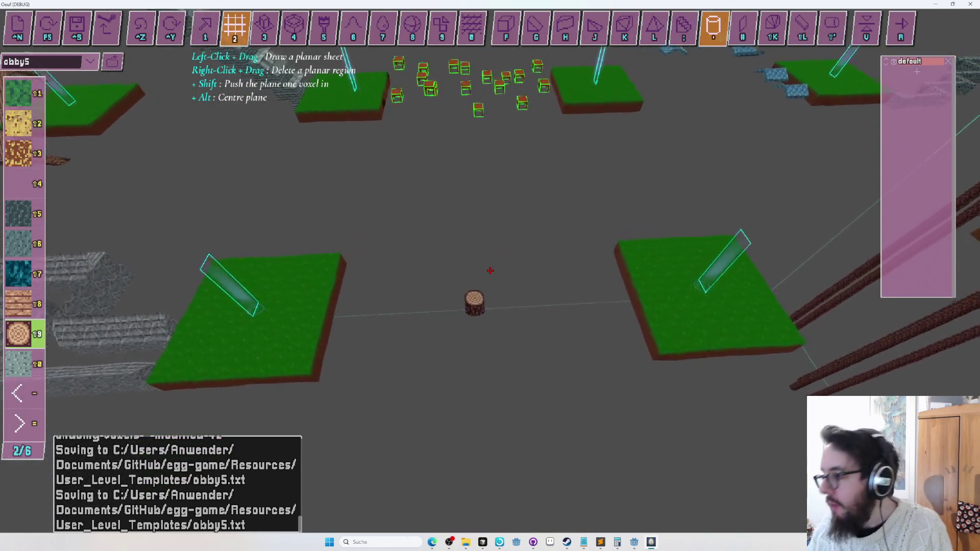
drag(490, 271, 492, 271)
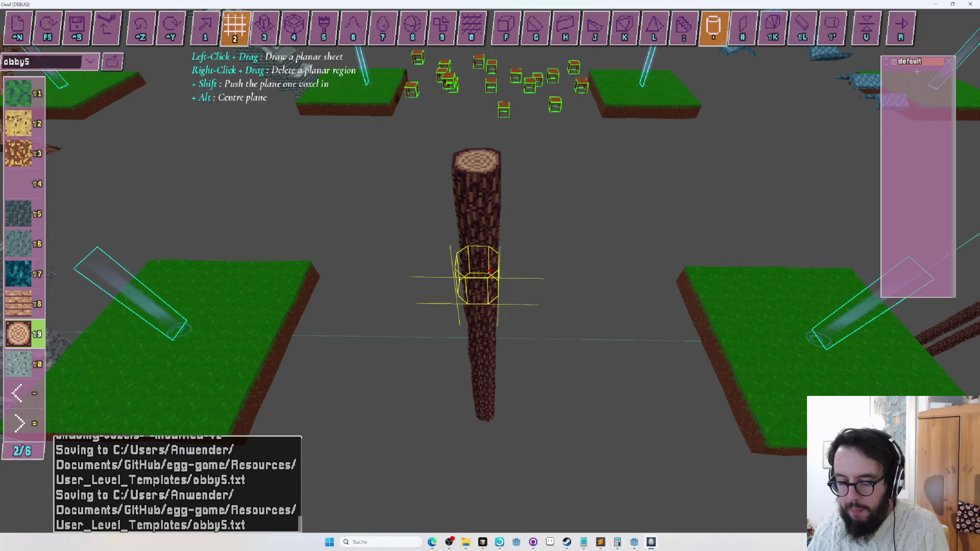
Step: Pick a material from another page and draw a long column along the log trunk
key(equal)
key(equal)
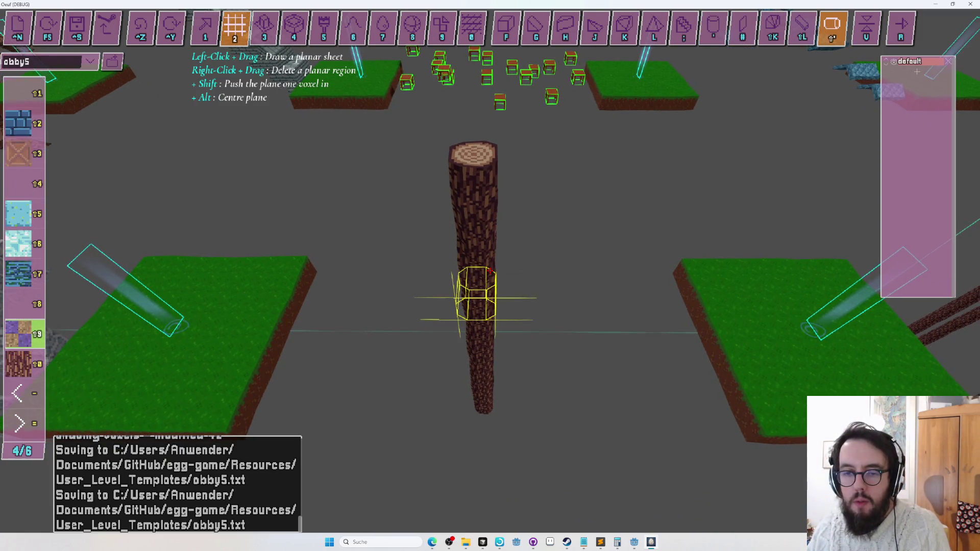
scroll(490, 270, down, 1)
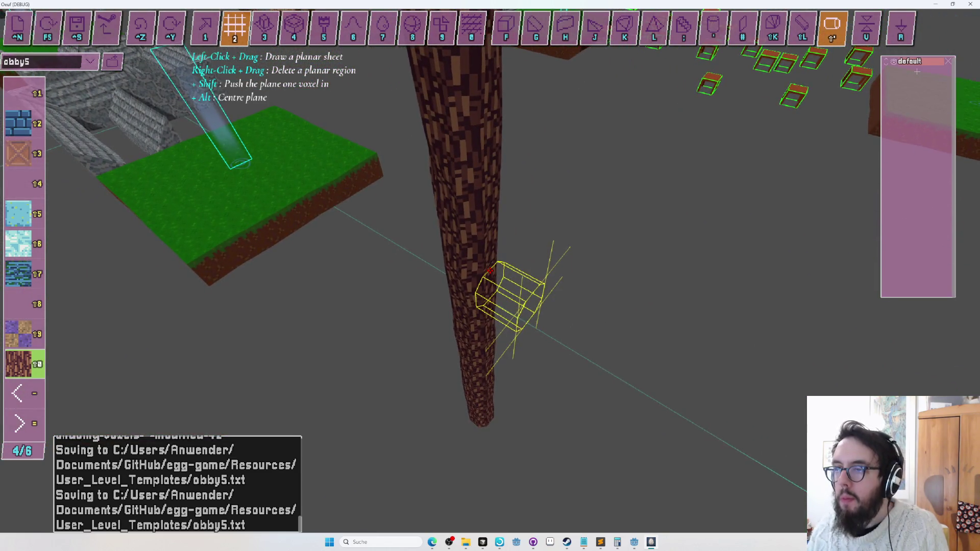
drag(490, 271, 490, 271)
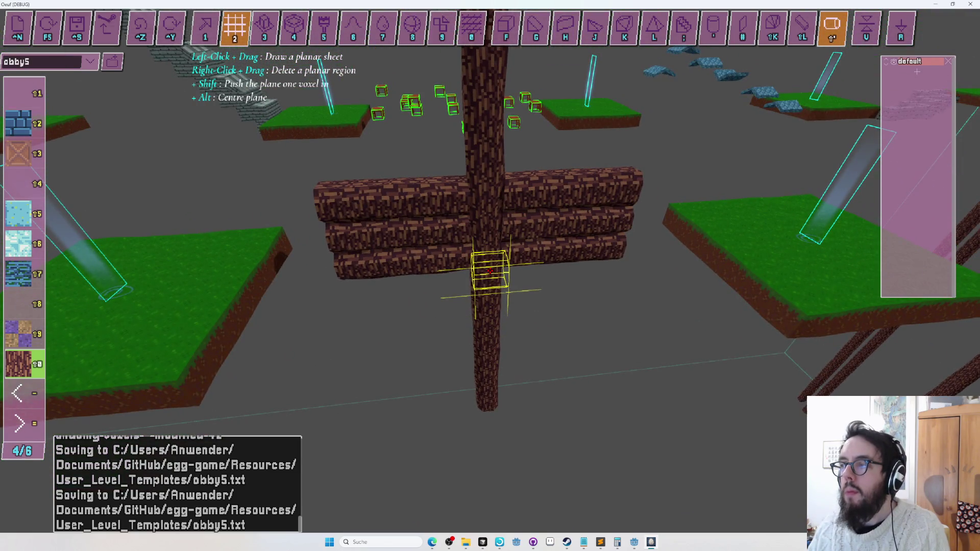
Step: Undo the stacked logs, draw a new branch right of the trunk, and start a play-test
key(ctrl+z)
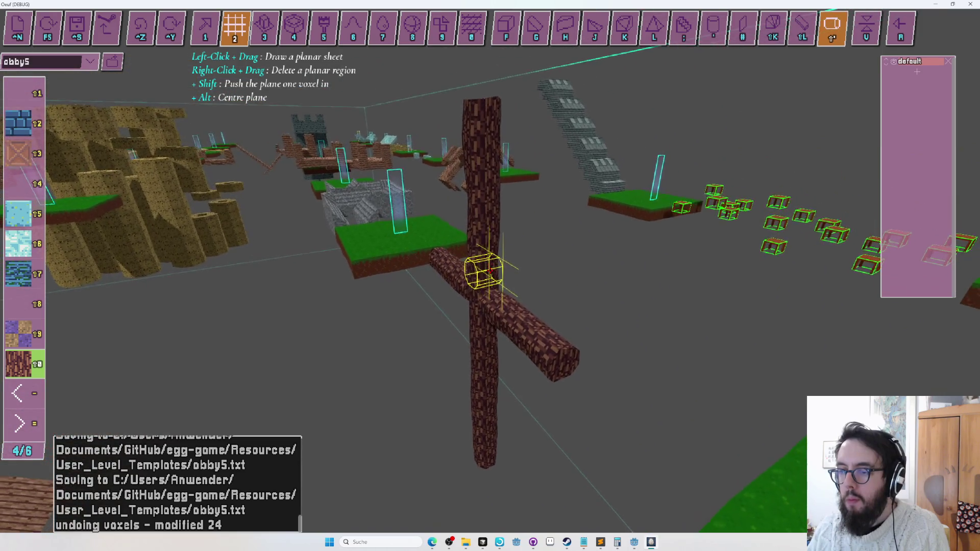
drag(489, 270, 490, 270)
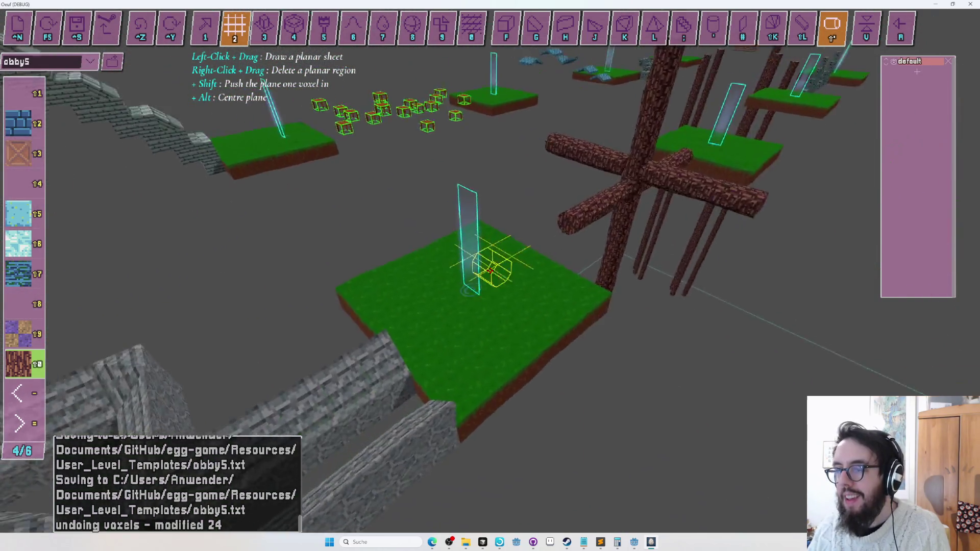
key(F5)
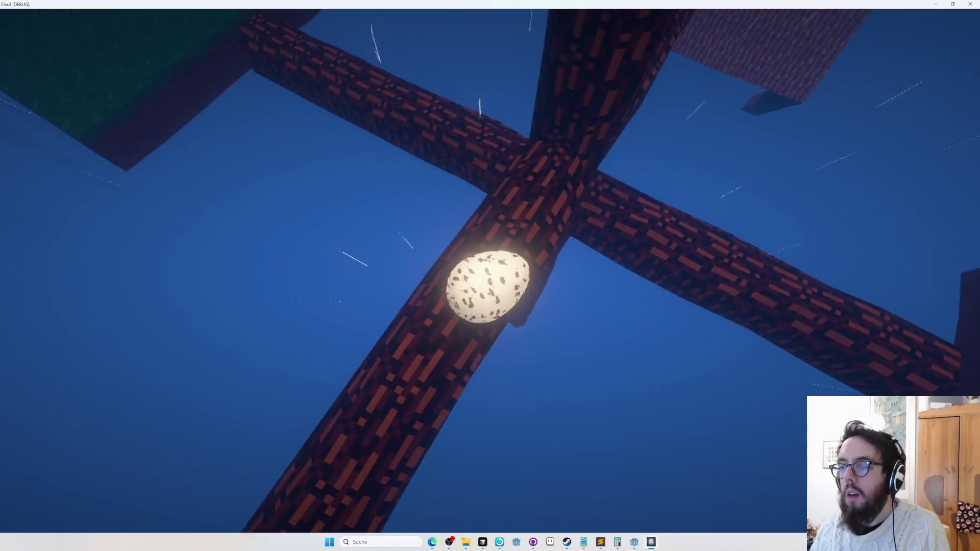
Step: Exit the play-test and return to editing obby5
key(Escape)
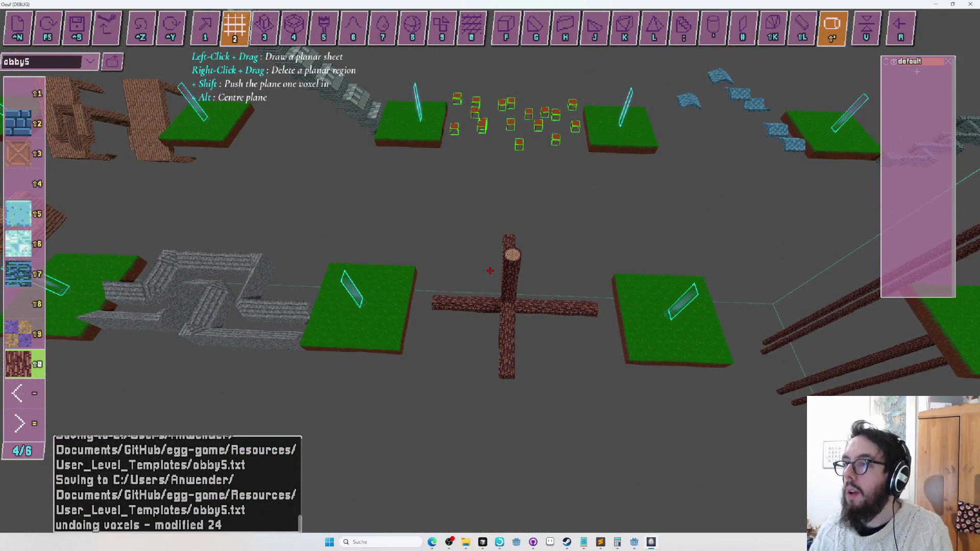
Step: Add a new layer and box the tree into it with volume assignment
click(915, 73)
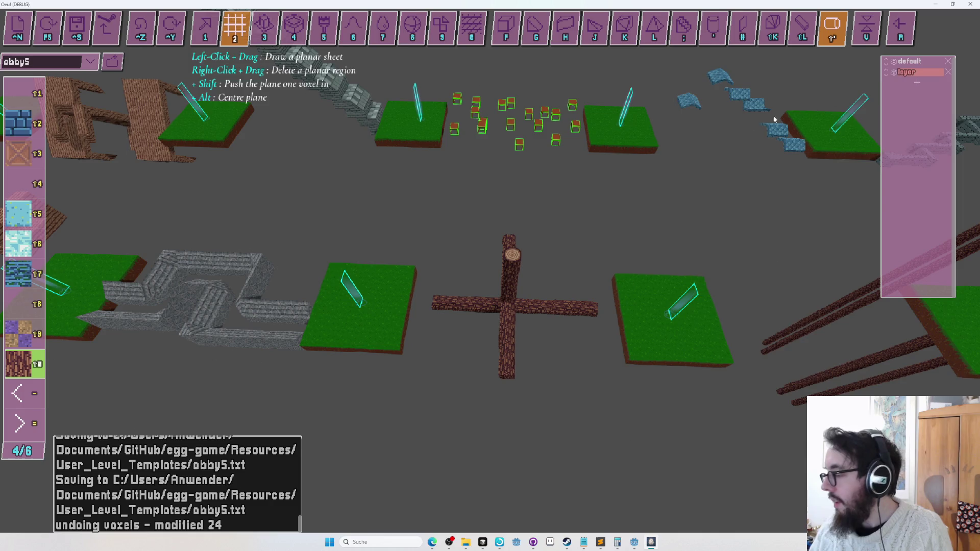
key(Tab)
key(Tab)
key(2)
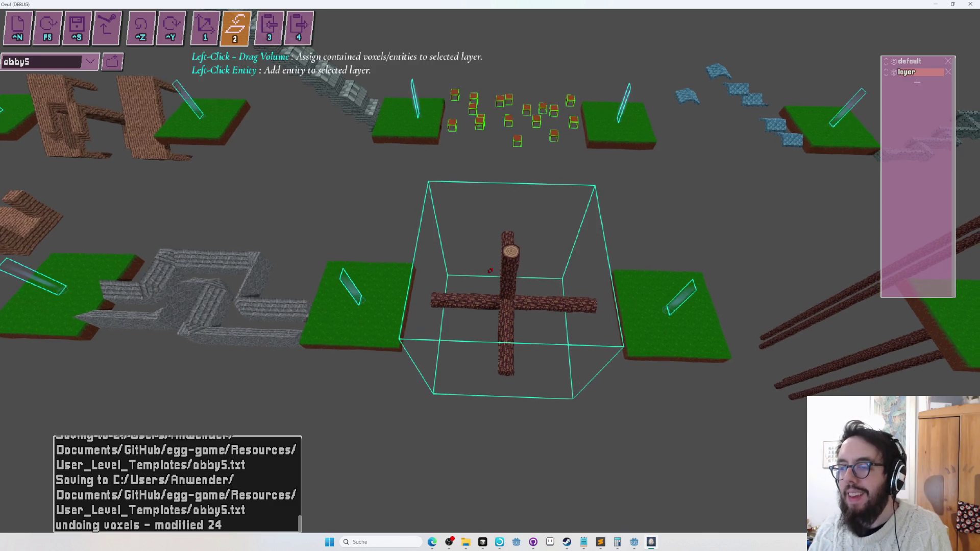
Step: Select the tree layer with the layer handles, adjust the view, and start a play-test
key(Tab)
key(Tab)
key(Tab)
key(1)
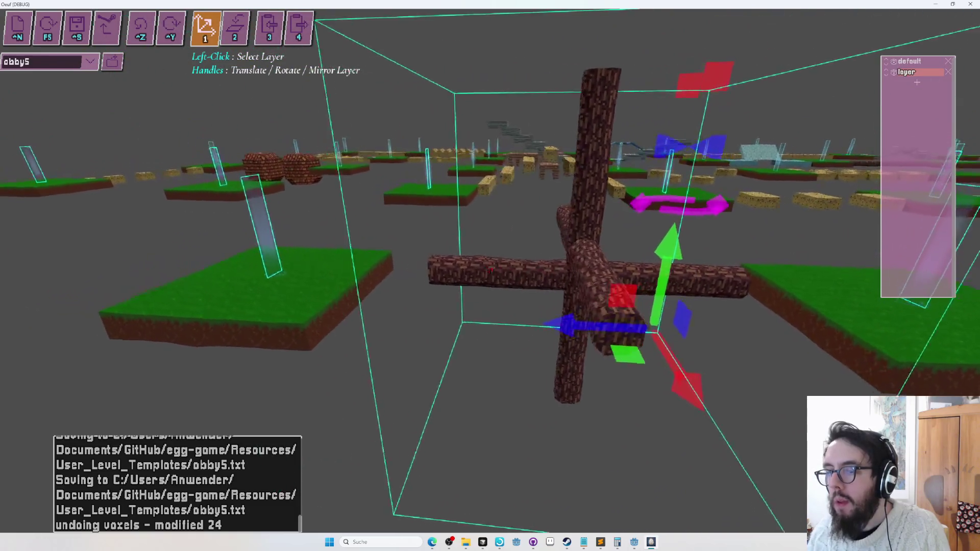
drag(490, 270, 490, 271)
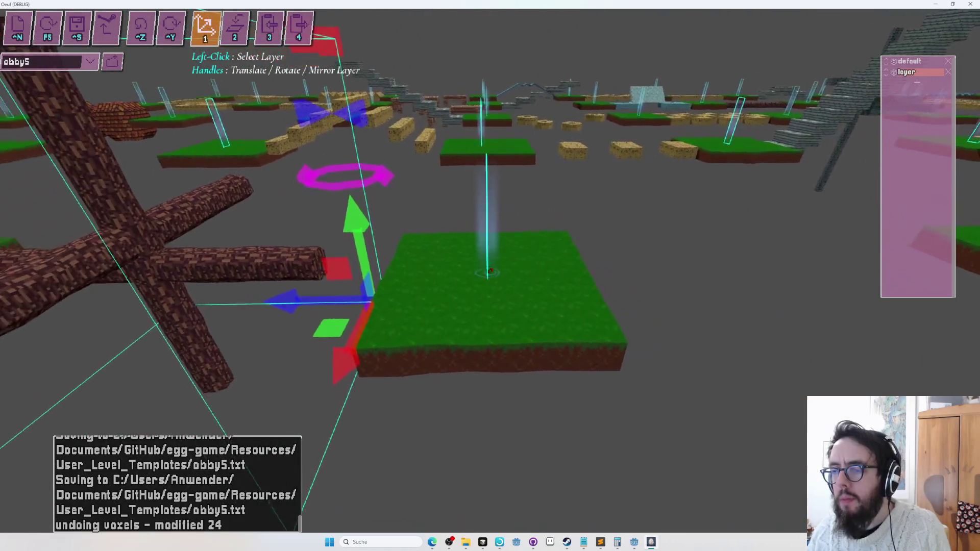
key(F5)
Step: Jump the egg from the grass toward the tree, respawning with R after each miss
key(w)
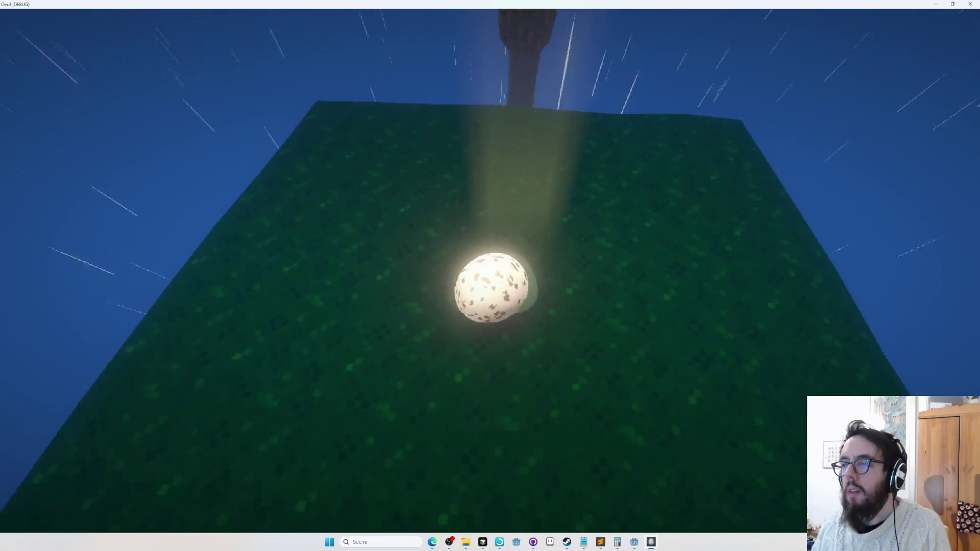
key(space)
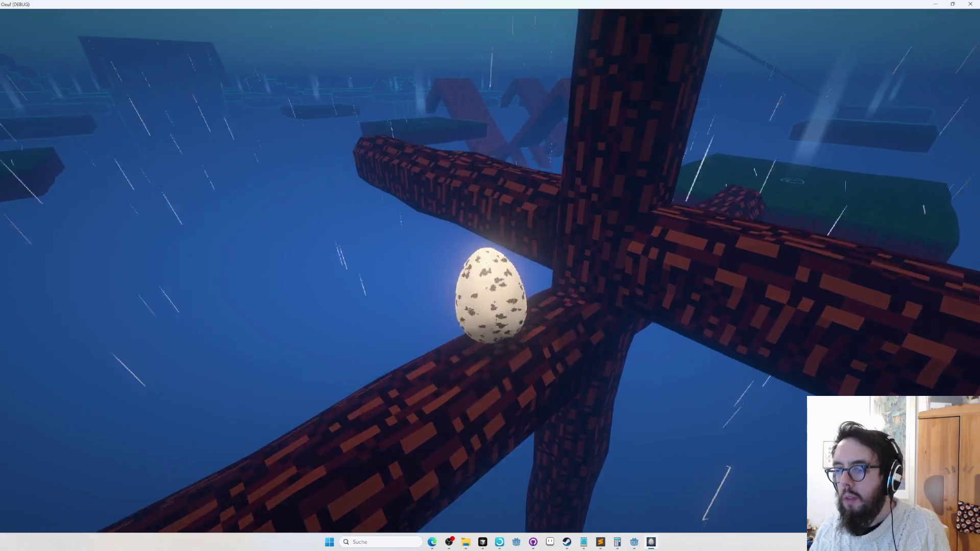
key(r)
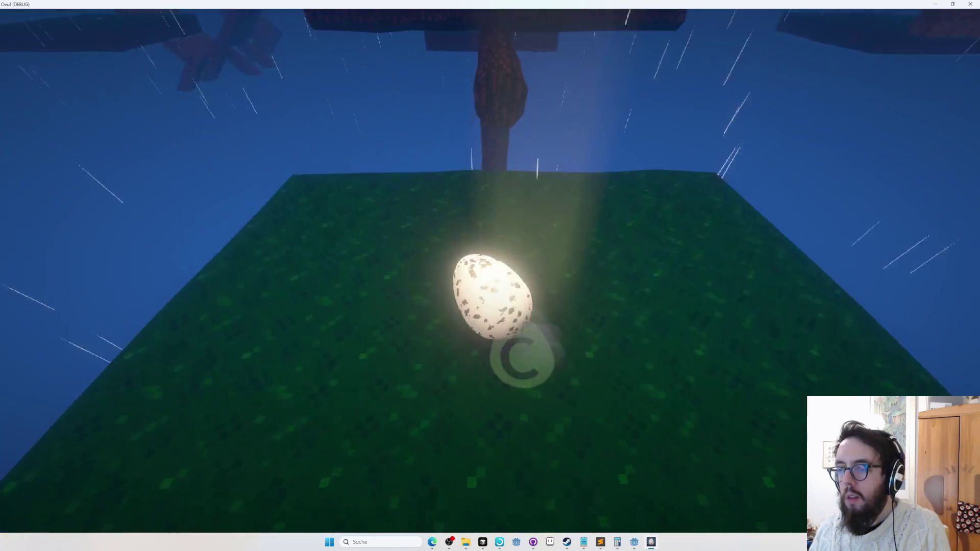
key(space)
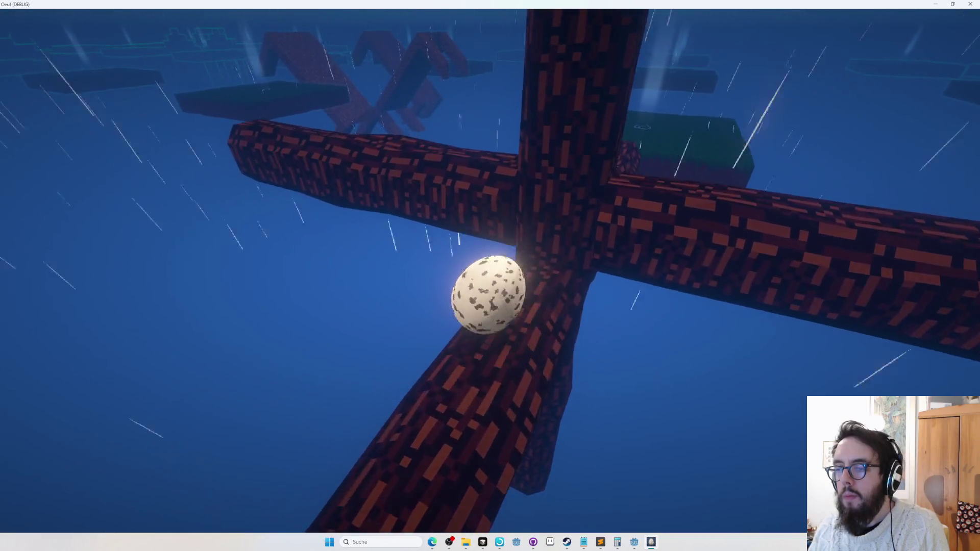
key(r)
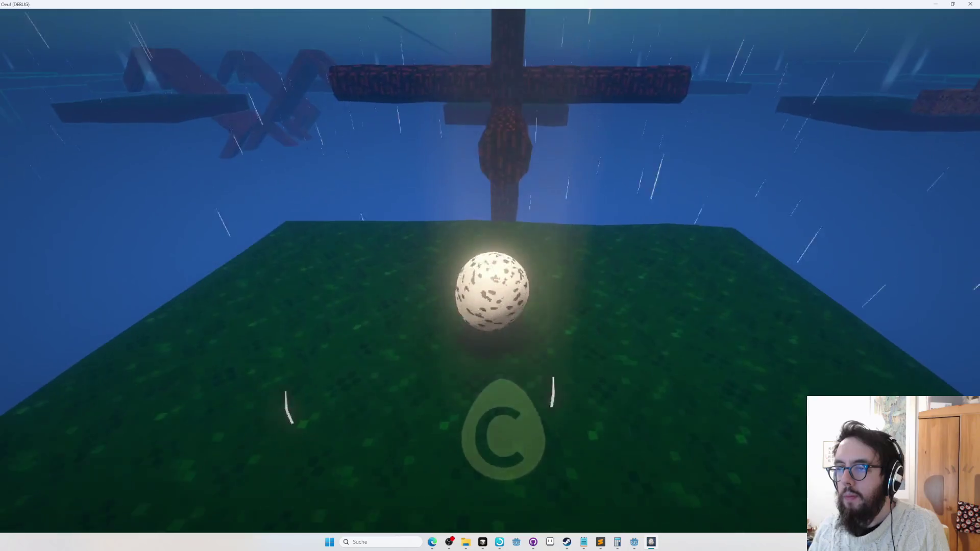
key(space)
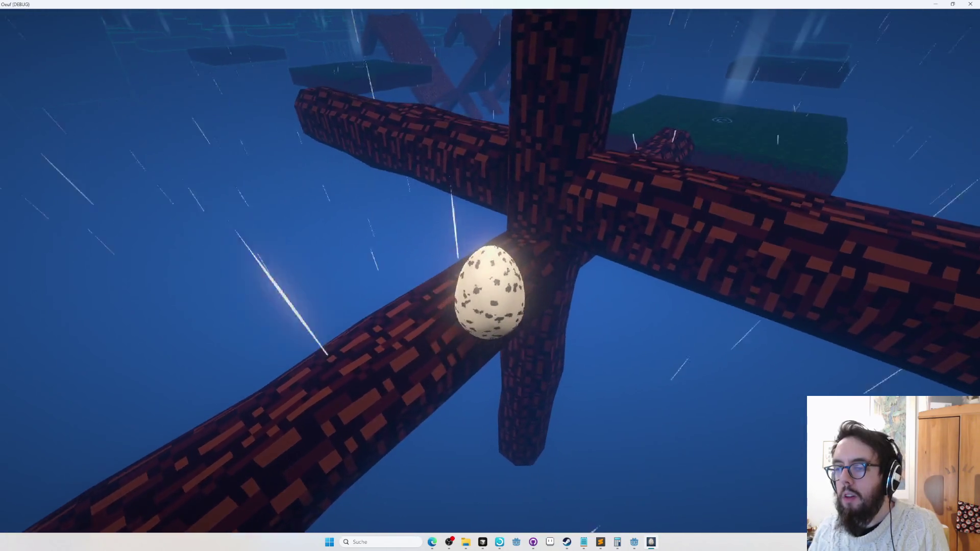
key(r)
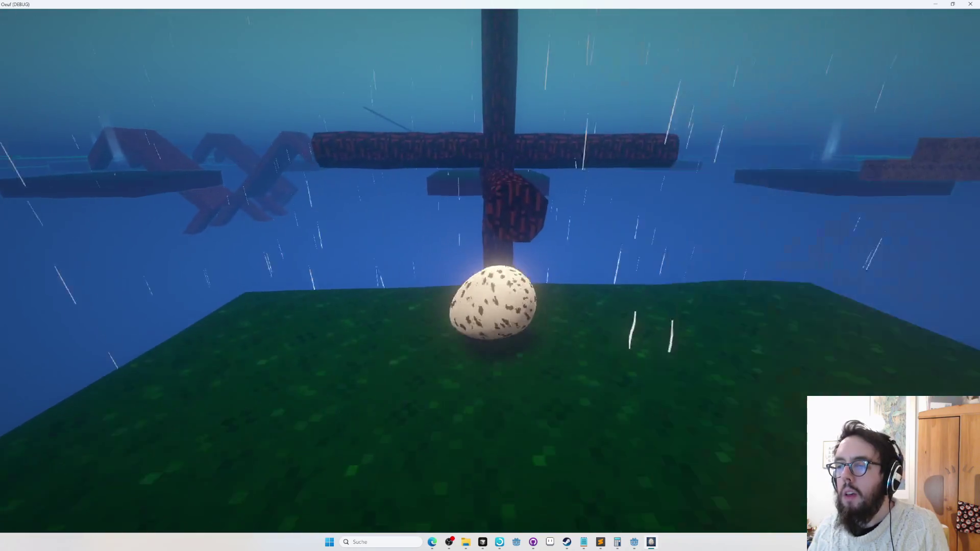
Step: Keep jumping toward the trunk, then roll the egg along the branch toward the platform
key(space)
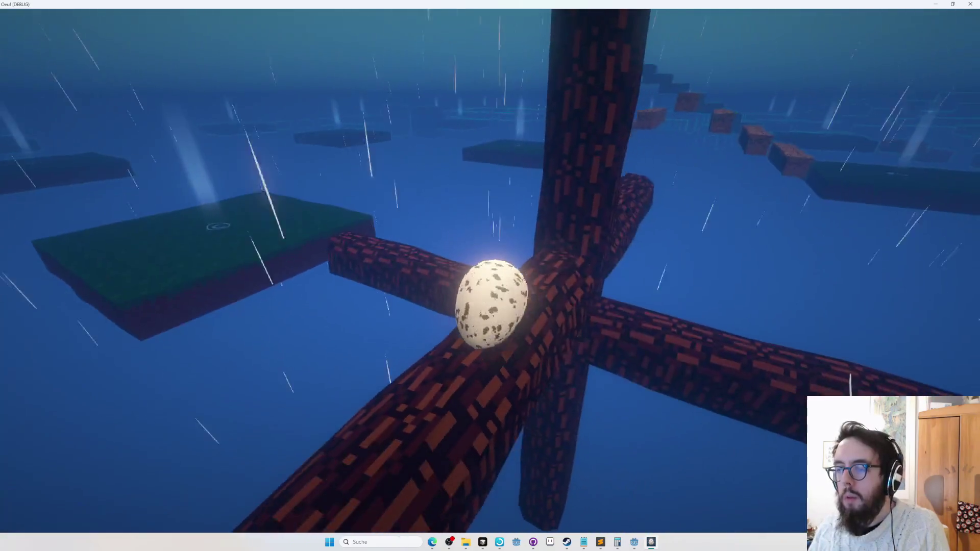
key(r)
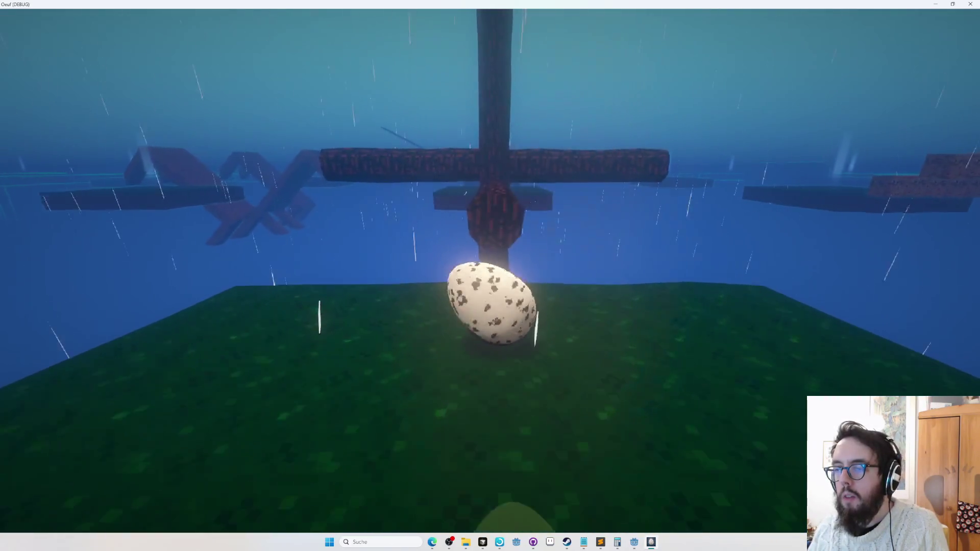
key(space)
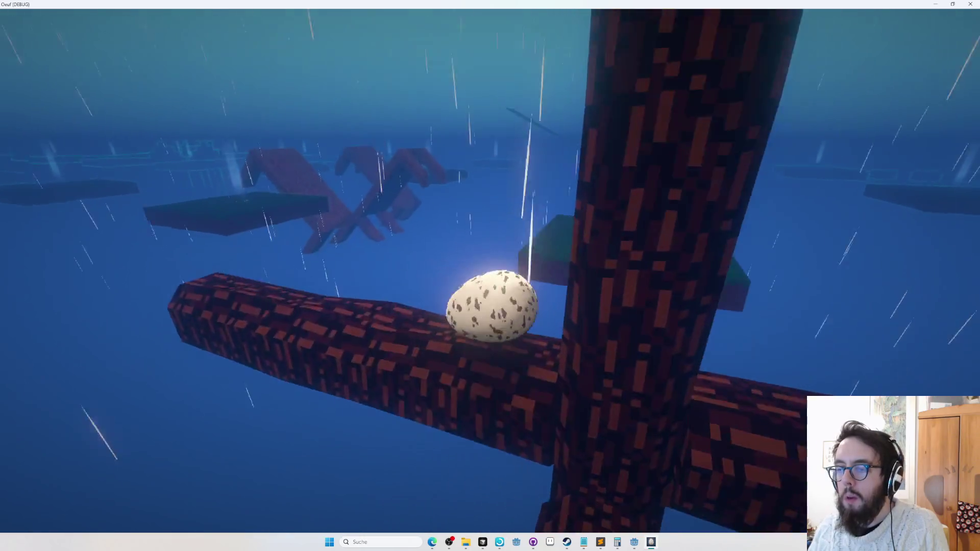
key(r)
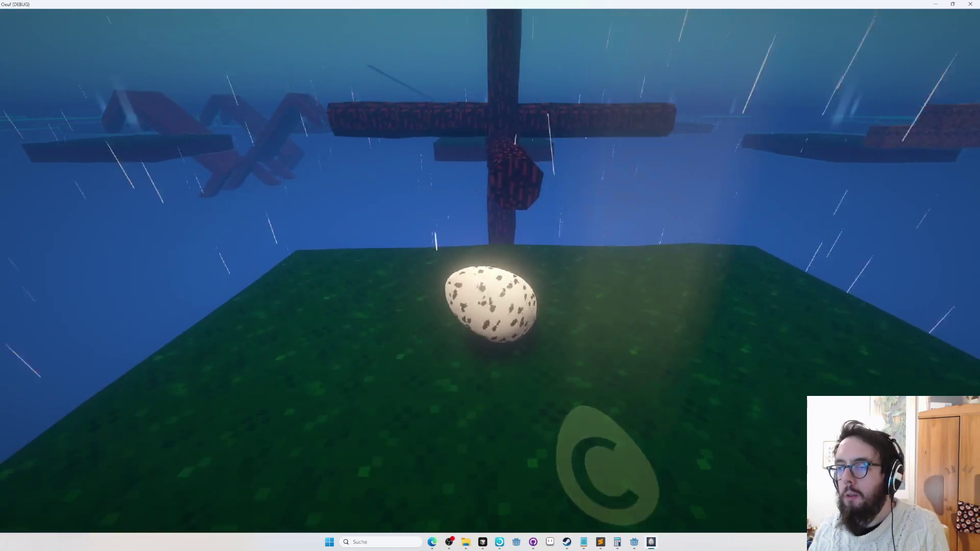
key(space)
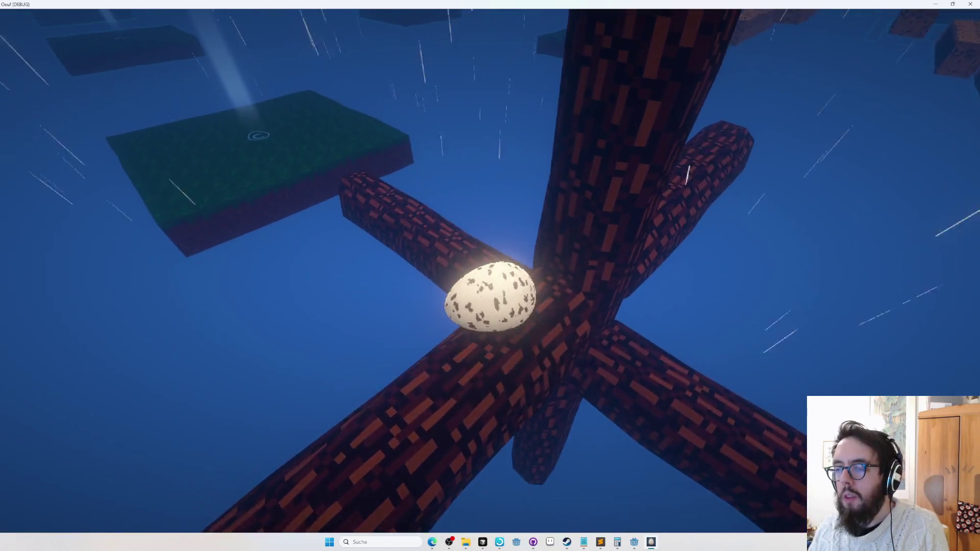
key(w)
key(w)
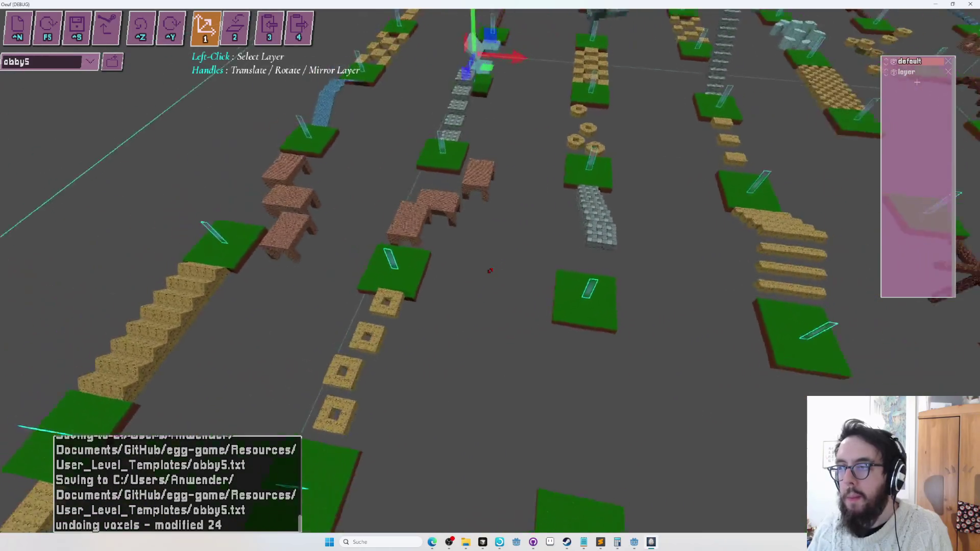
Step: Draw a long bark column between the platforms with the sheet brush
key(2)
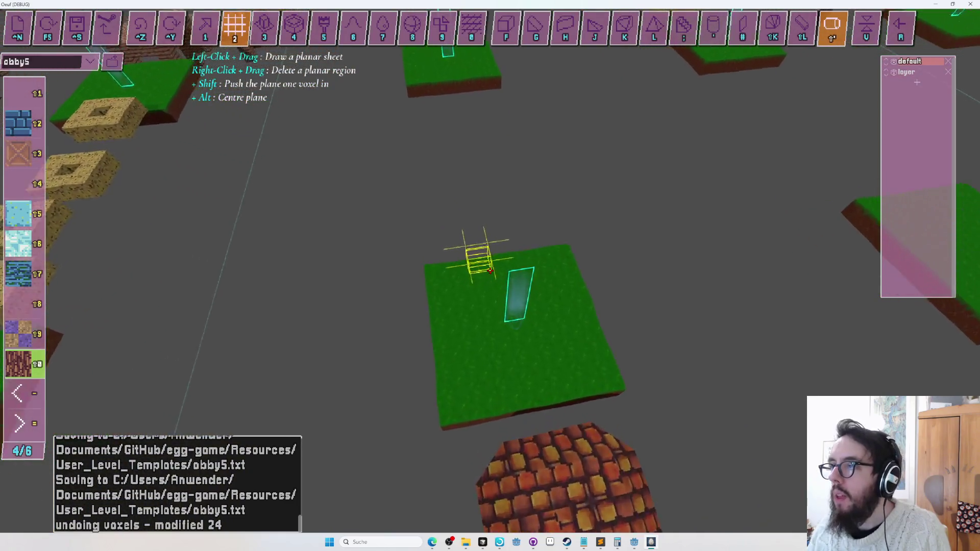
key(a)
drag(490, 271, 490, 271)
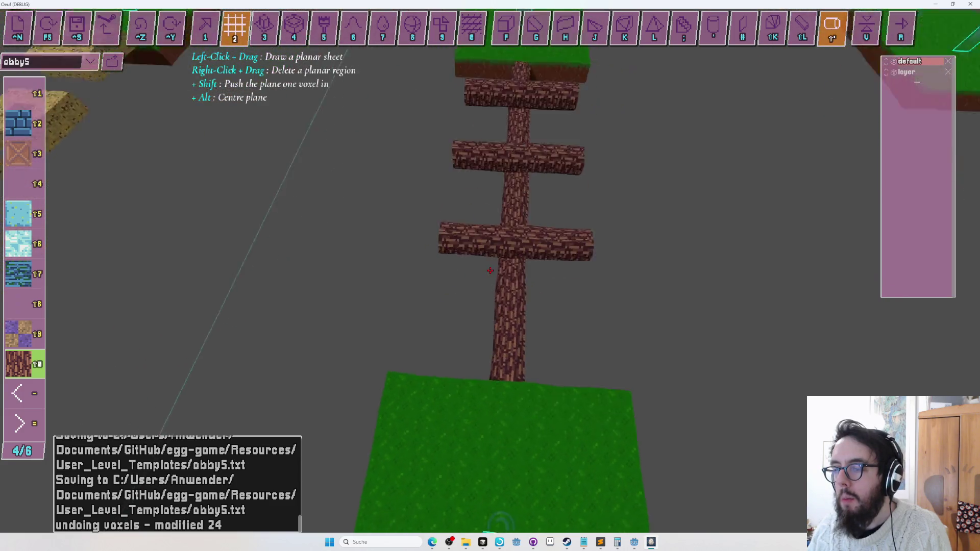
Step: Inspect the trunk's crossbars from several angles, then start a play-test
key(w)
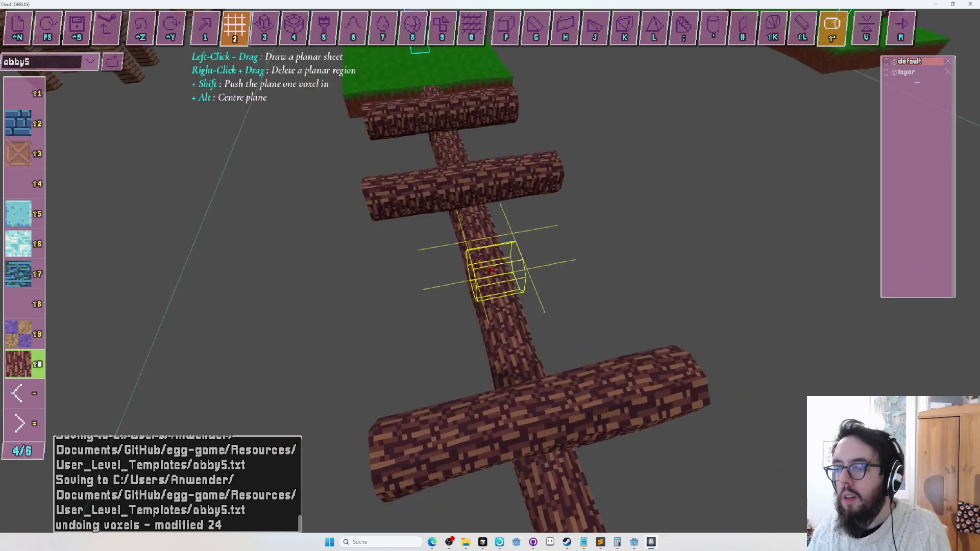
key(s)
key(w)
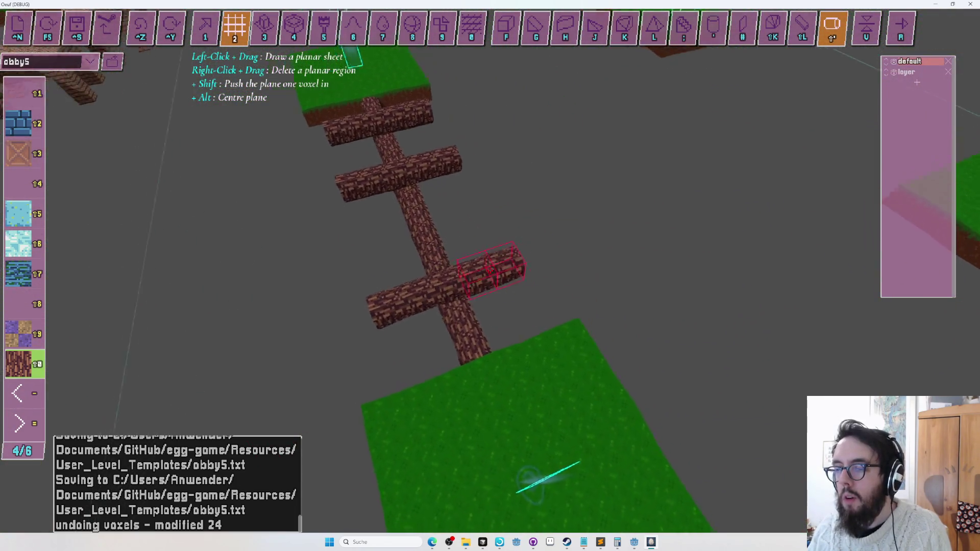
key(w)
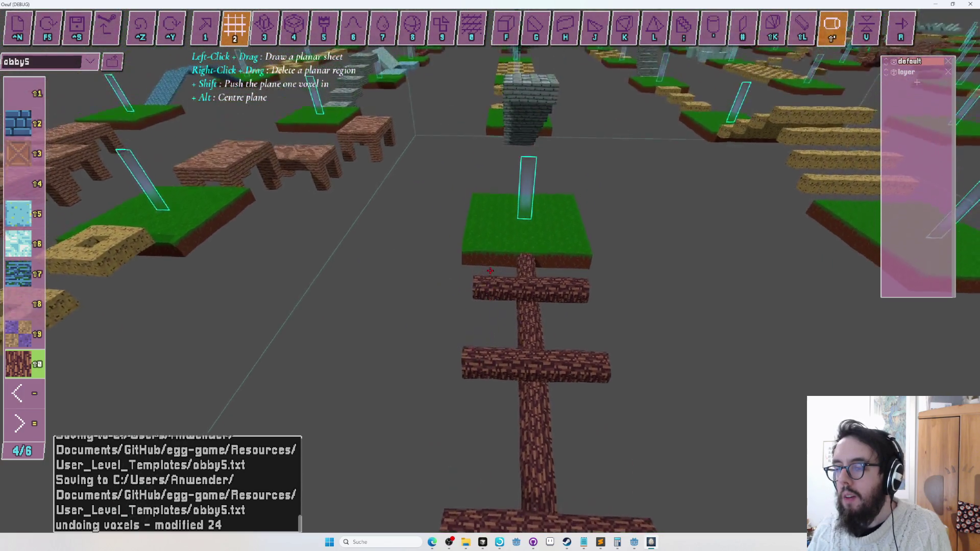
key(w)
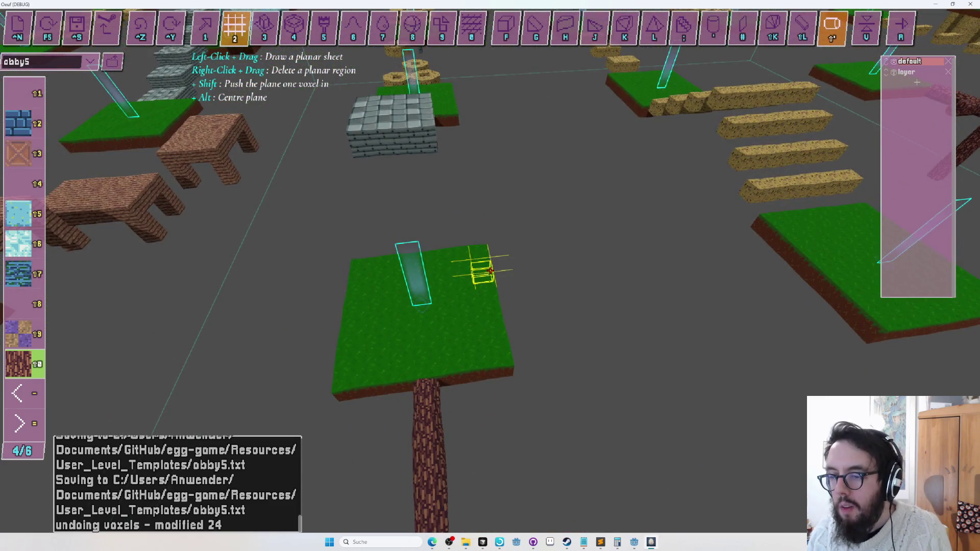
key(s)
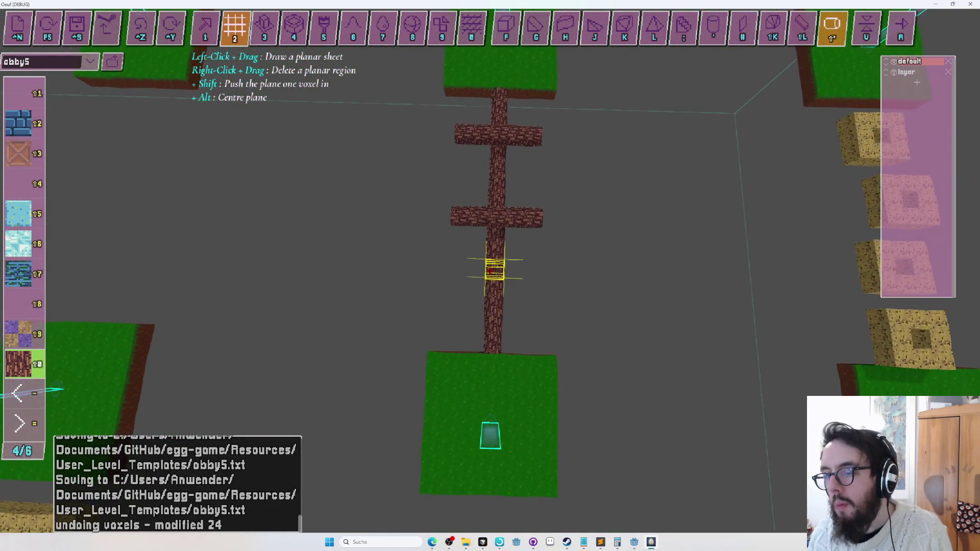
key(s)
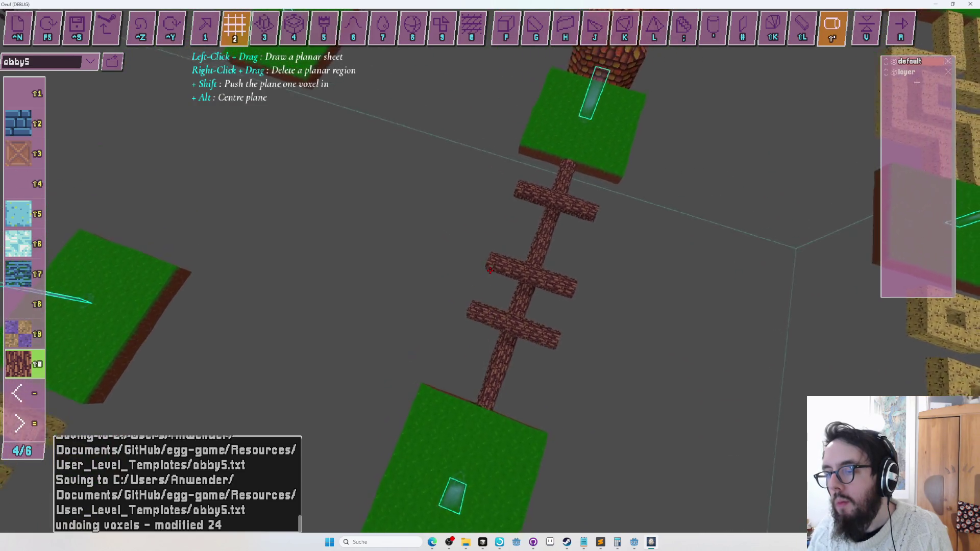
key(a)
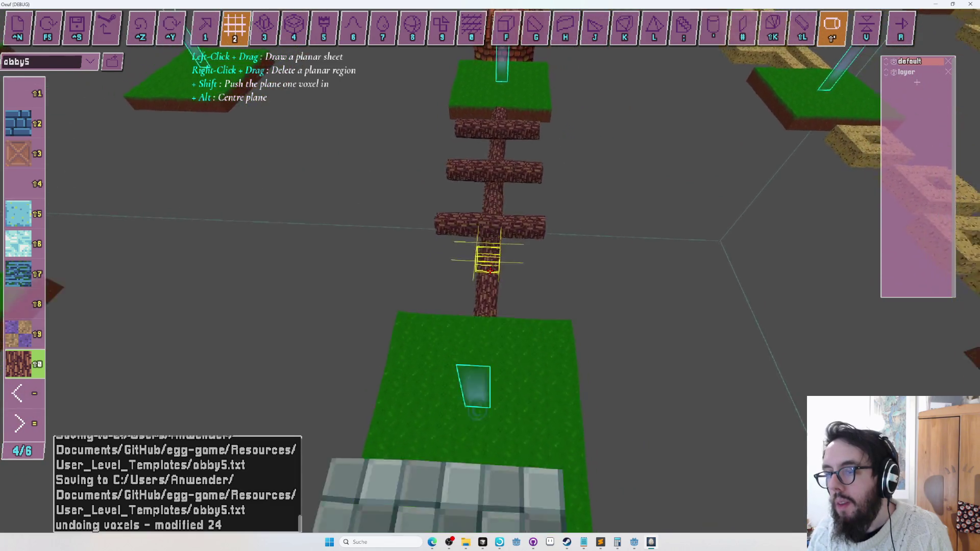
key(s)
key(r)
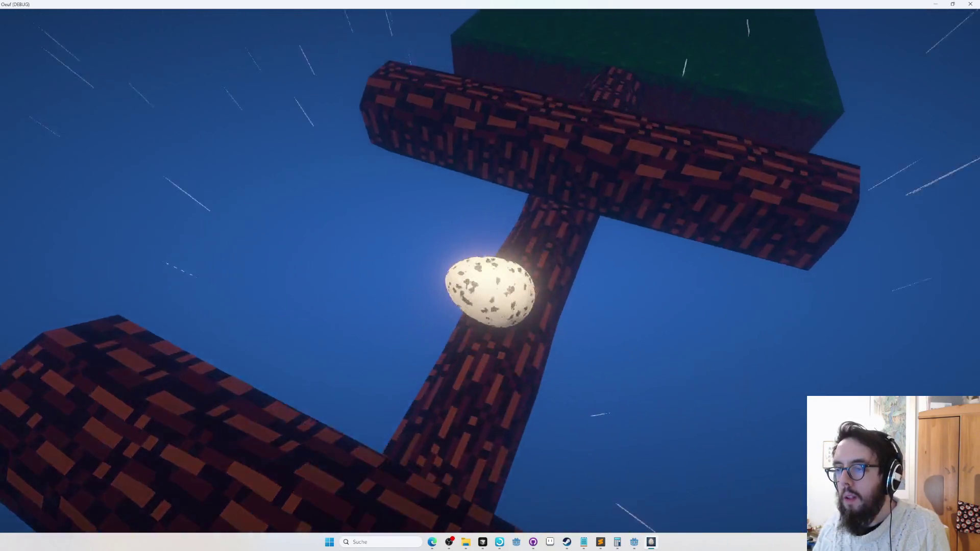
Step: Stop the egg's play-test and return to editing obby5
key(Escape)
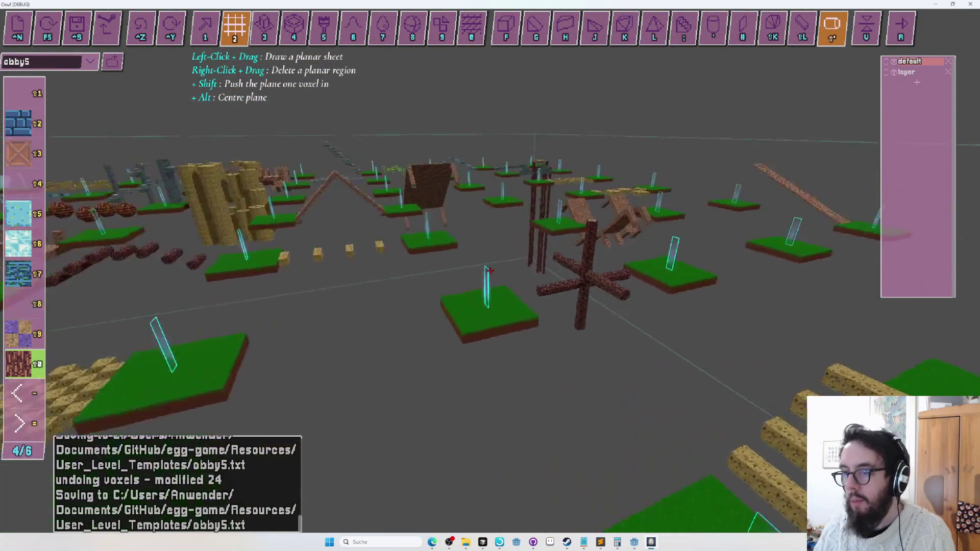
Step: Switch to layer mode and try pasting the copied log-tree layer as a new layer
key(Tab)
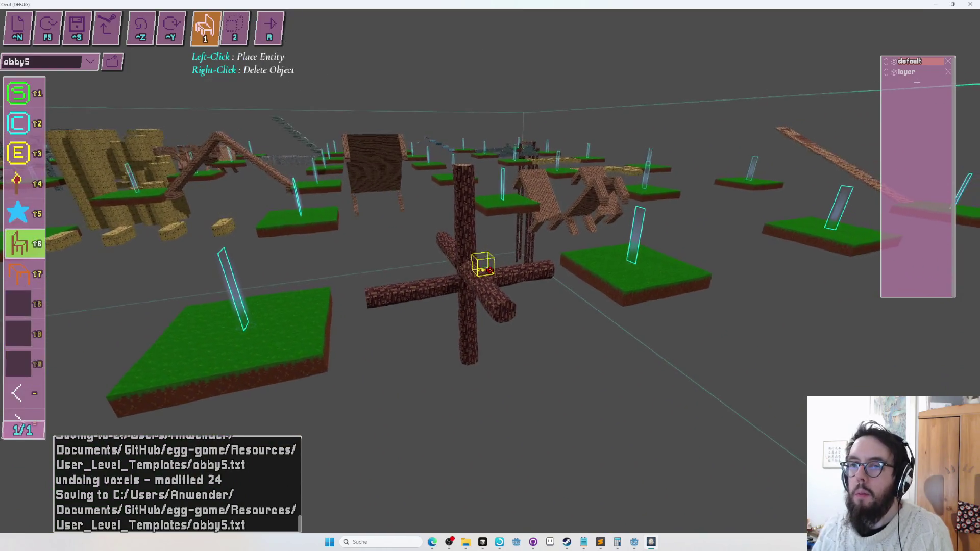
key(Tab)
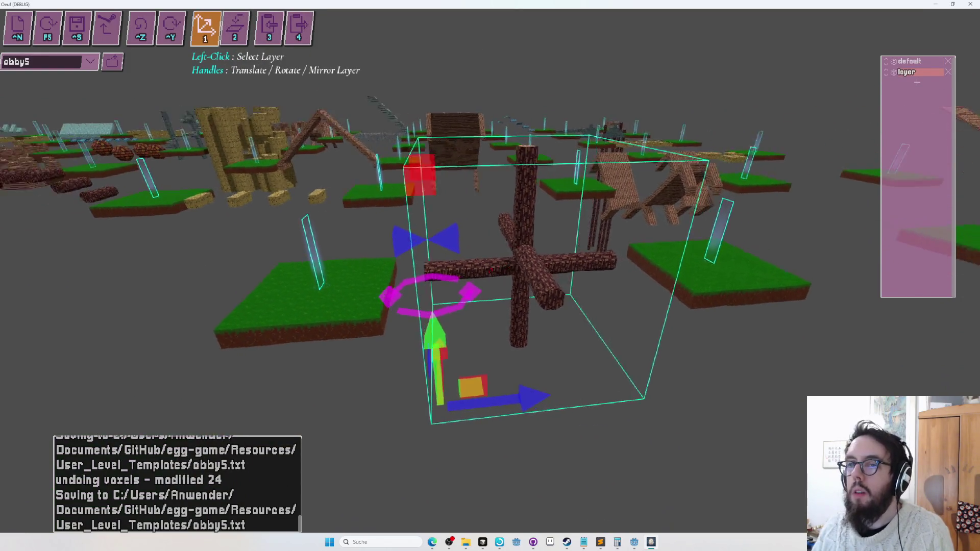
key(Tab)
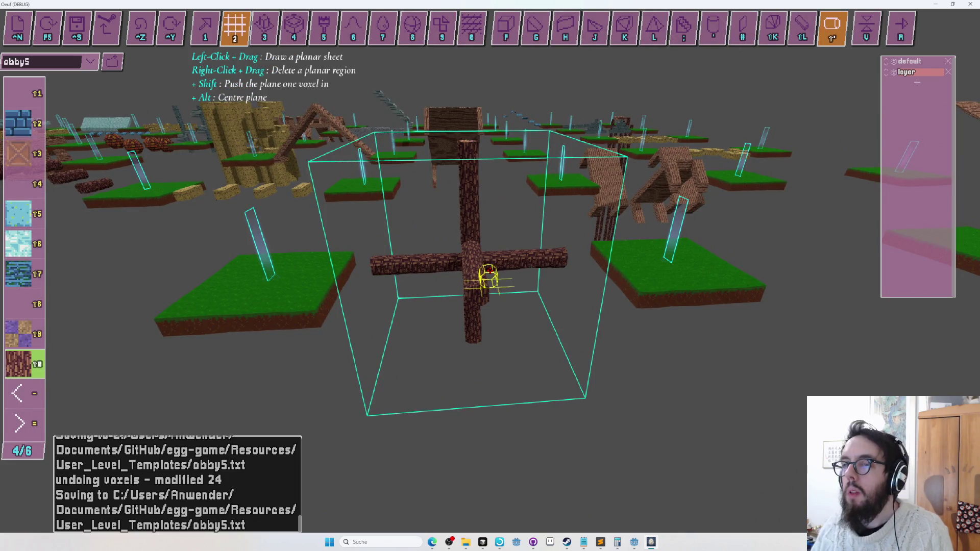
key(Tab)
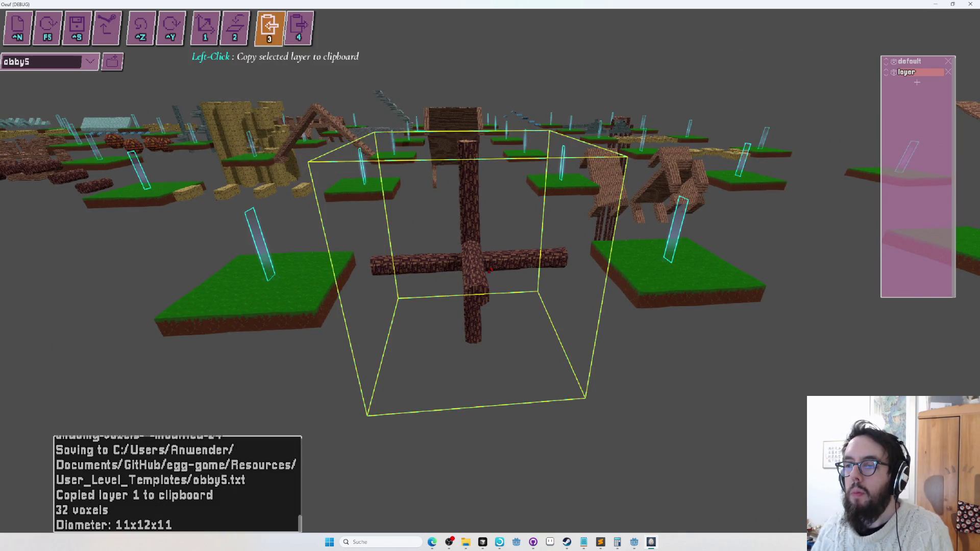
key(4)
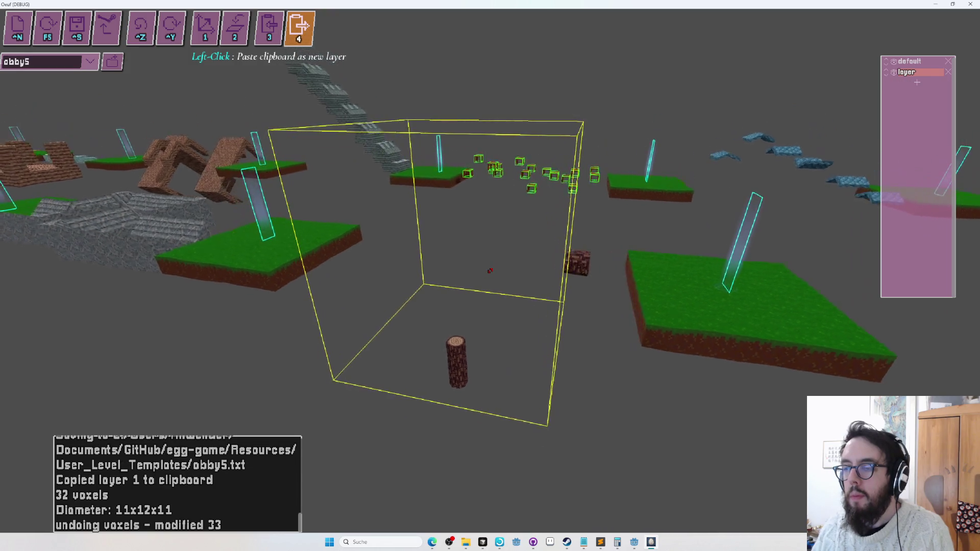
key(1)
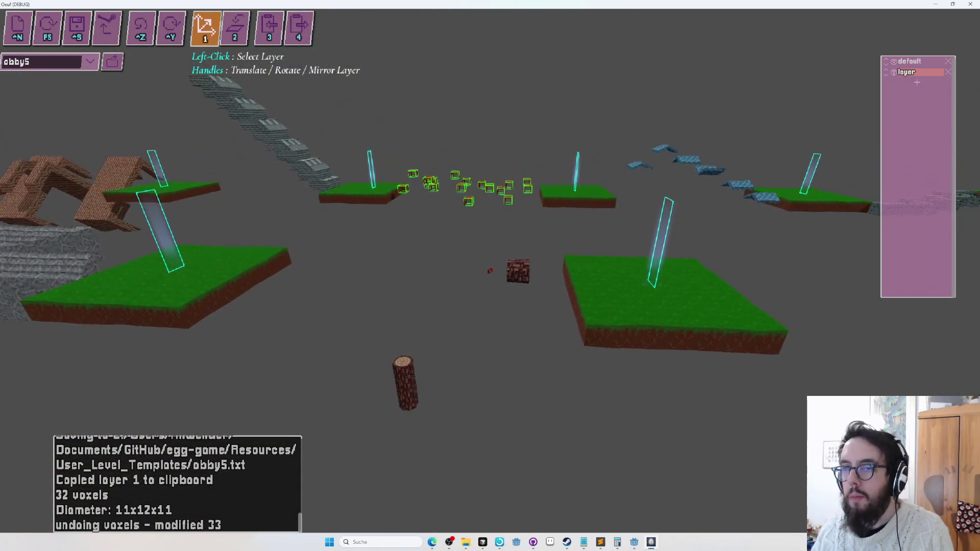
key(Tab)
Step: Inspect the pasted log-tree copy from above the platforms, then undo the paste with Ctrl+Z
key(s)
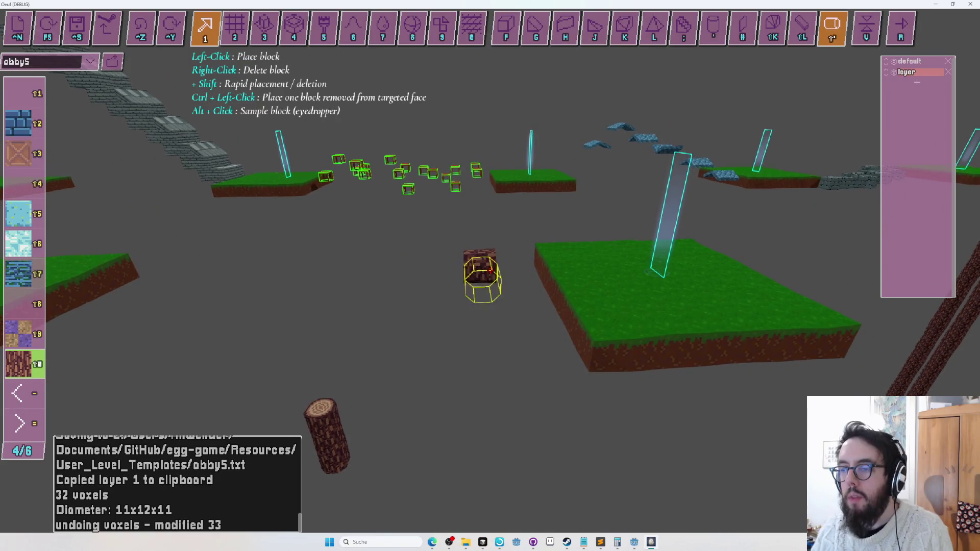
key(w)
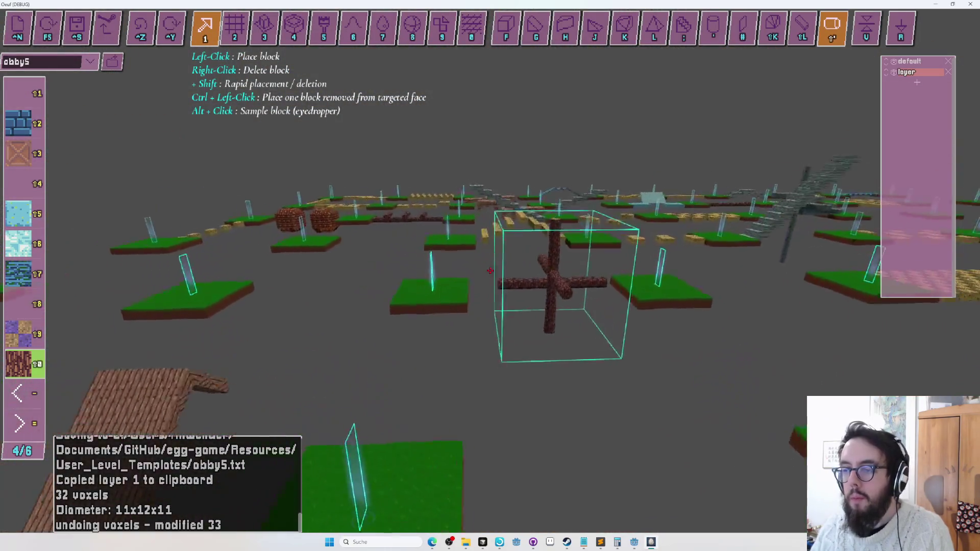
key(w)
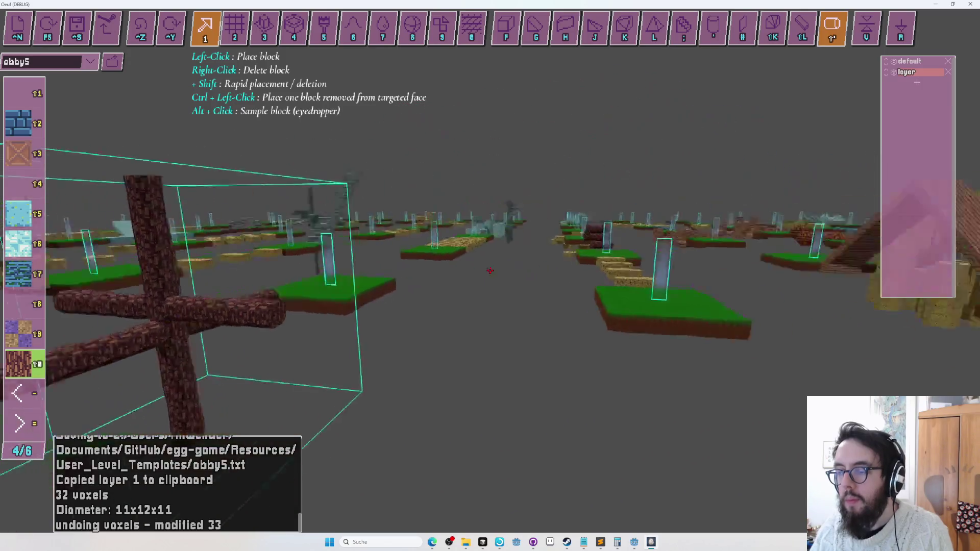
key(w)
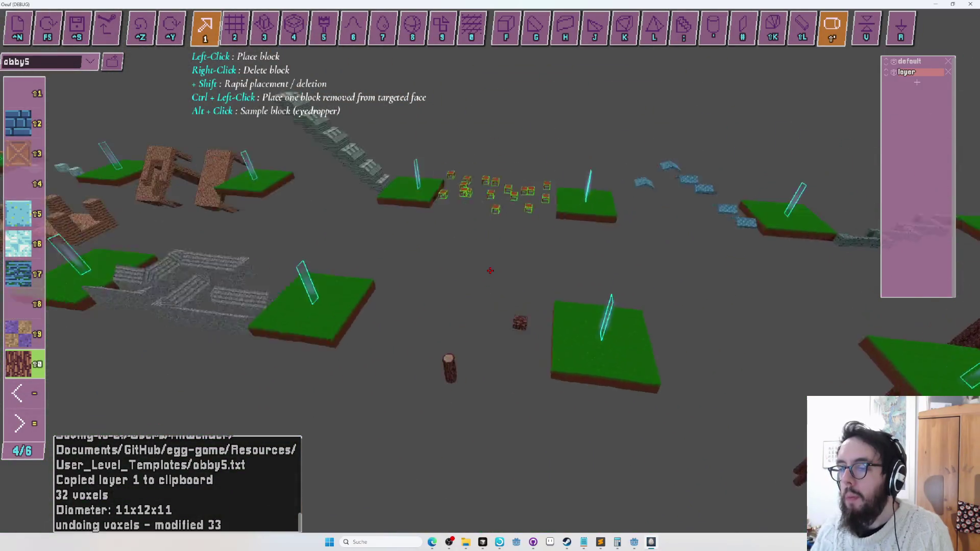
key(Tab)
key(d)
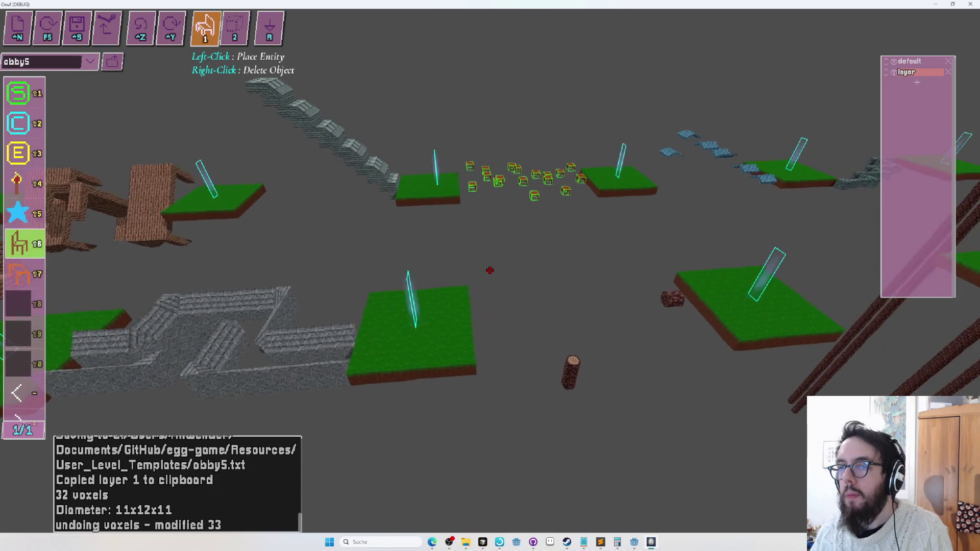
key(d)
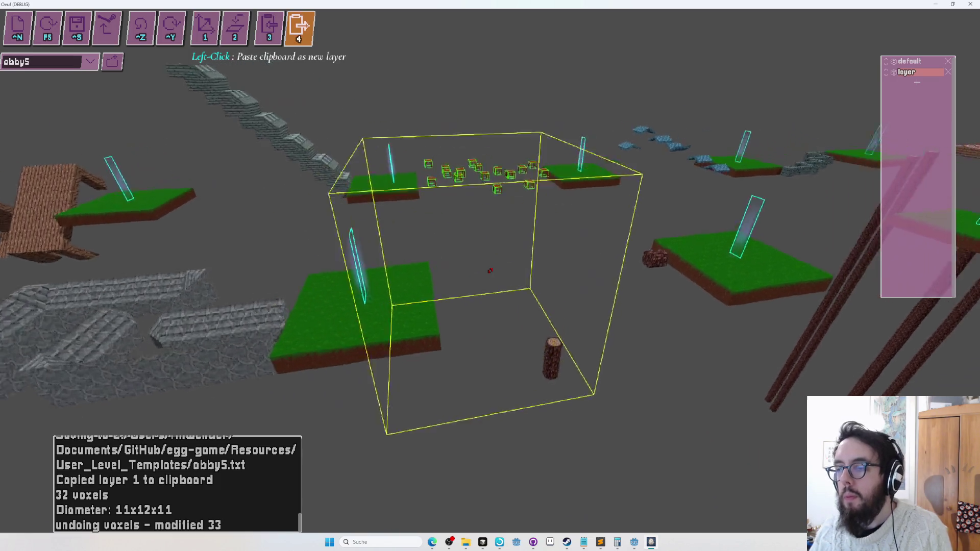
key(s)
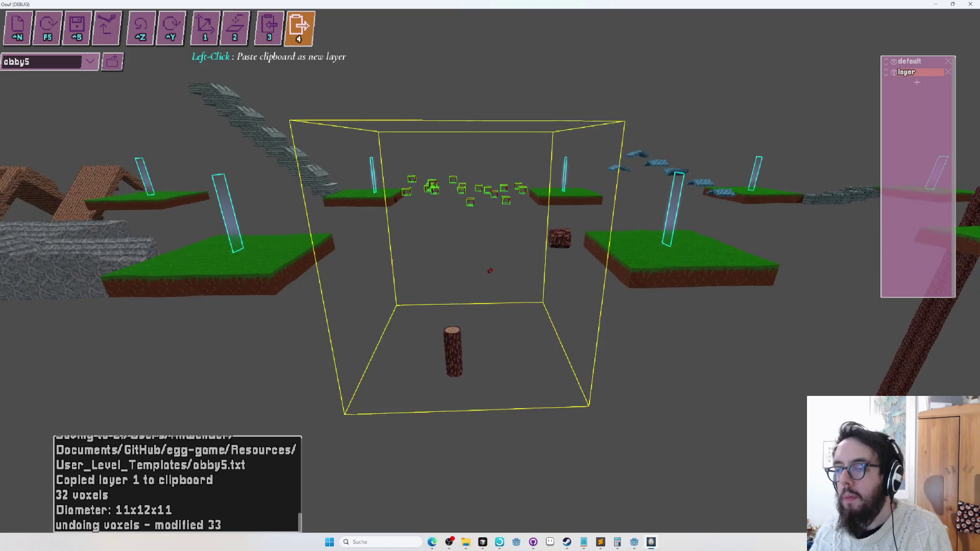
key(a)
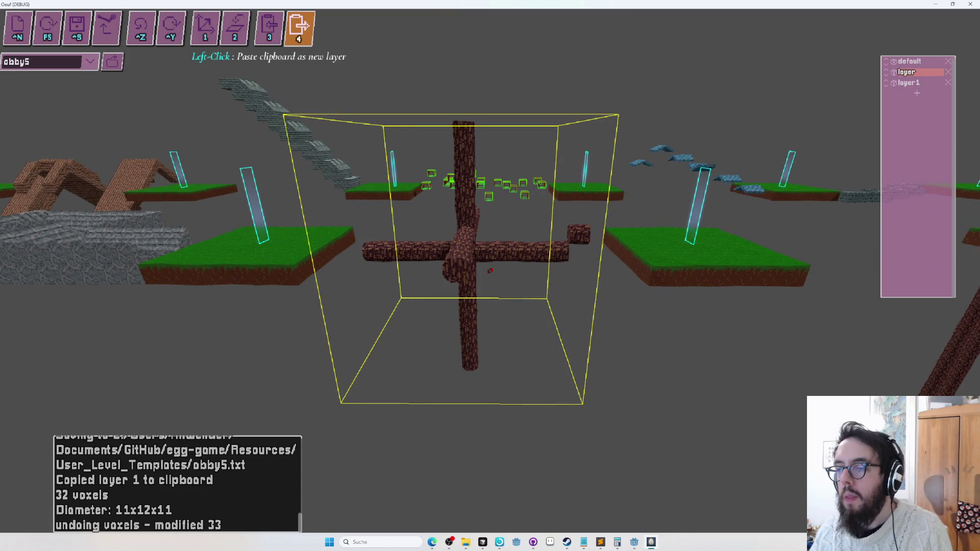
key(e)
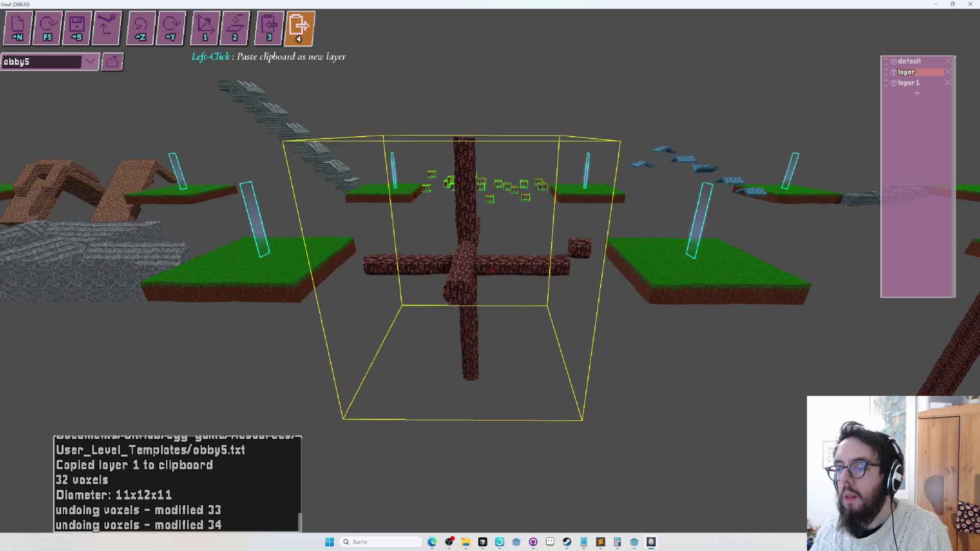
key(ctrl+z)
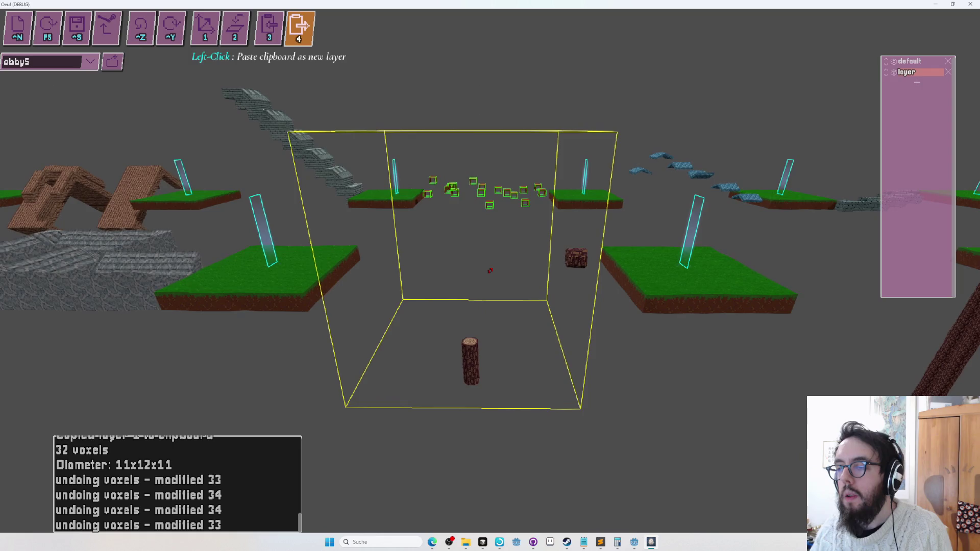
key(w)
key(2)
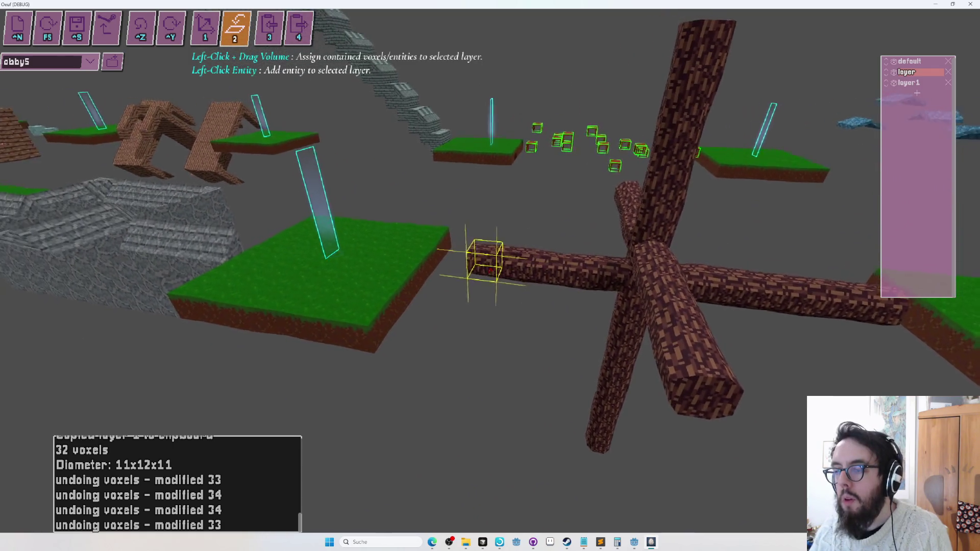
Step: Orbit the camera closely around the log cross junction, above and below the branches
key(1)
key(2)
key(a)
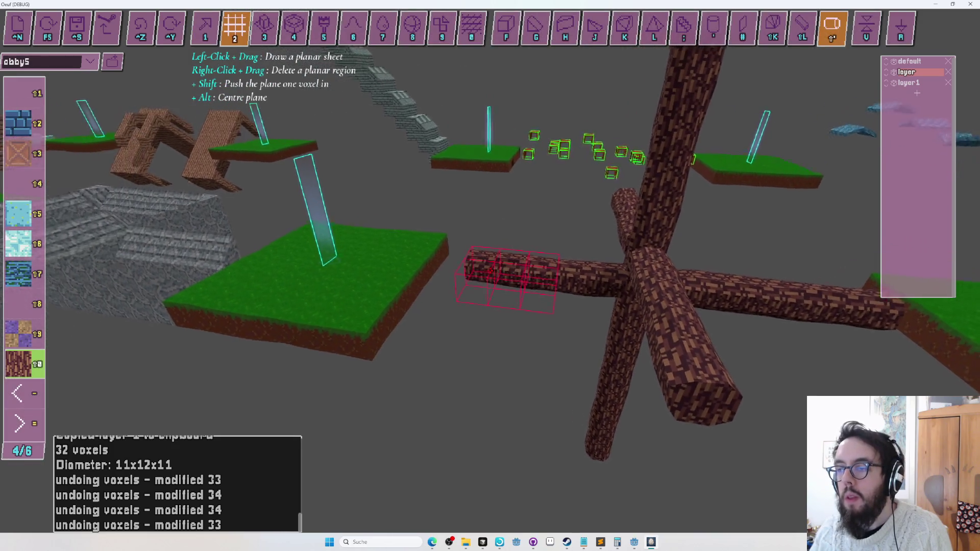
key(d)
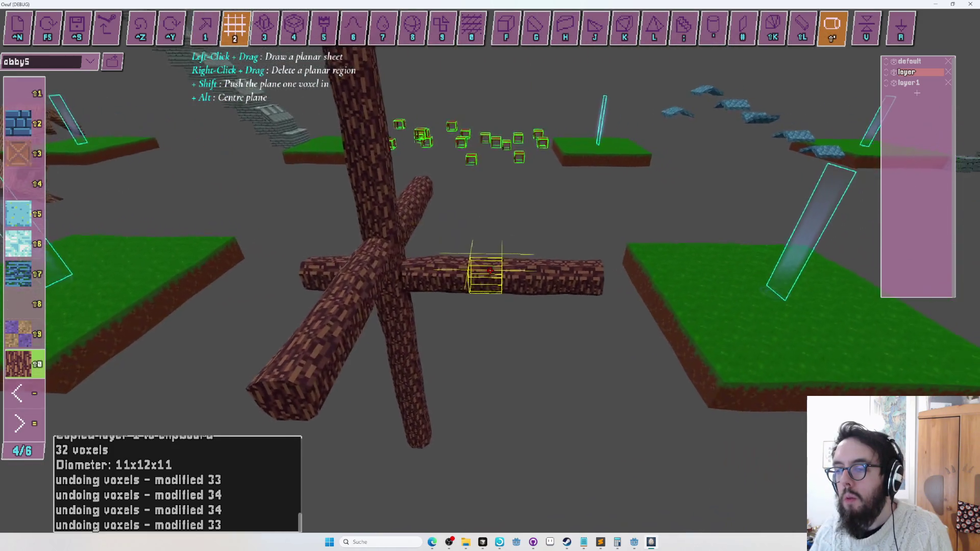
key(w)
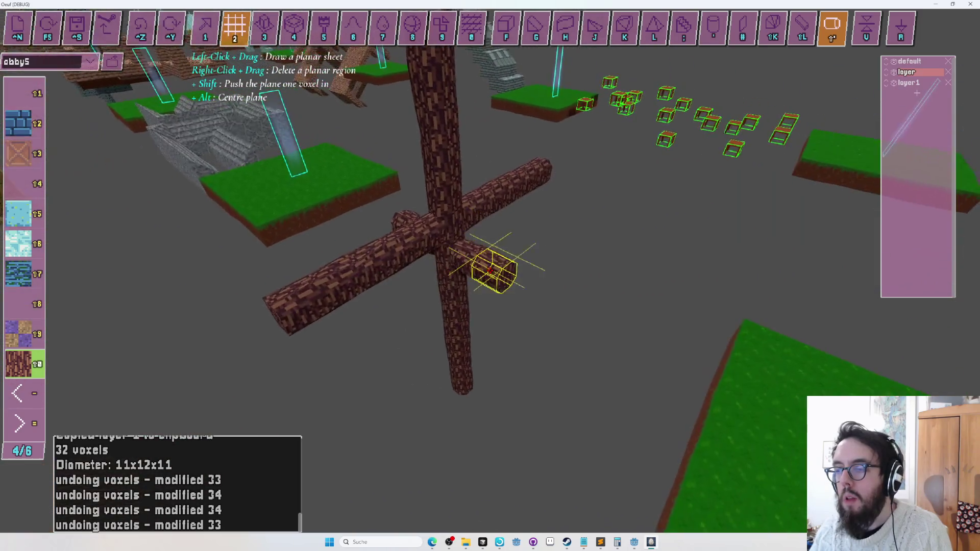
key(a)
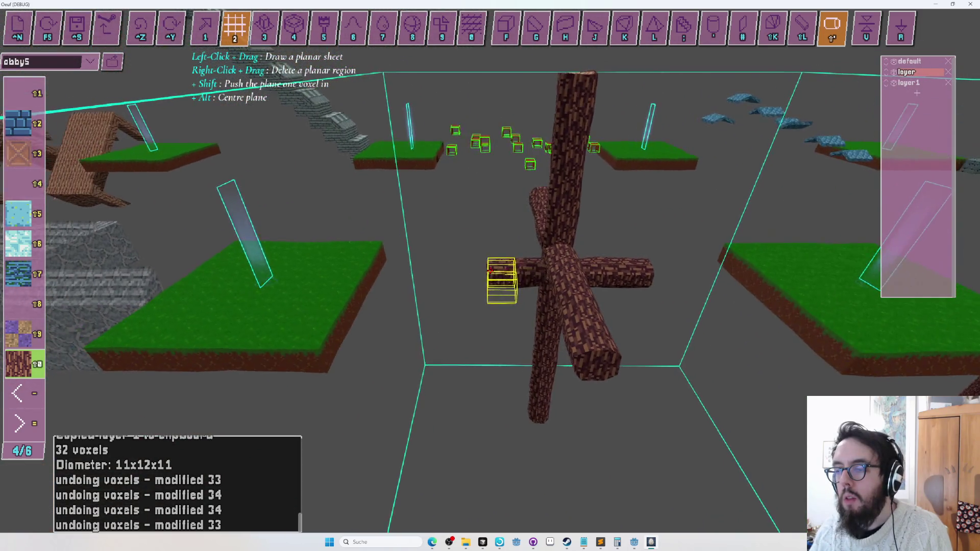
key(s)
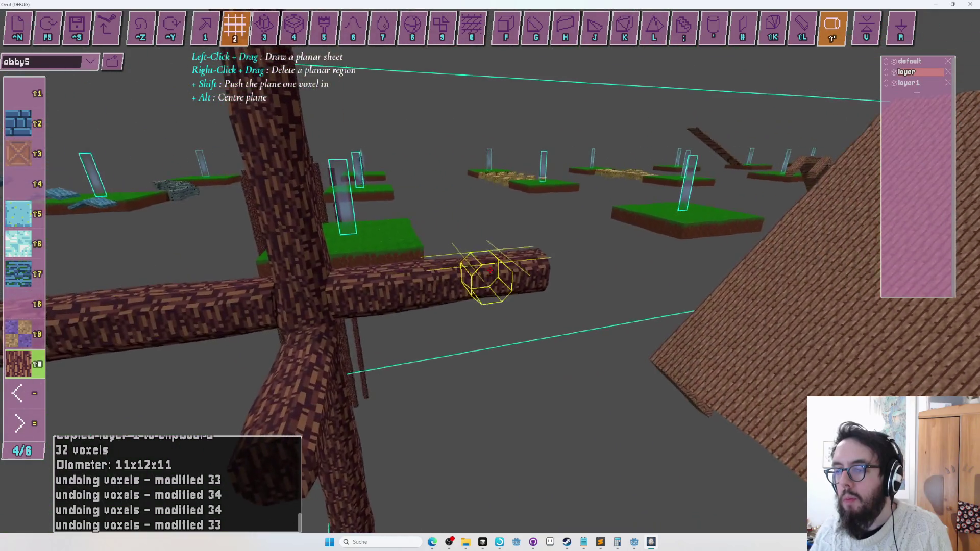
key(a)
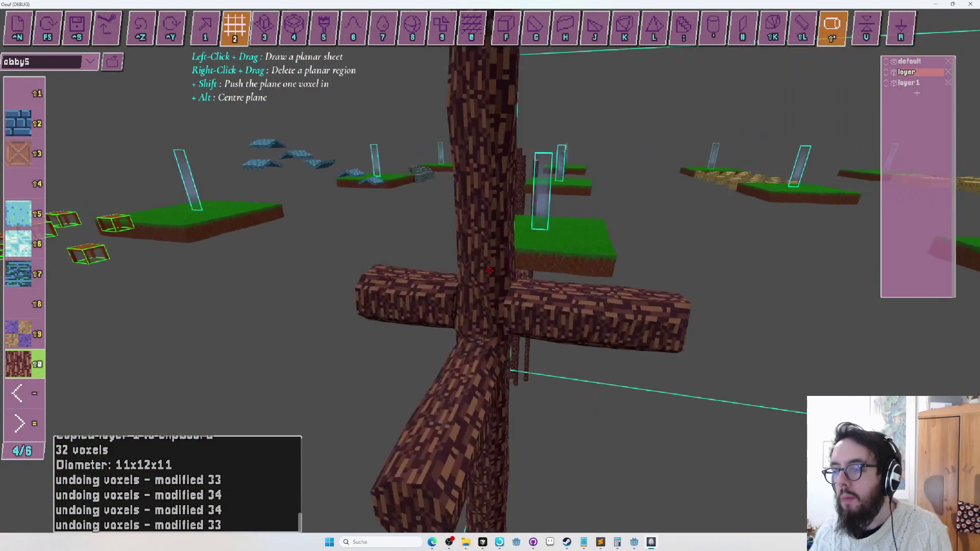
key(a)
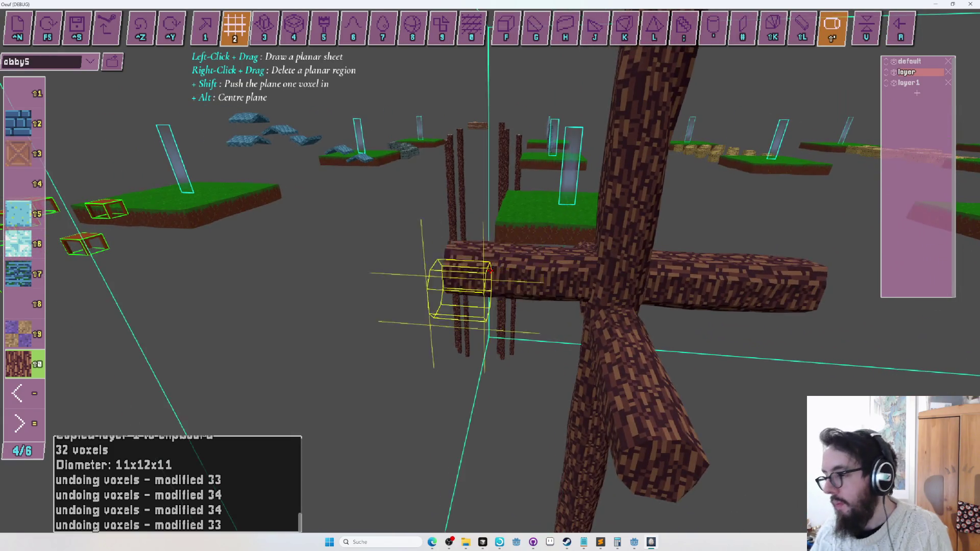
key(e)
key(e)
key(a)
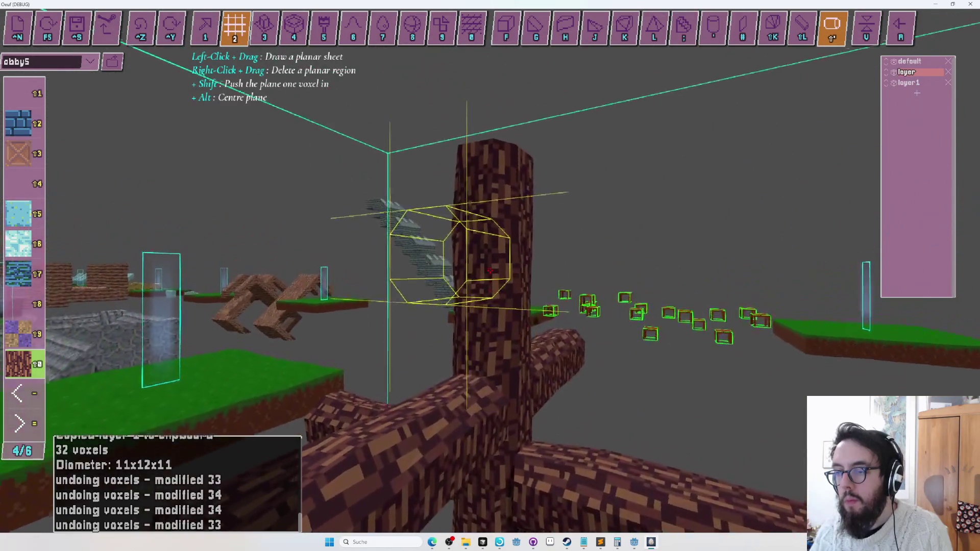
key(q)
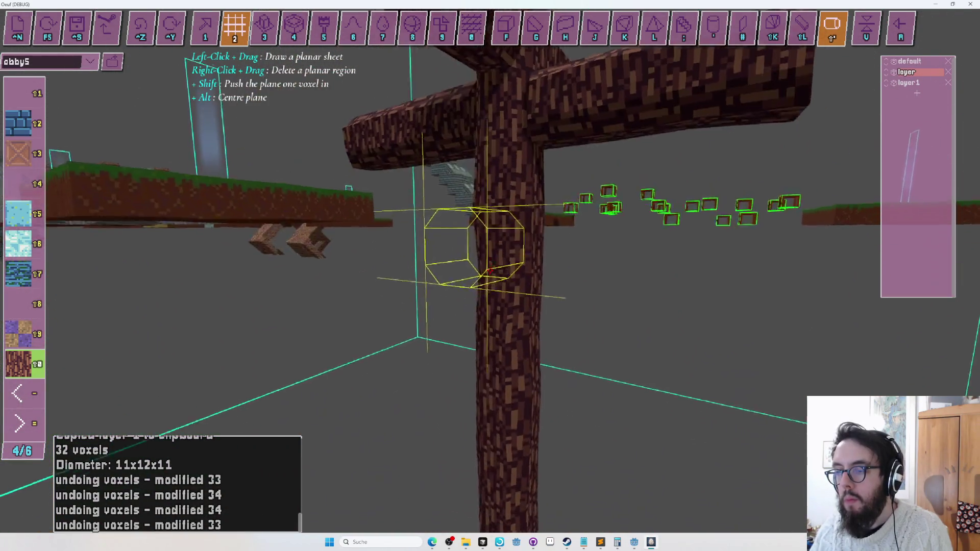
key(q)
key(e)
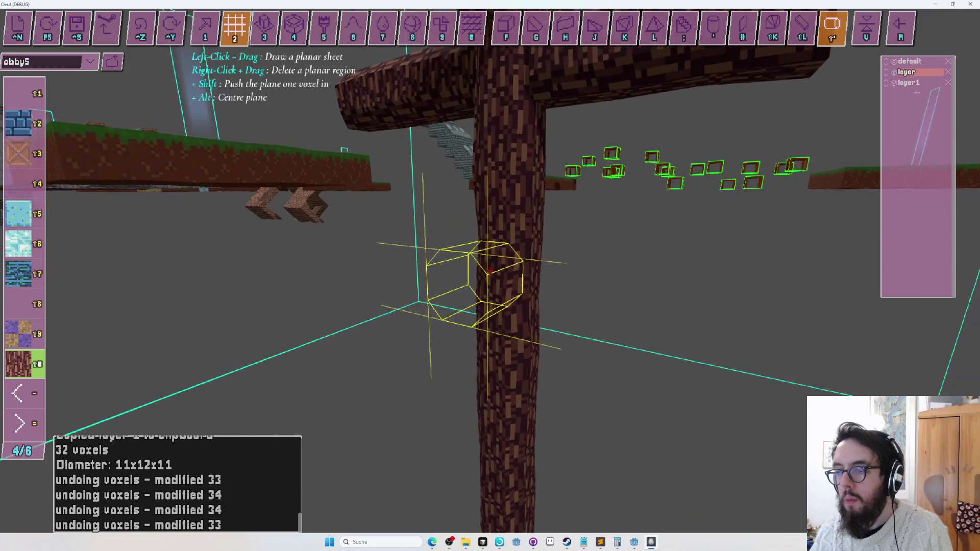
scroll(490, 271, down, 5)
scroll(490, 270, up, 5)
key(q)
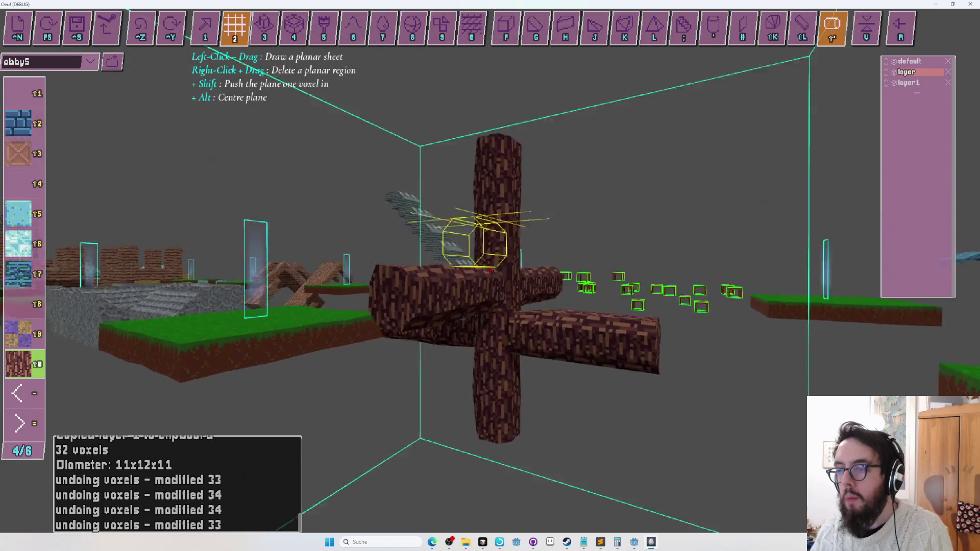
key(a)
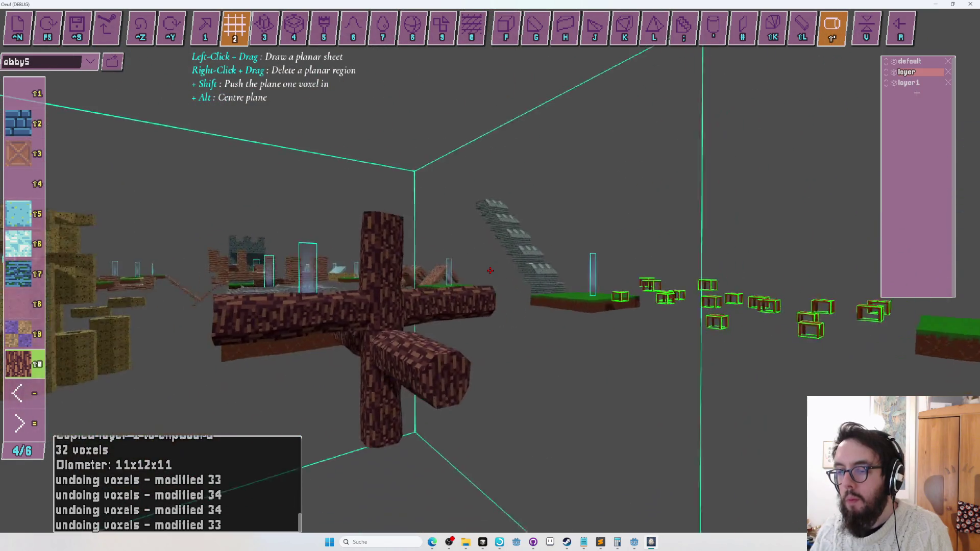
Step: Pick the cylinder tool, view the trunk top, and switch to the layer and entity toolbar
key(minus)
key(minus)
key(e)
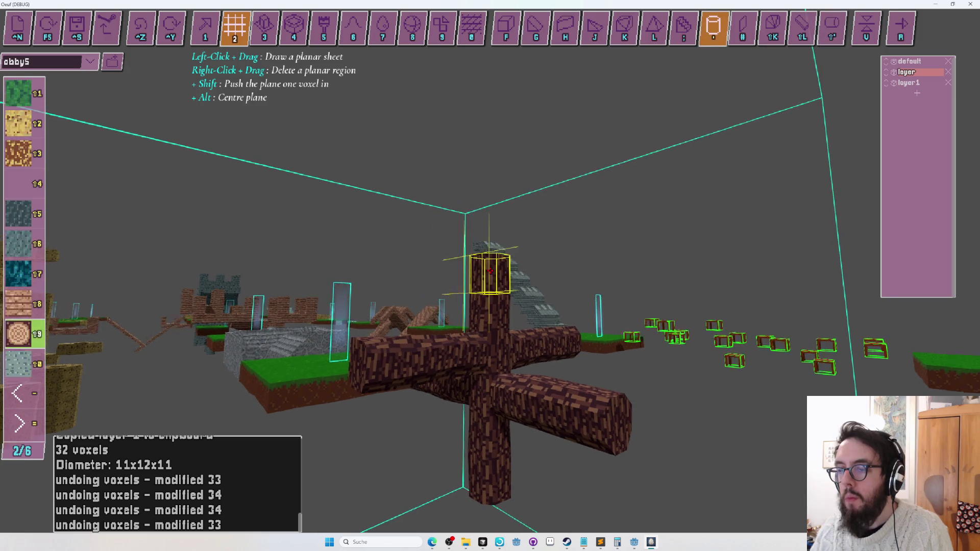
key(s)
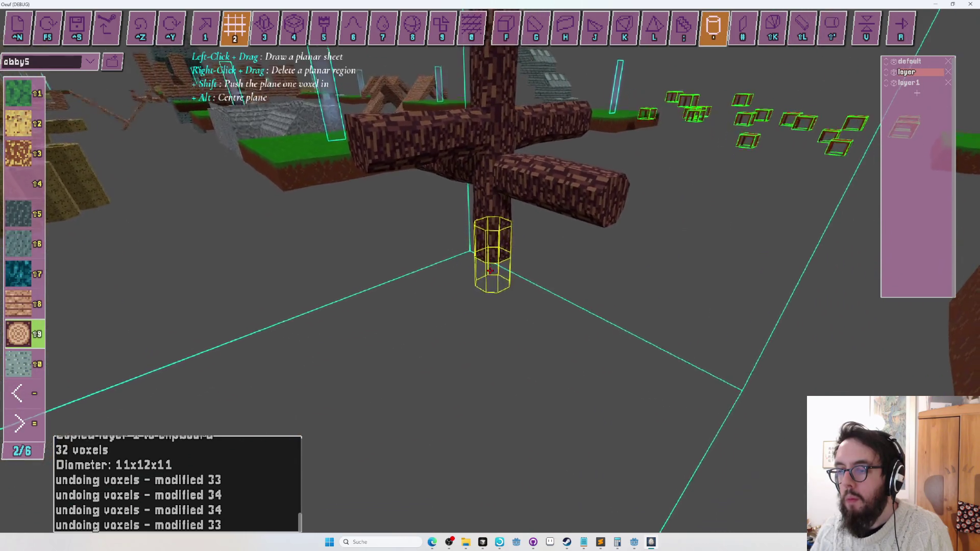
key(a)
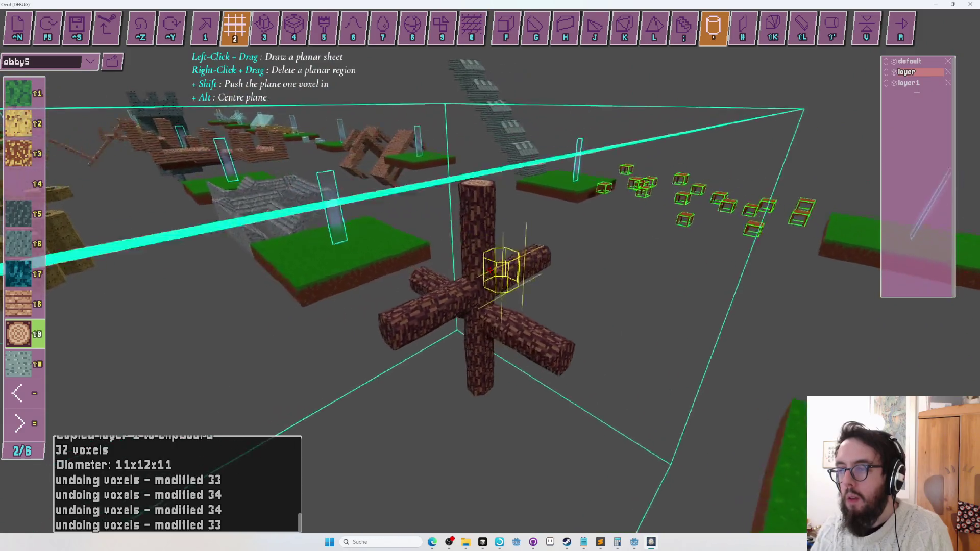
key(d)
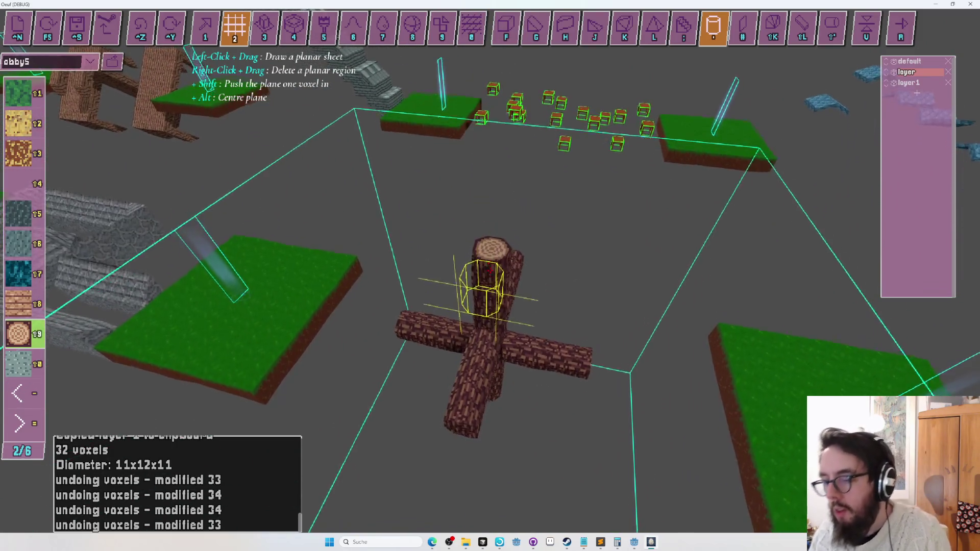
key(w)
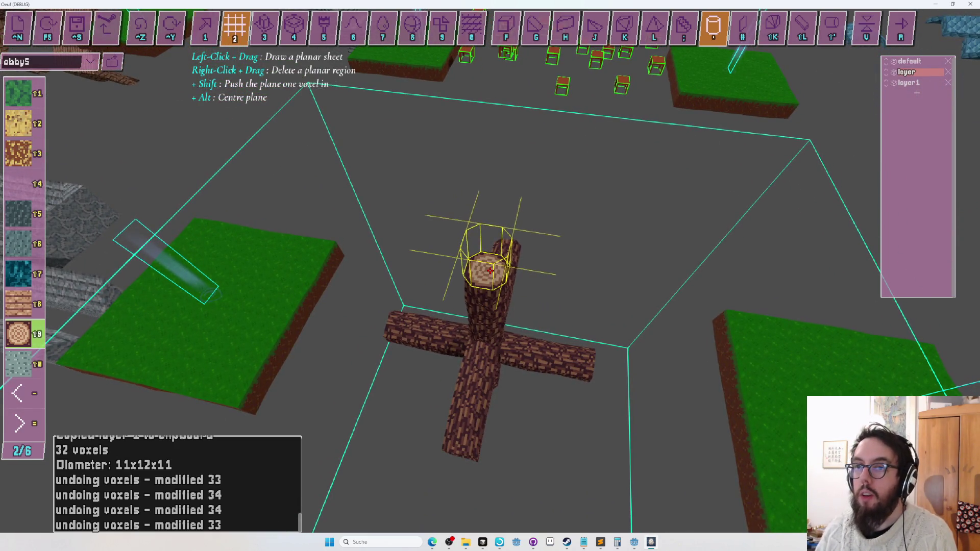
key(Tab)
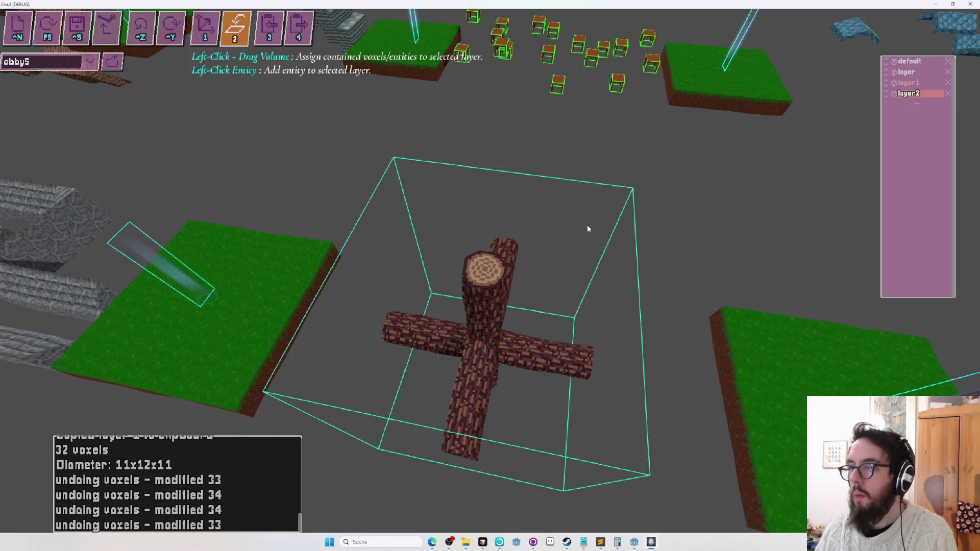
Step: Try the Copy layer (3) and move-layer (1) tools on the log cross's layer2
key(3)
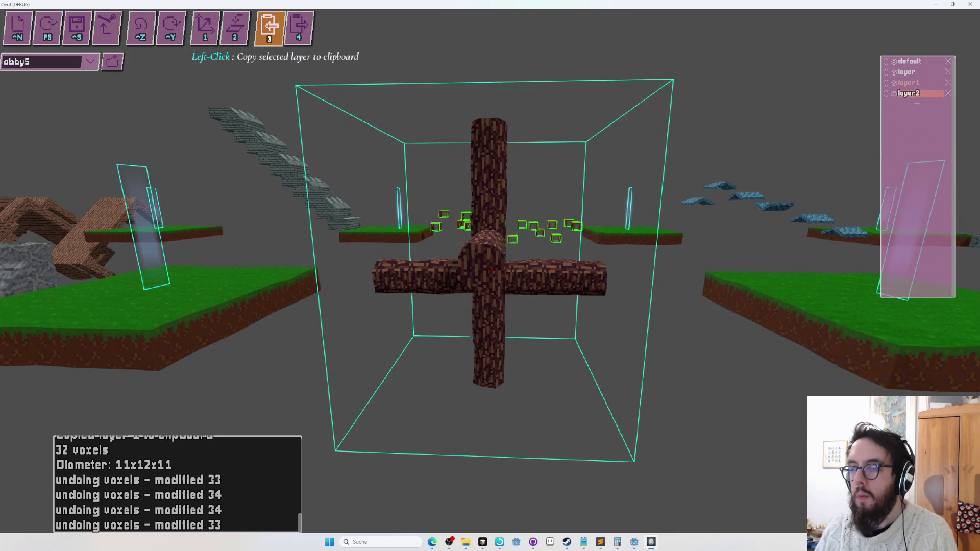
key(w)
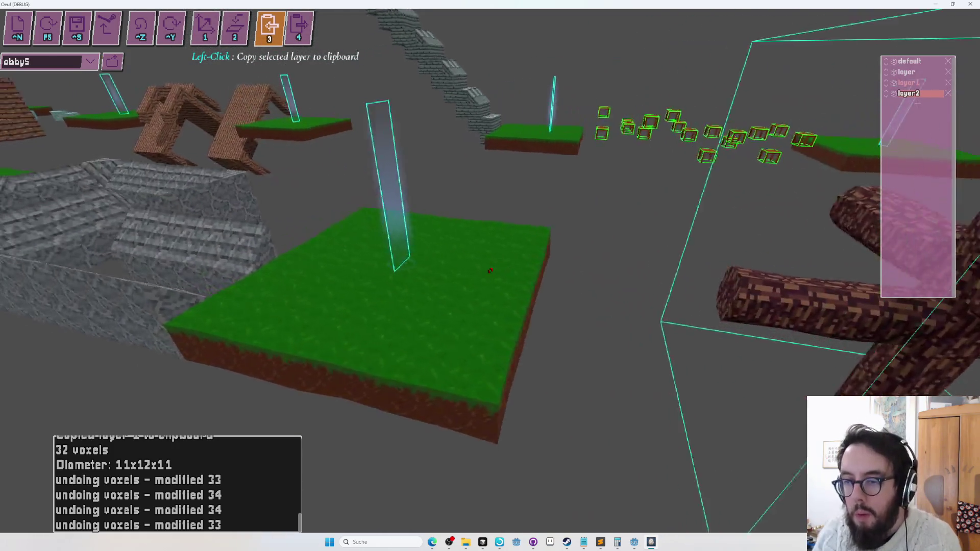
key(f)
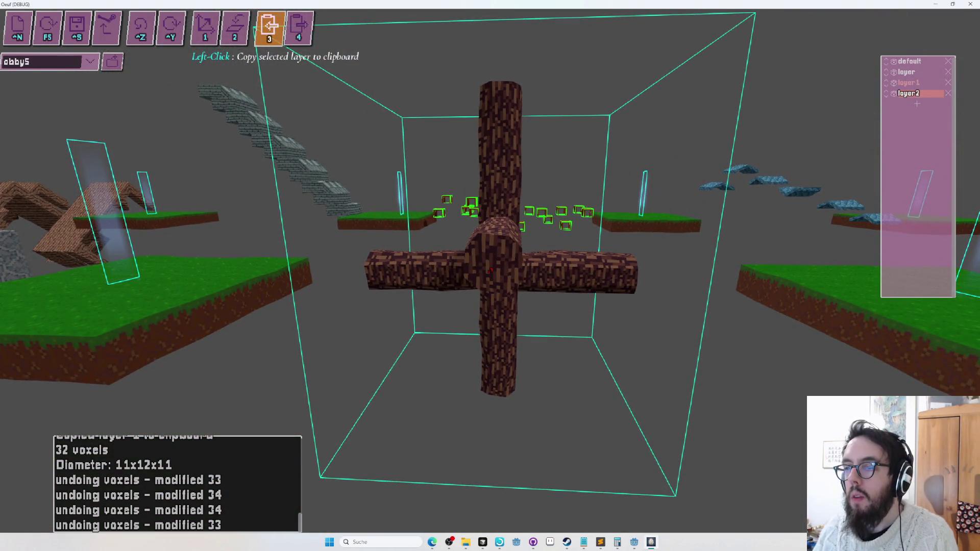
key(1)
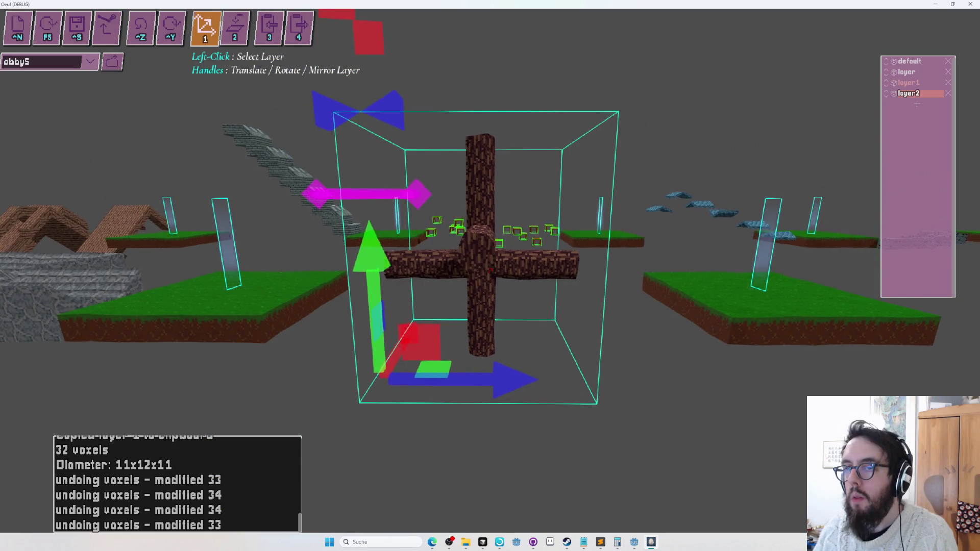
Step: Paste a copy of the log cross as layer3 beside the original
key(3)
key(4)
click(490, 270)
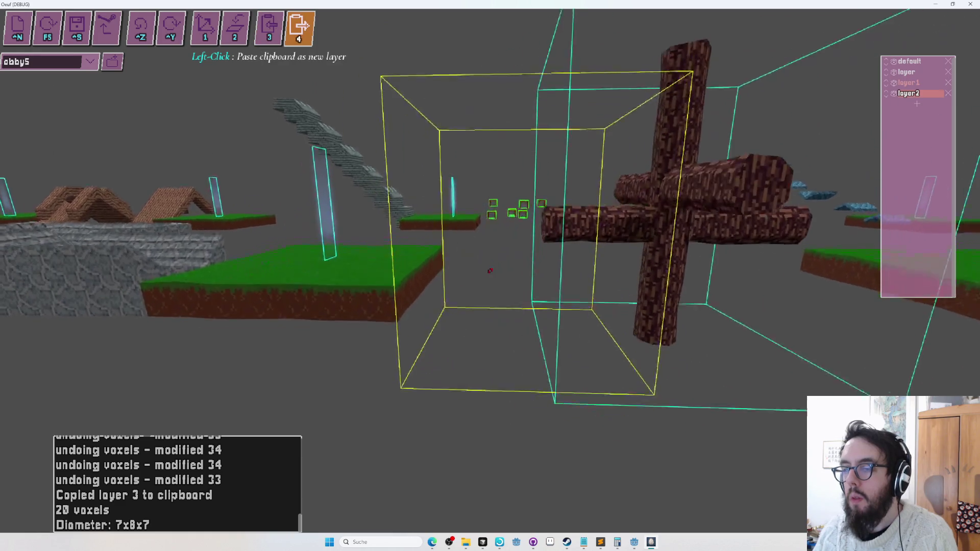
click(490, 271)
key(d)
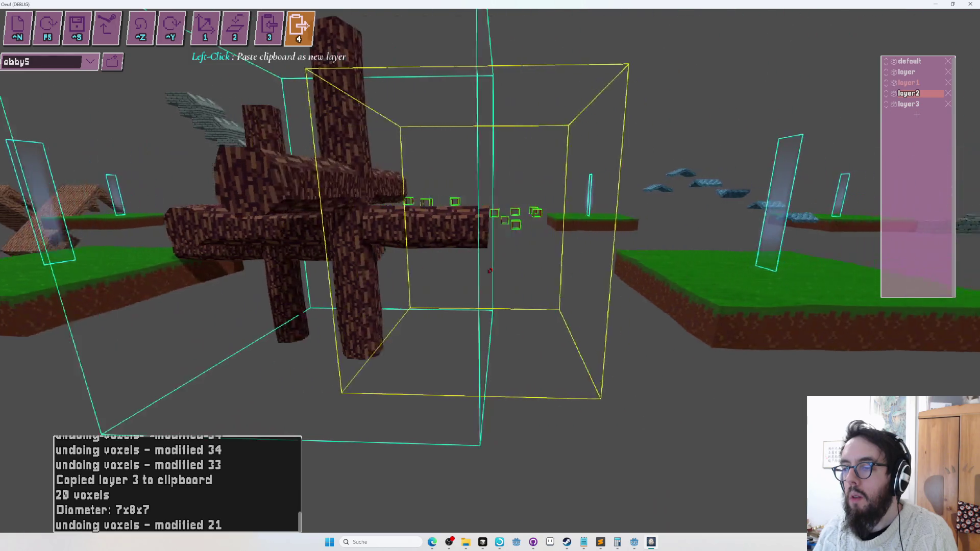
key(space)
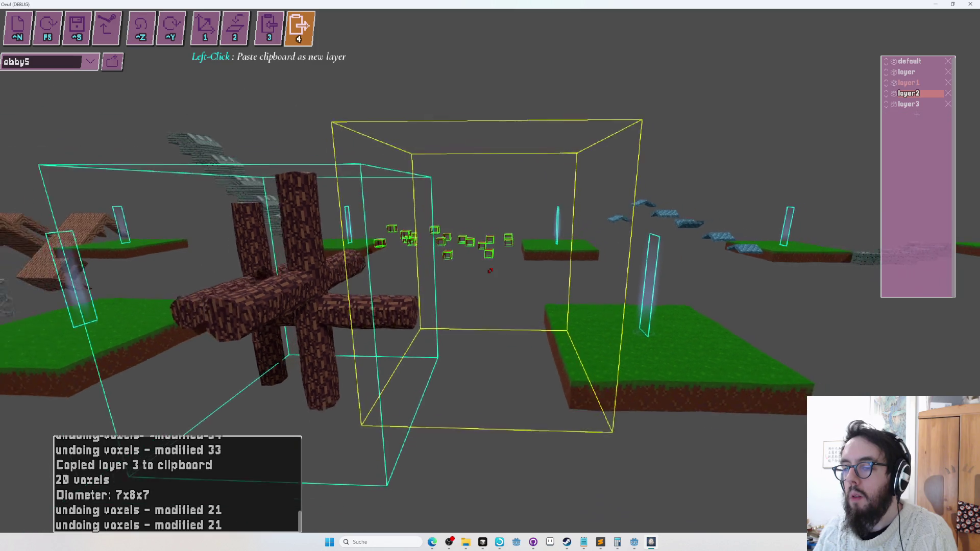
Step: Undo an extra pasted log cross, then briefly play-test the level with F5
click(490, 270)
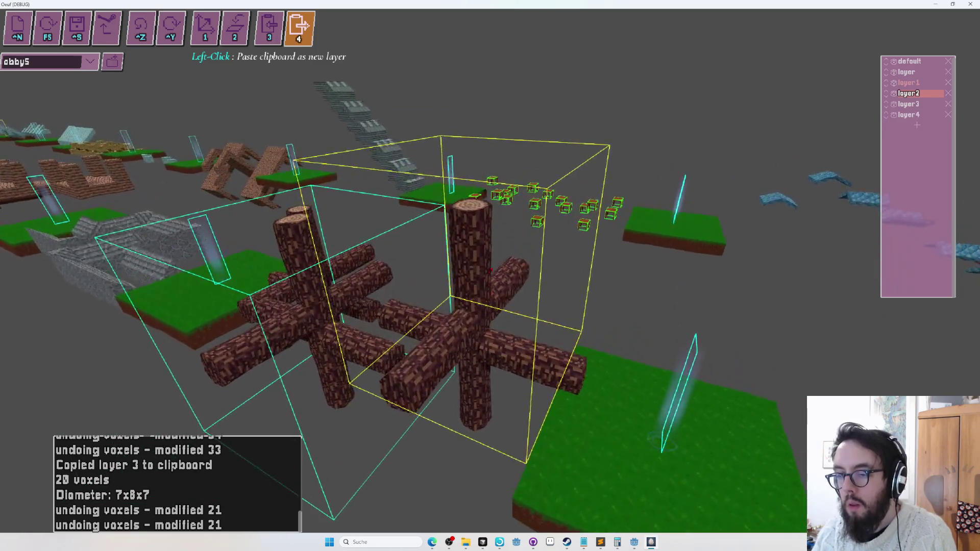
key(ctrl+z)
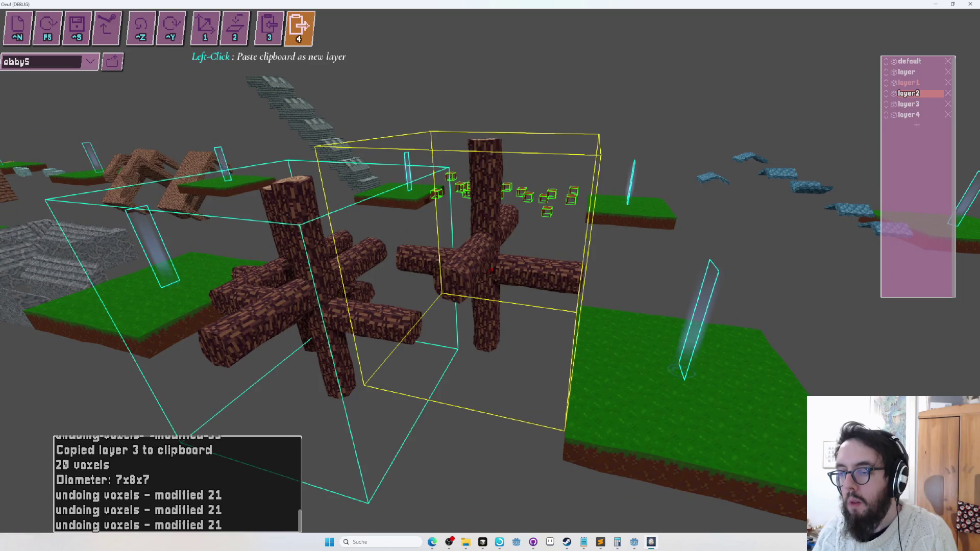
key(ctrl+z)
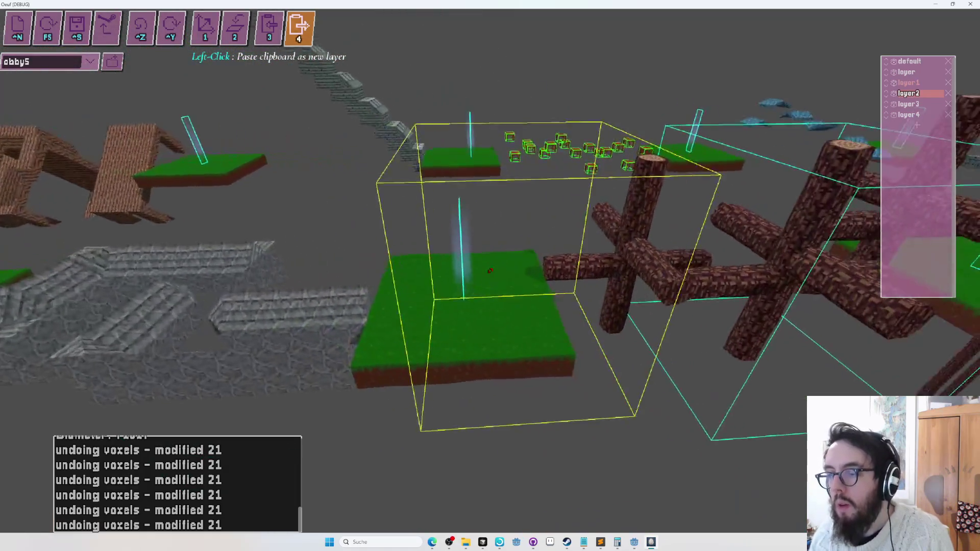
key(F5)
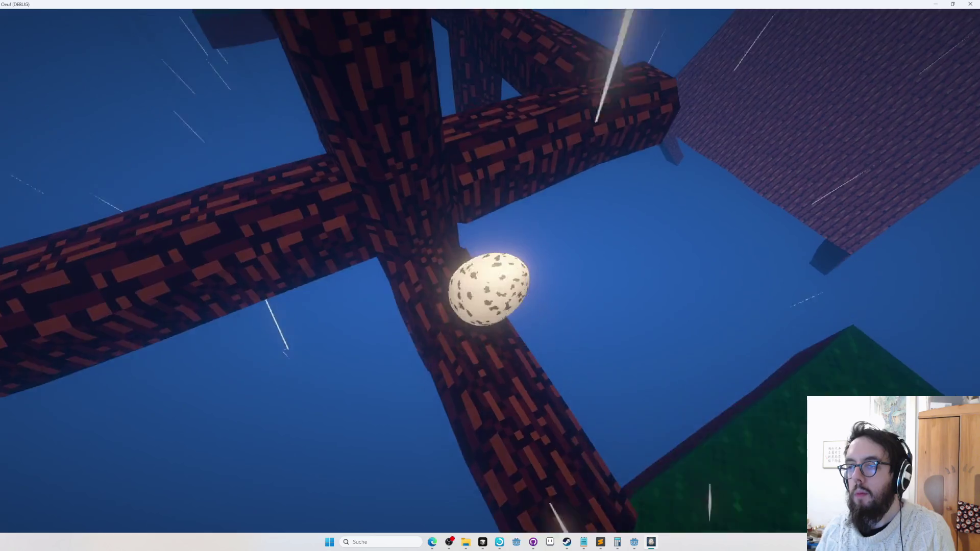
key(Escape)
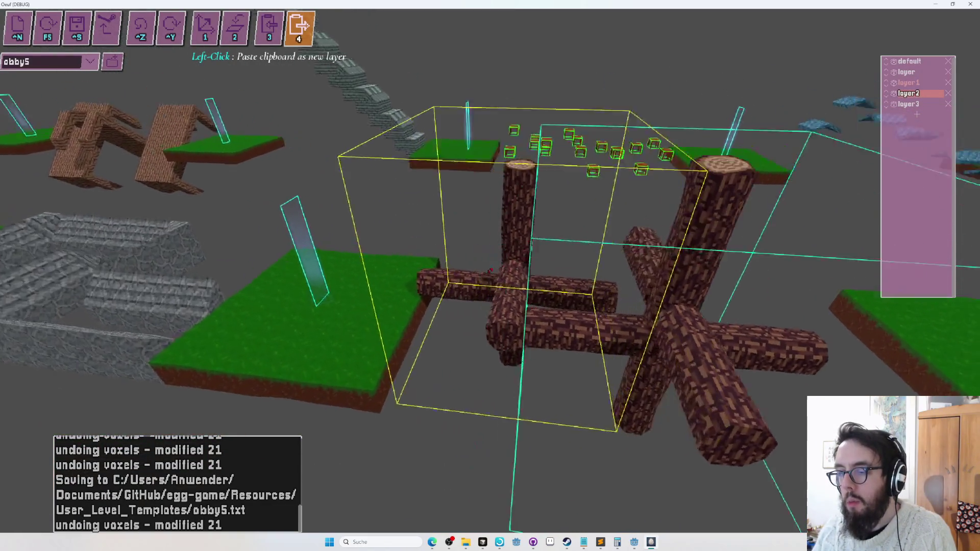
Step: Undo the earlier log-cross pastes and try pasting a fresh copy from a new viewpoint
key(w)
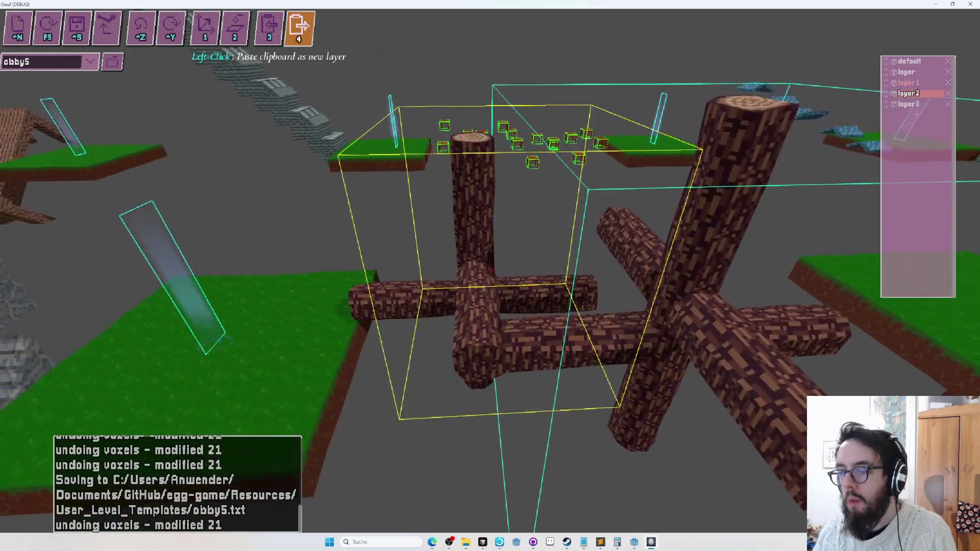
key(ctrl+z)
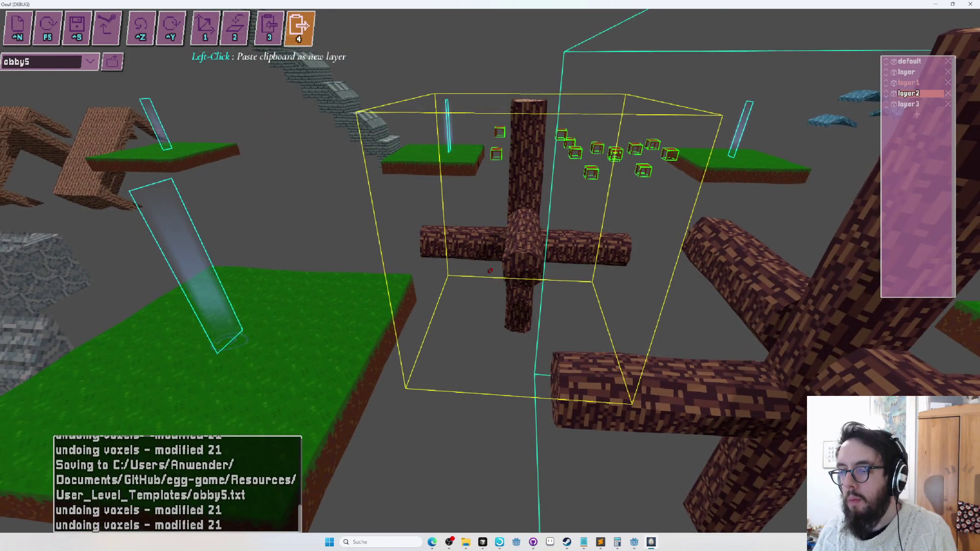
key(ctrl+z)
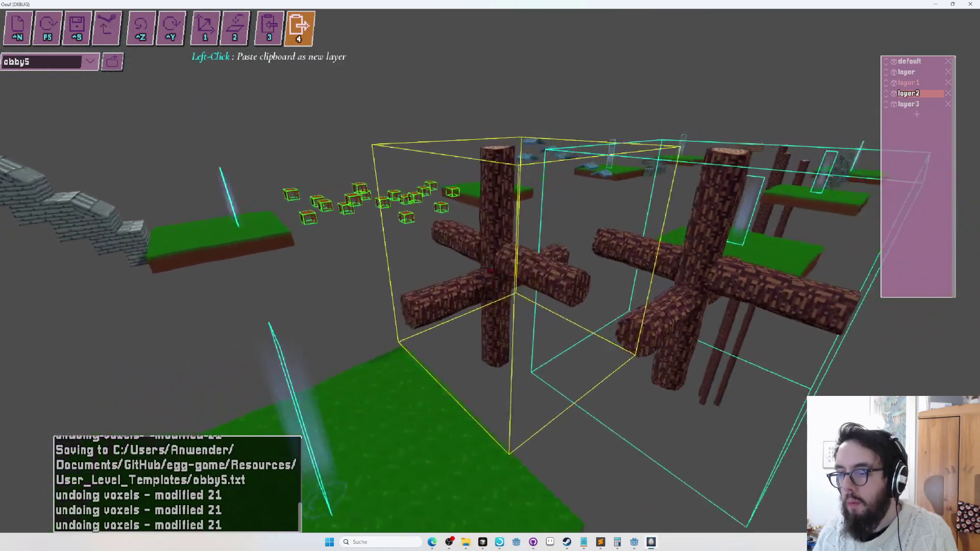
key(w)
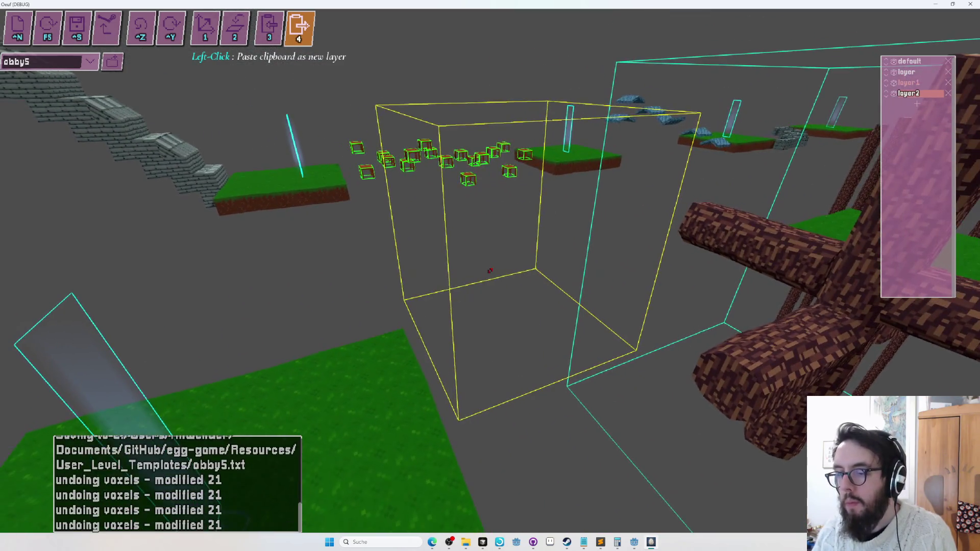
key(w)
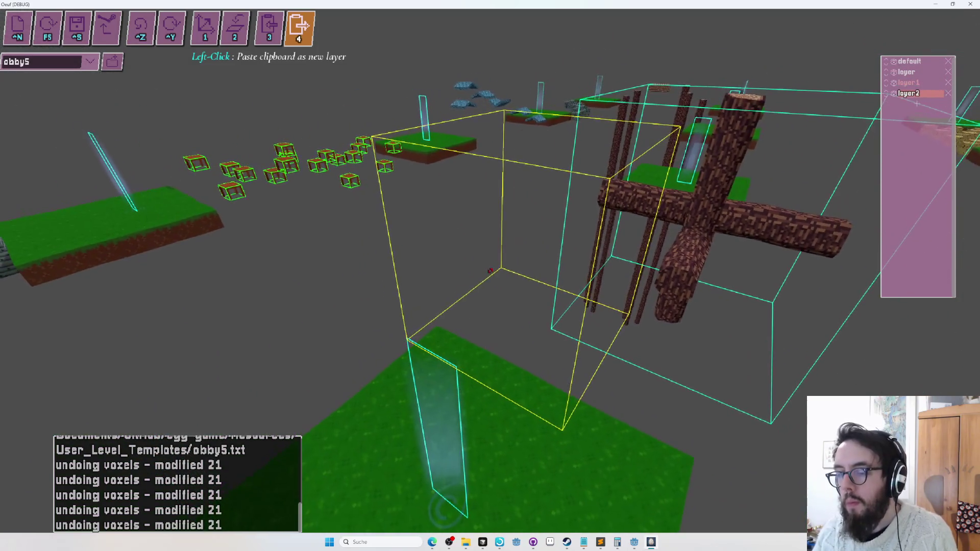
key(w)
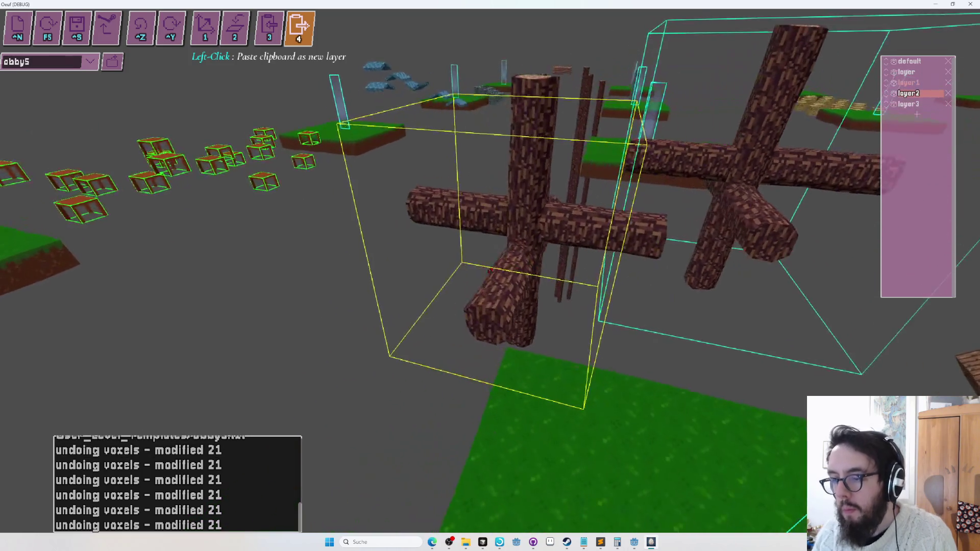
key(w)
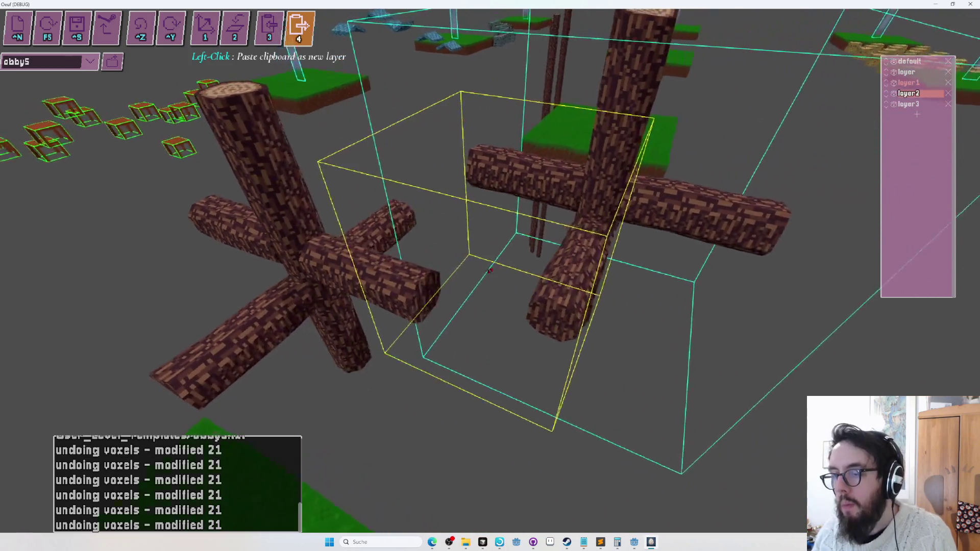
key(w)
click(490, 270)
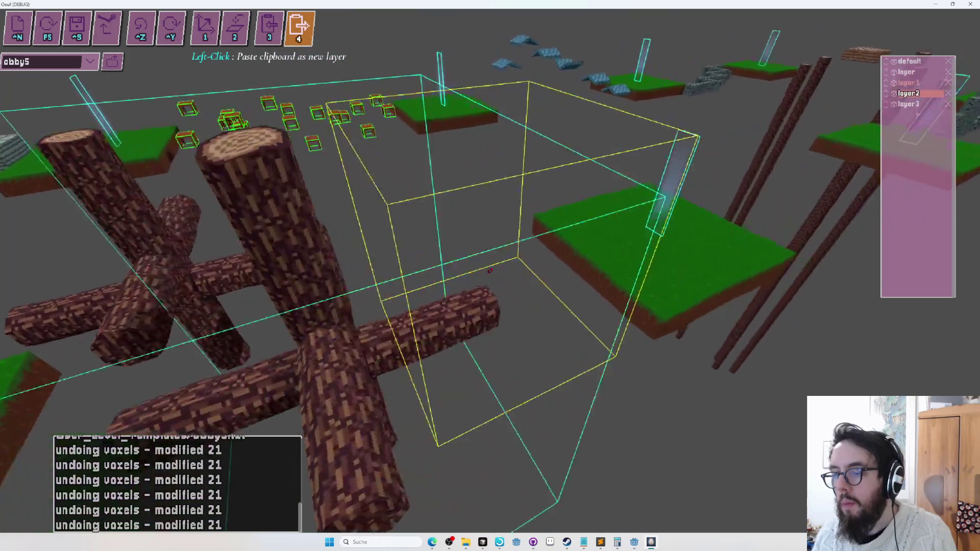
key(s)
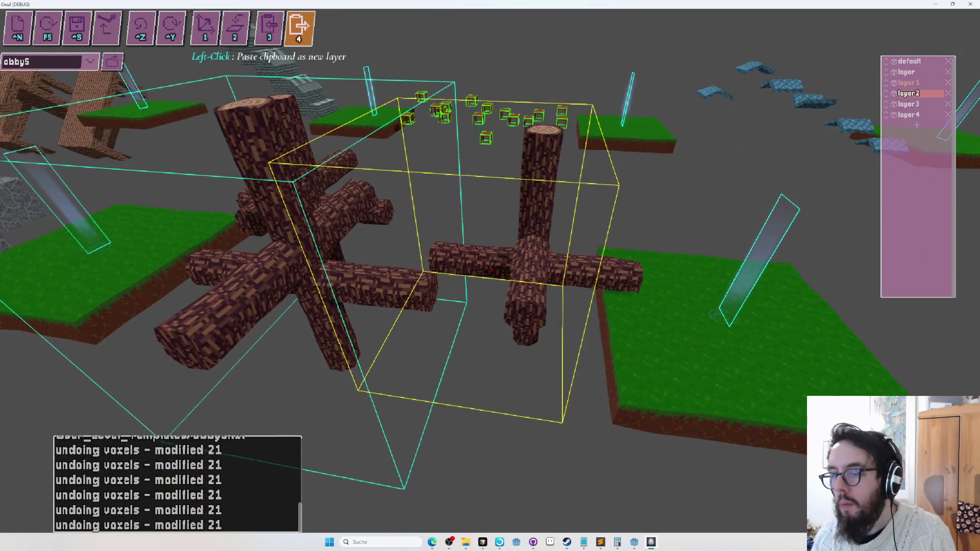
key(ctrl+z)
Step: Retry placing the log cross inside the yellow box, undoing unsatisfactory pastes
key(a)
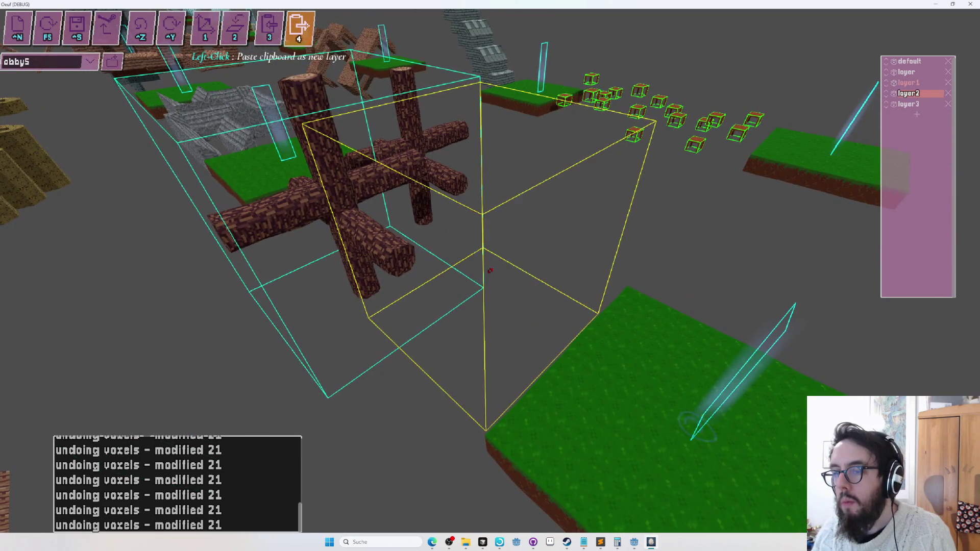
key(d)
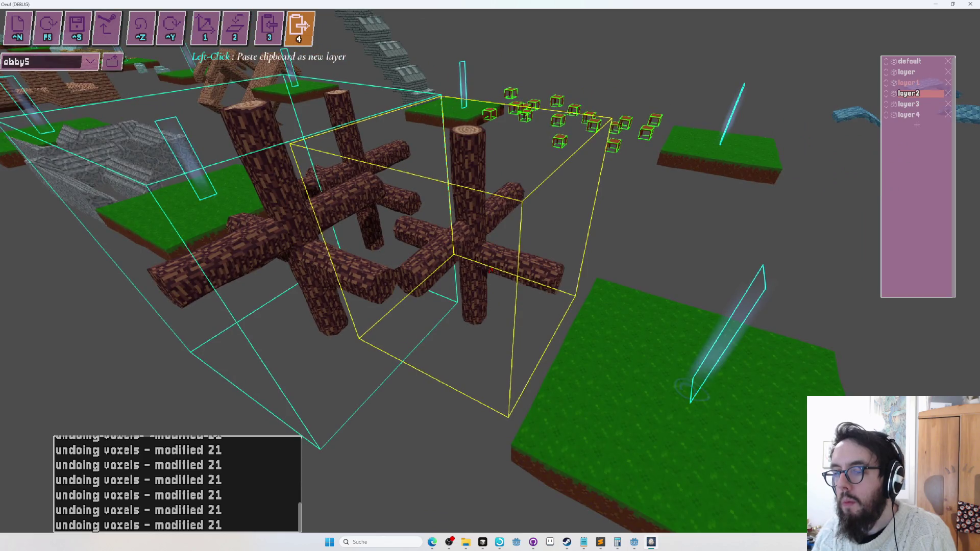
key(ctrl+z)
key(ctrl+z)
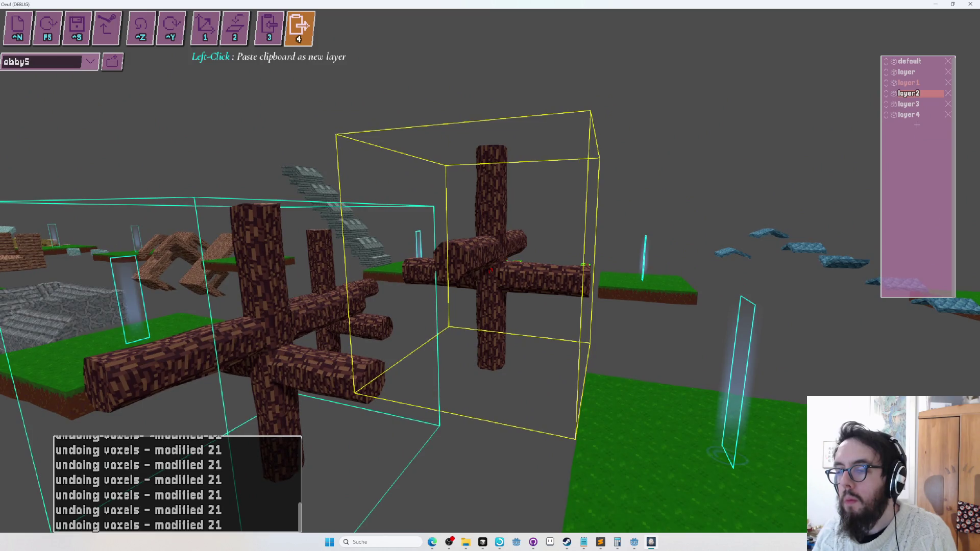
key(s)
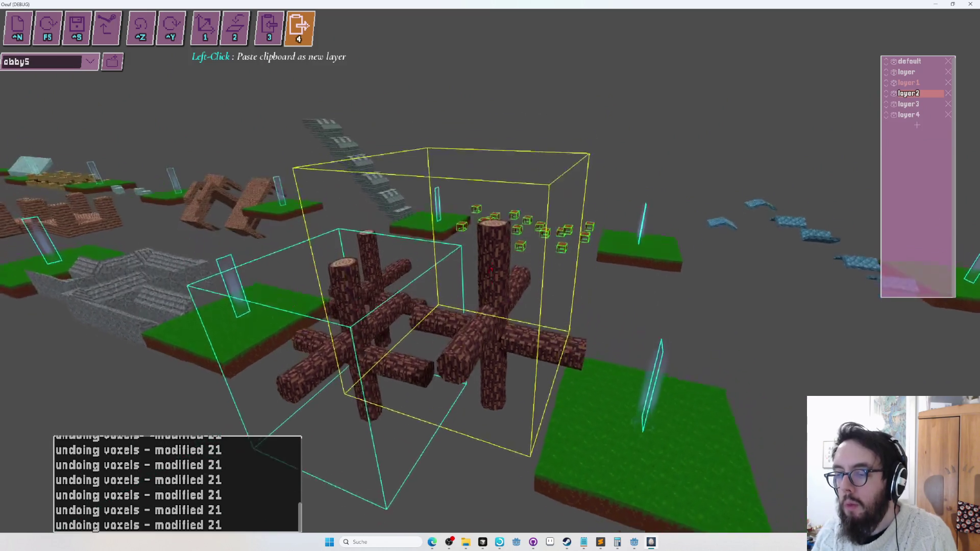
key(ctrl+z)
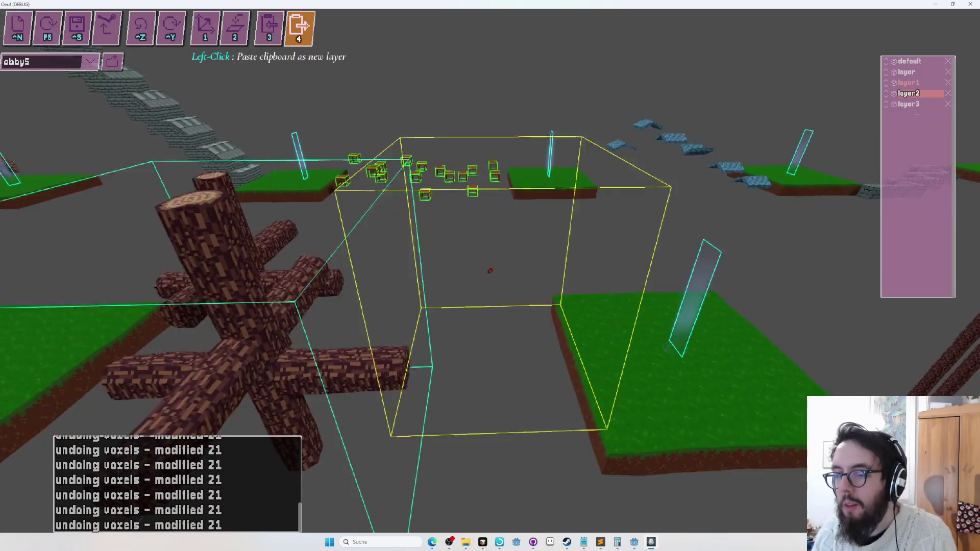
click(490, 271)
key(s)
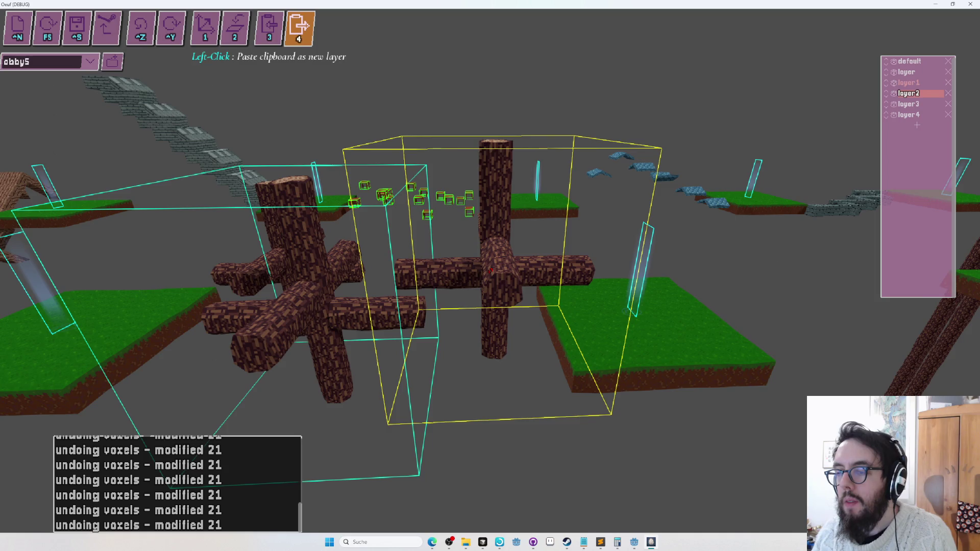
key(ctrl+z)
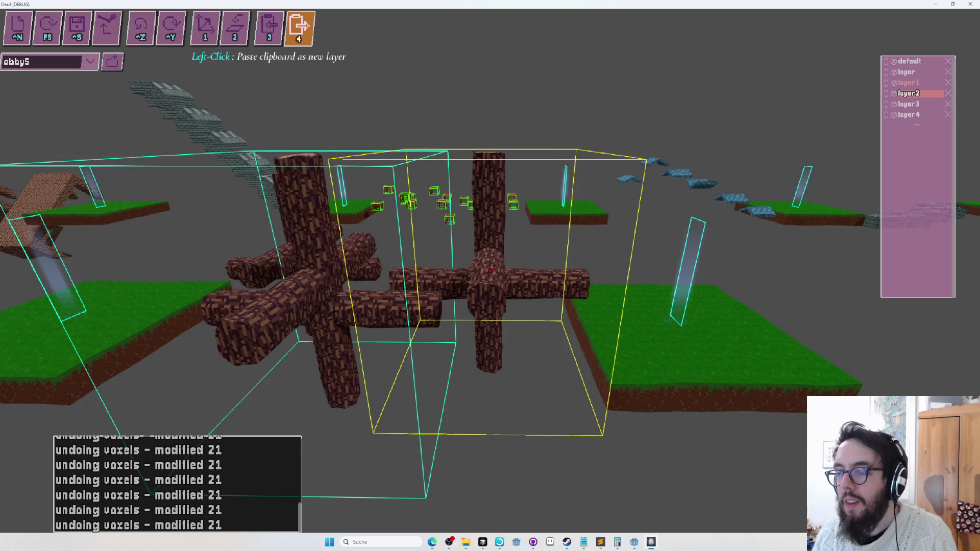
key(w)
key(w)
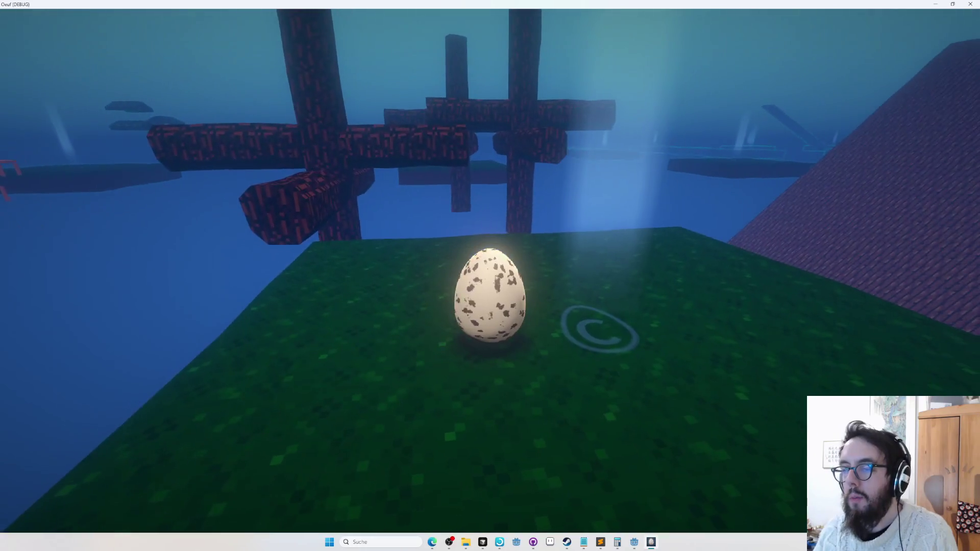
Step: Roll the egg off the grass platform onto the log tree's branches
key(d)
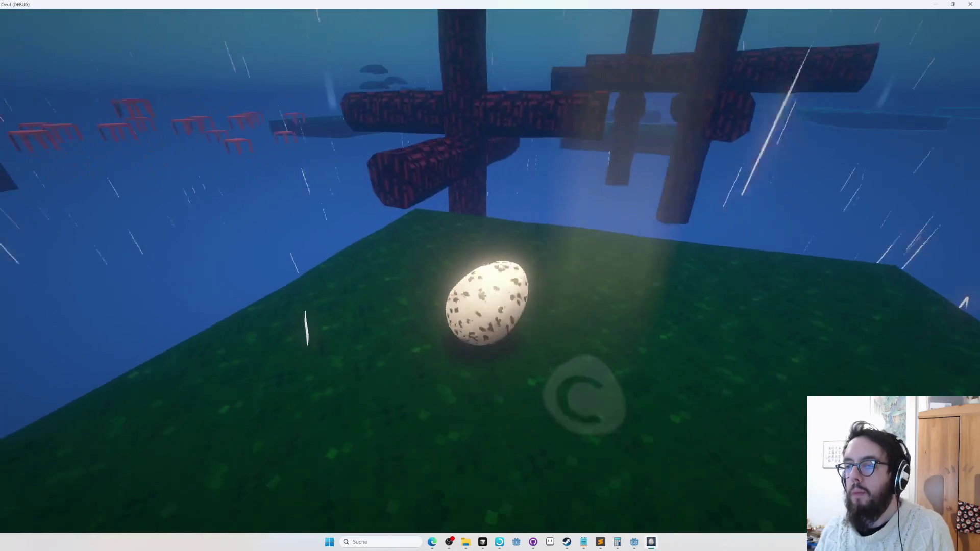
key(w)
key(a)
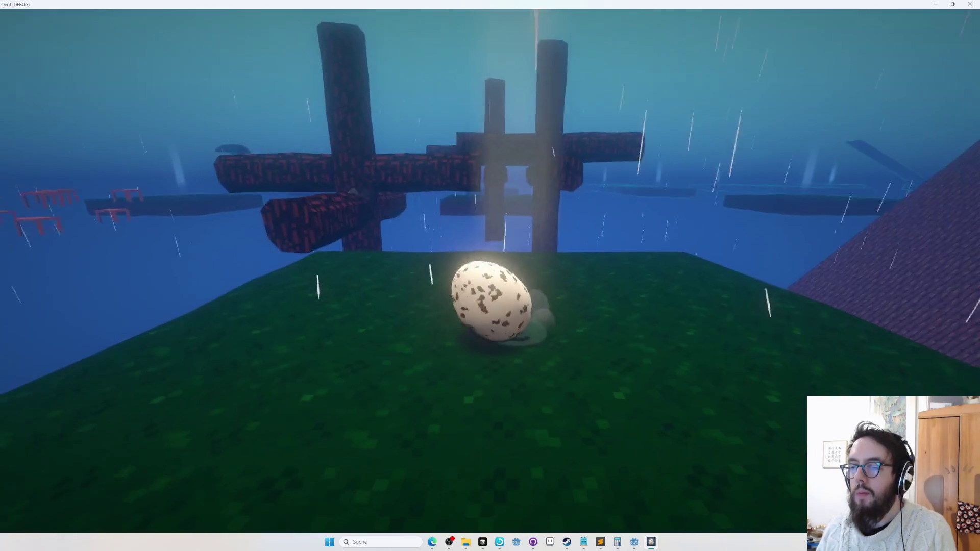
key(w)
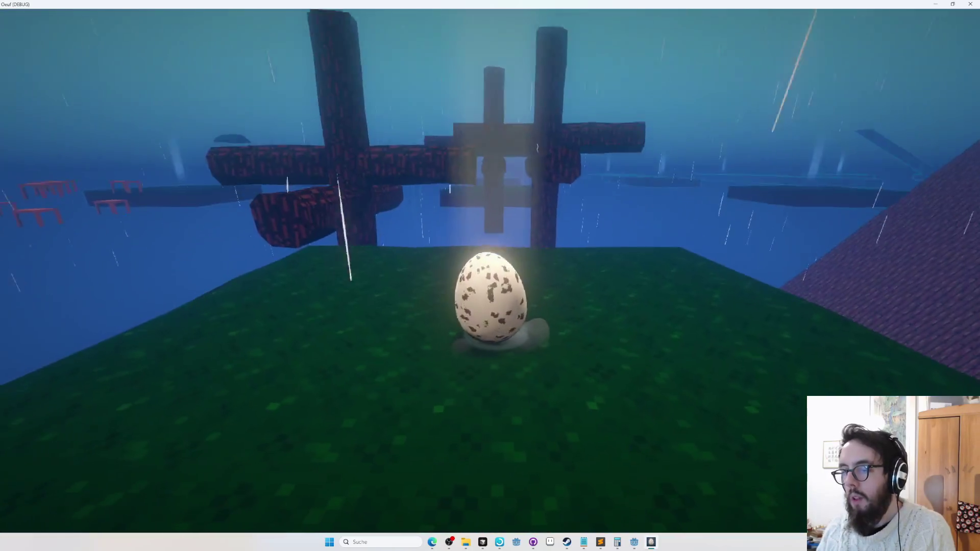
key(w)
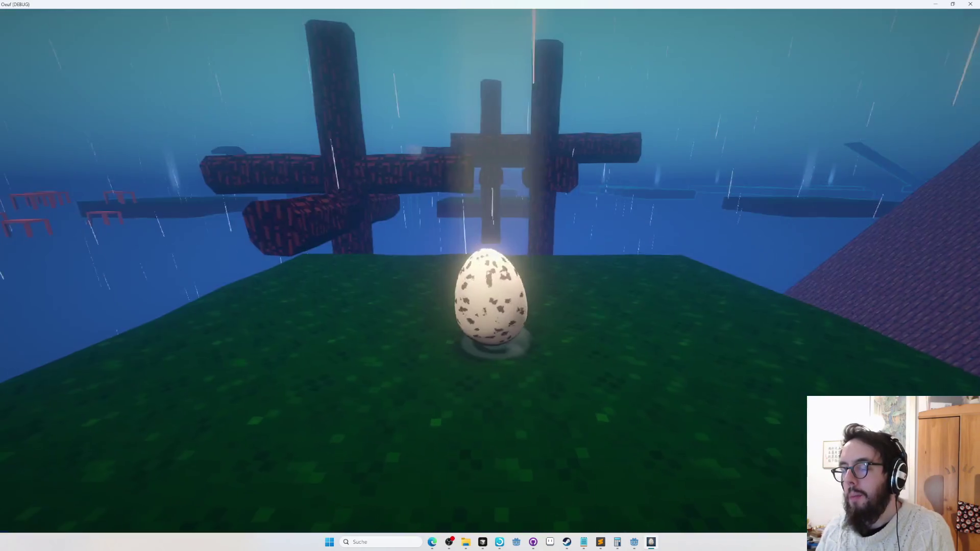
key(w)
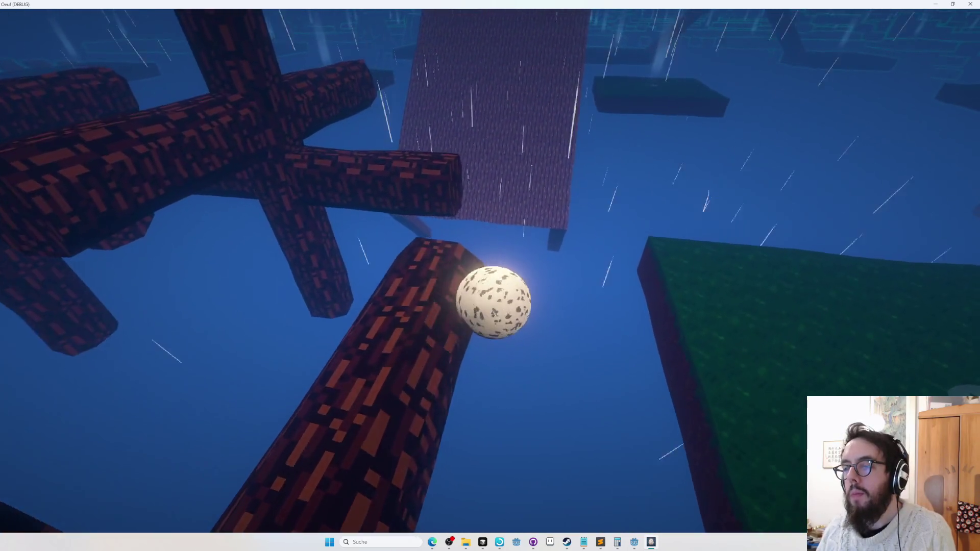
key(w)
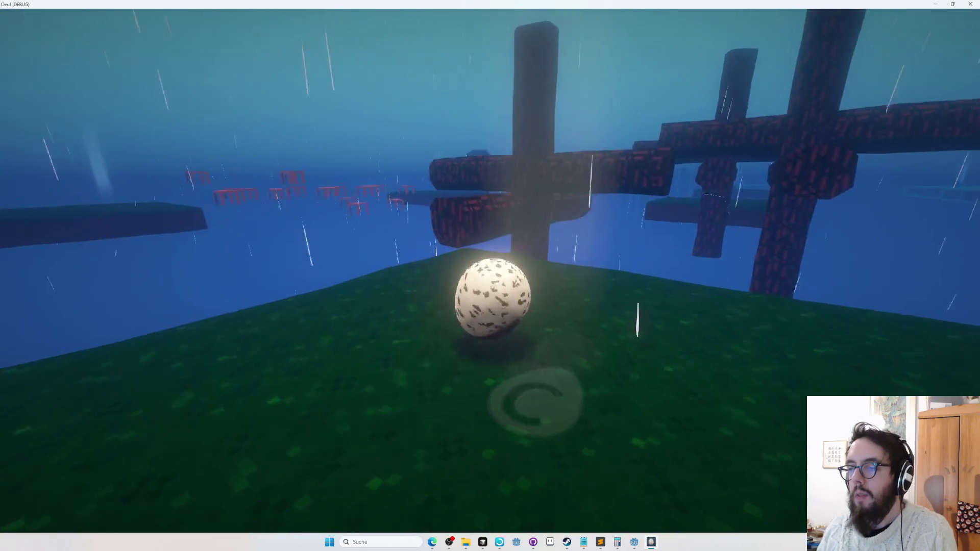
key(w)
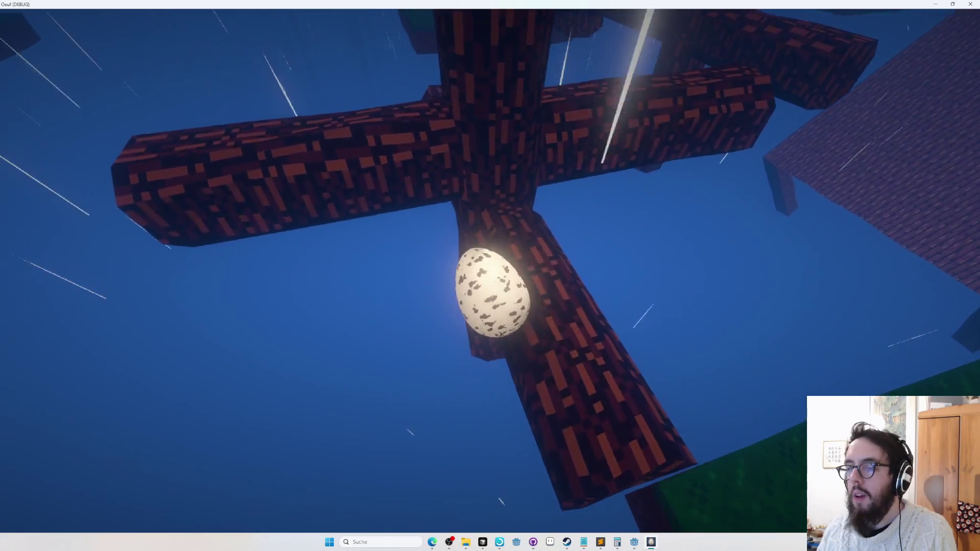
key(w)
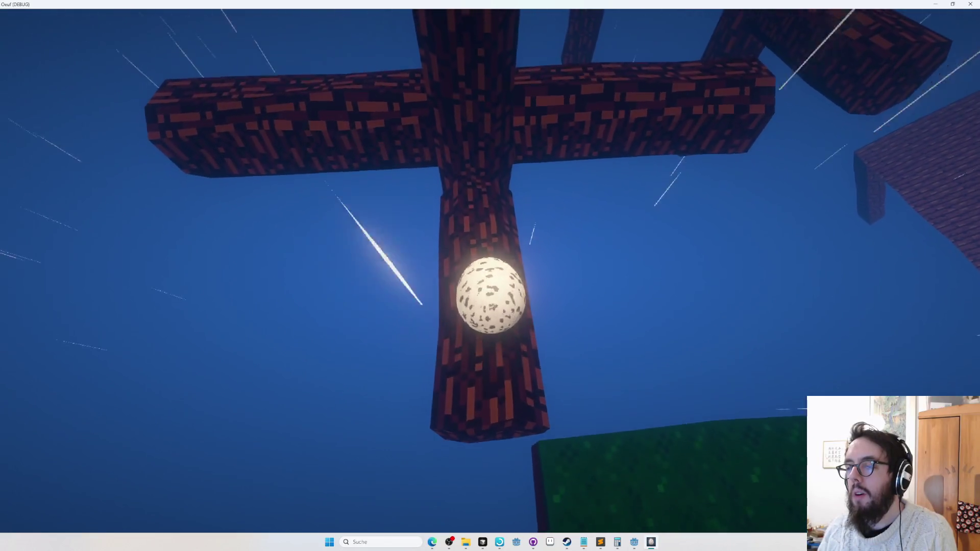
Step: Respawn the stuck egg with R and roll it onto the tree trunk again
key(w)
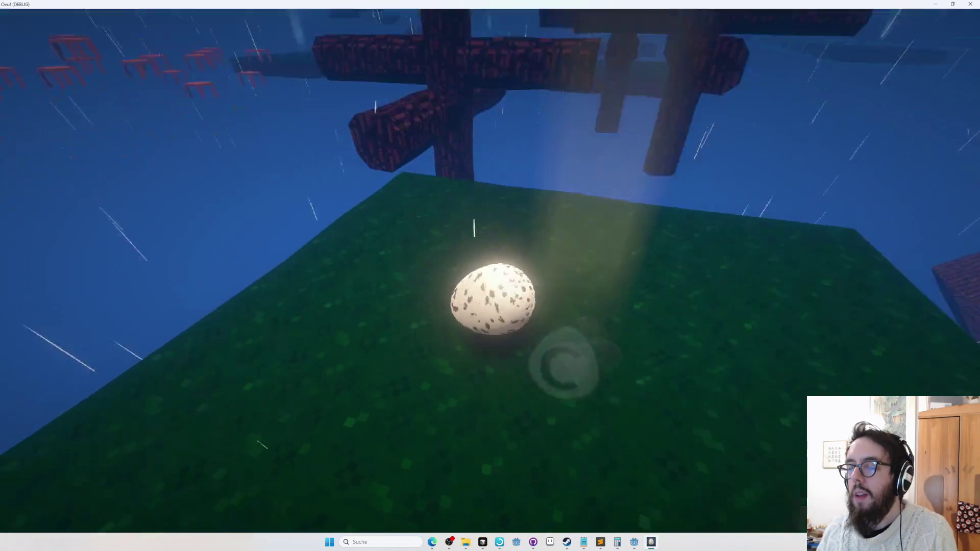
key(w)
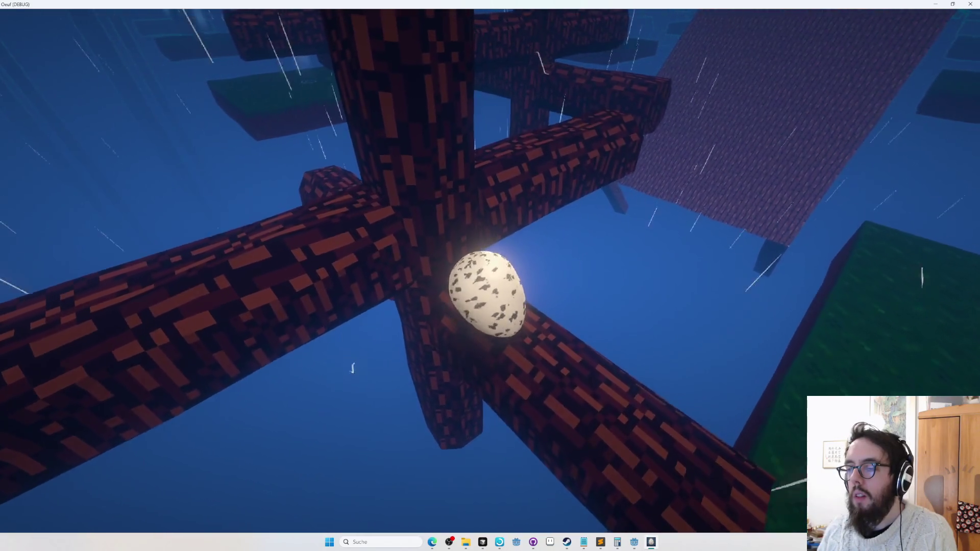
key(r)
key(w)
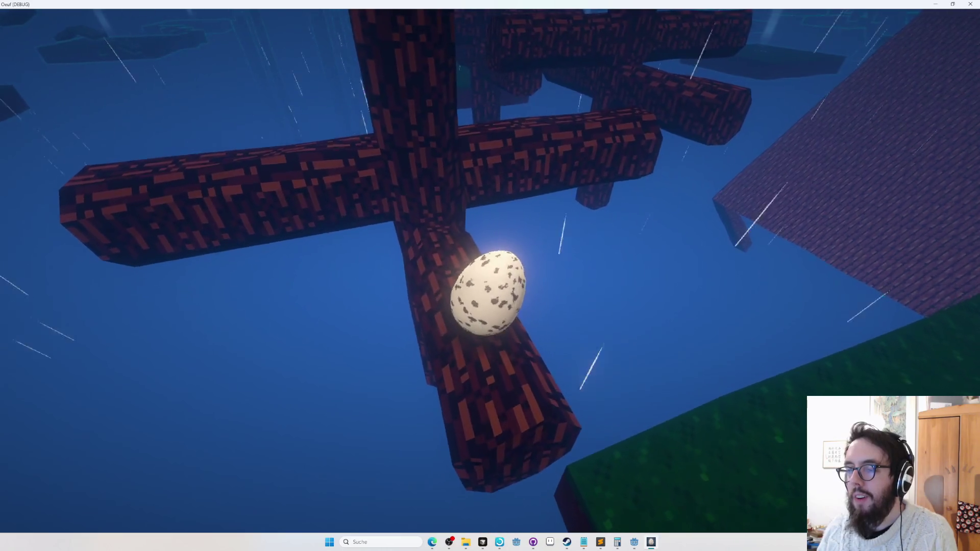
key(r)
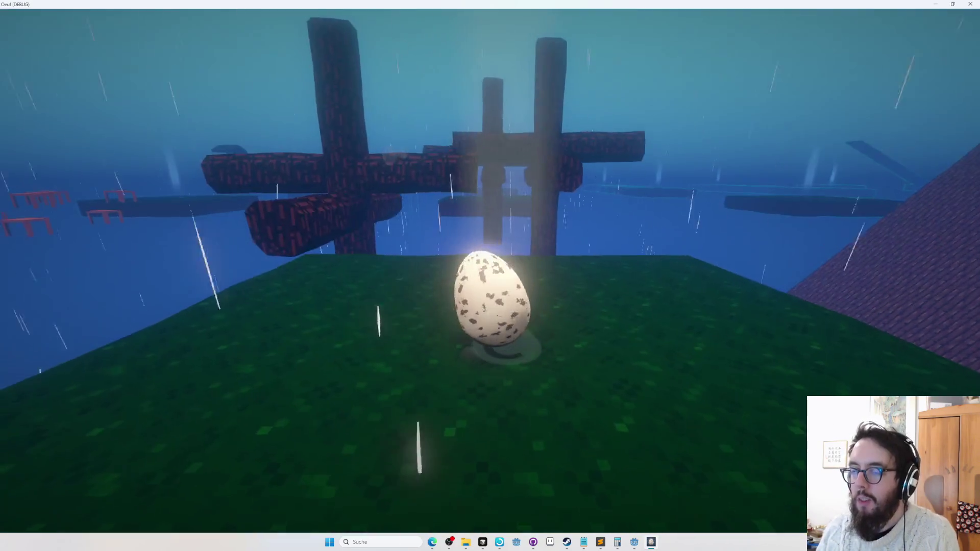
key(w)
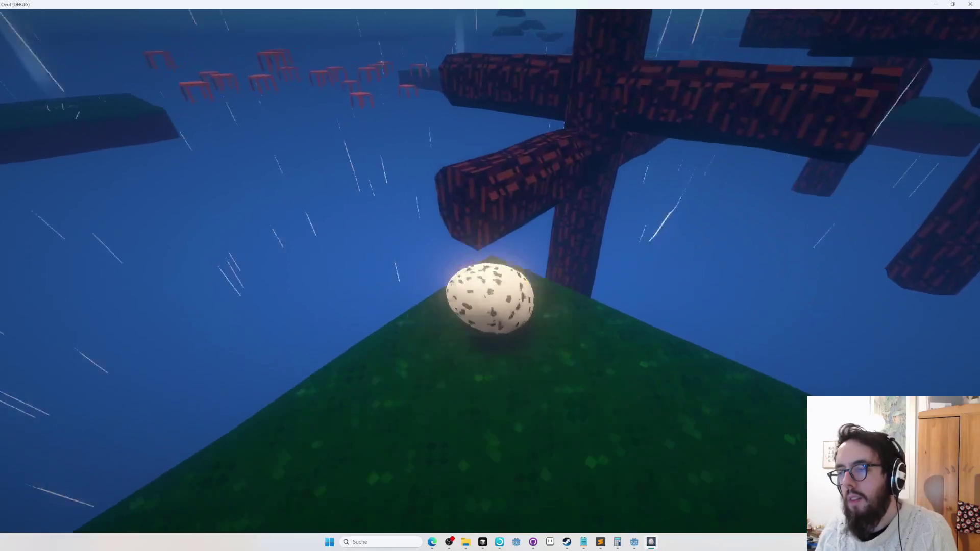
Step: Jump and roll the egg up onto the log branches, then exit back to the editor
key(space)
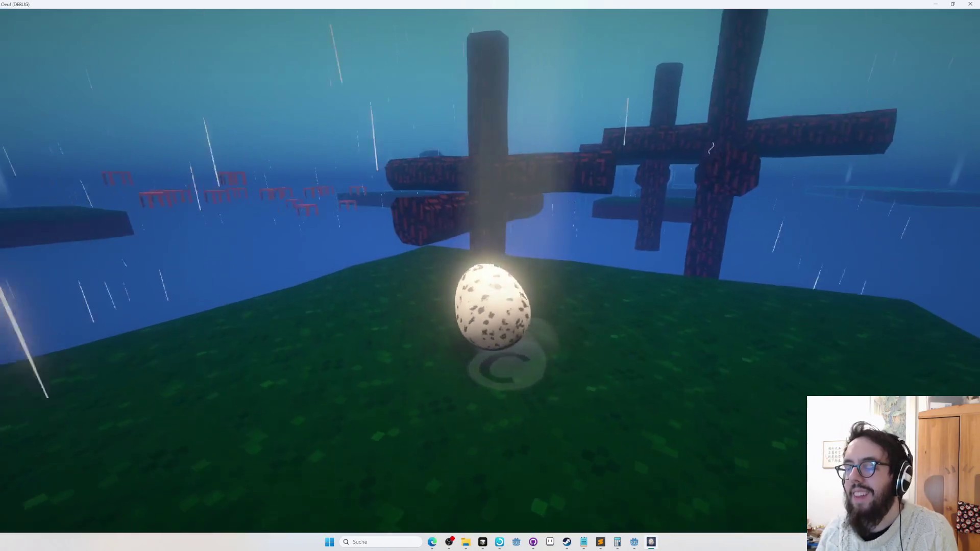
key(space)
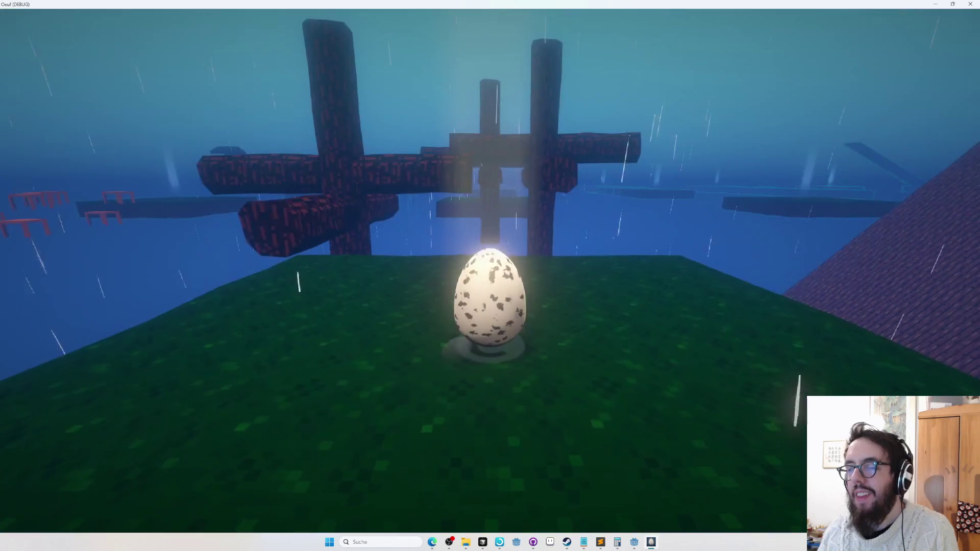
key(space)
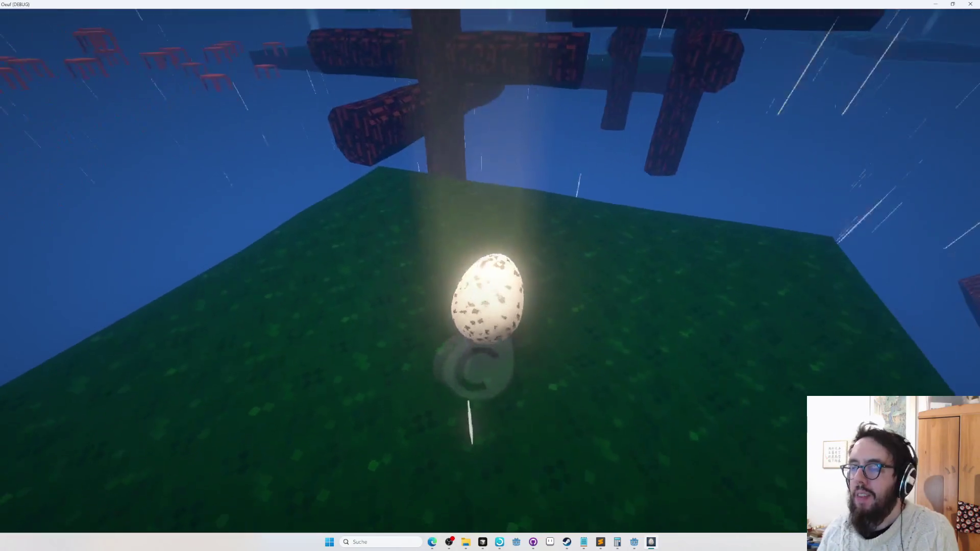
key(w)
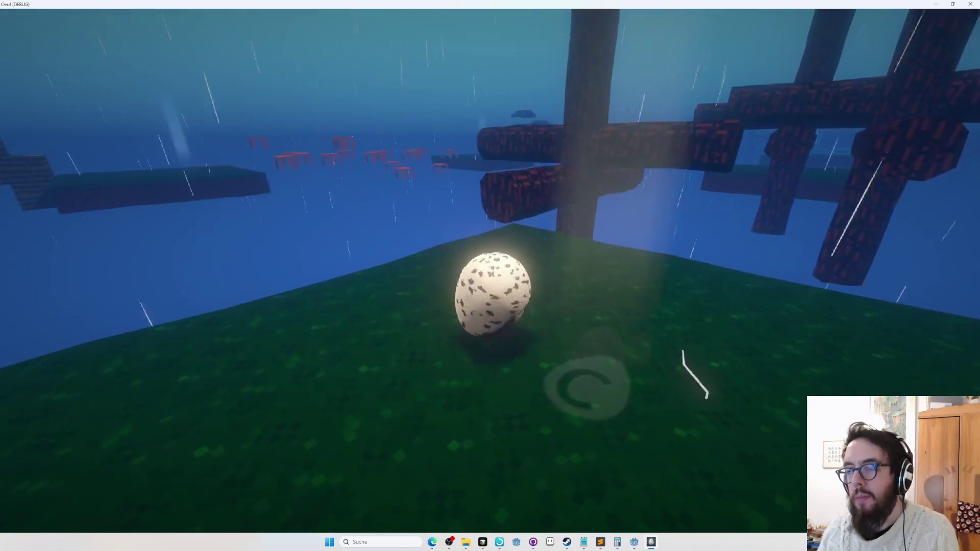
key(w)
key(space)
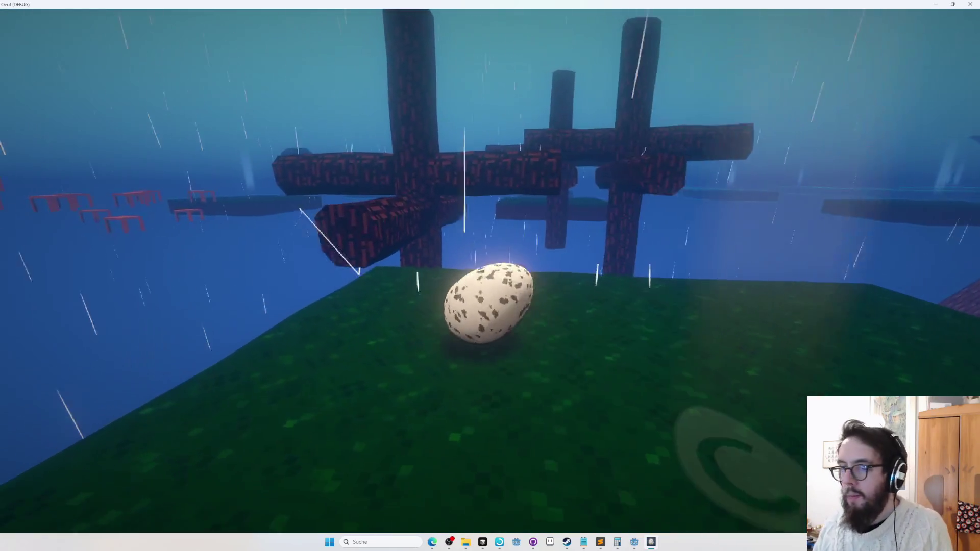
key(w)
key(space)
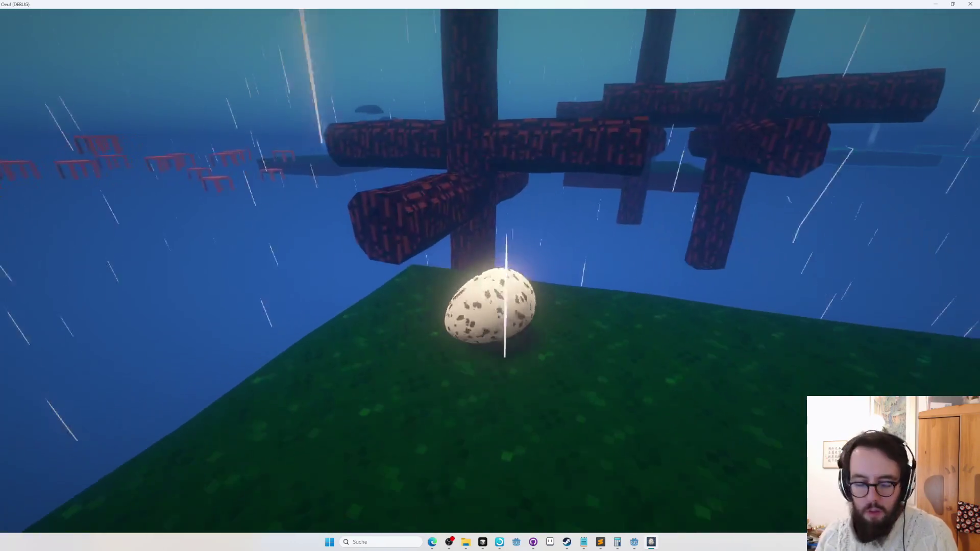
key(Tab)
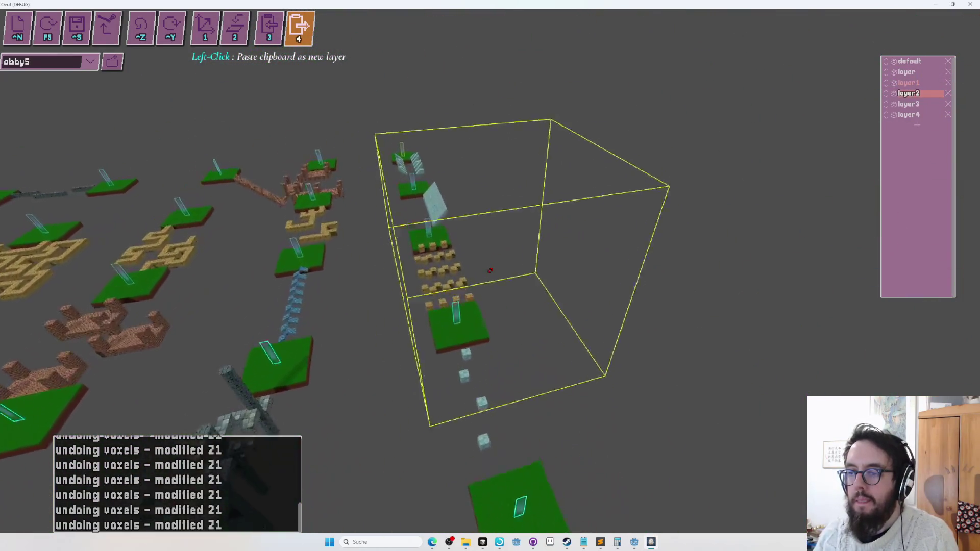
key(Tab)
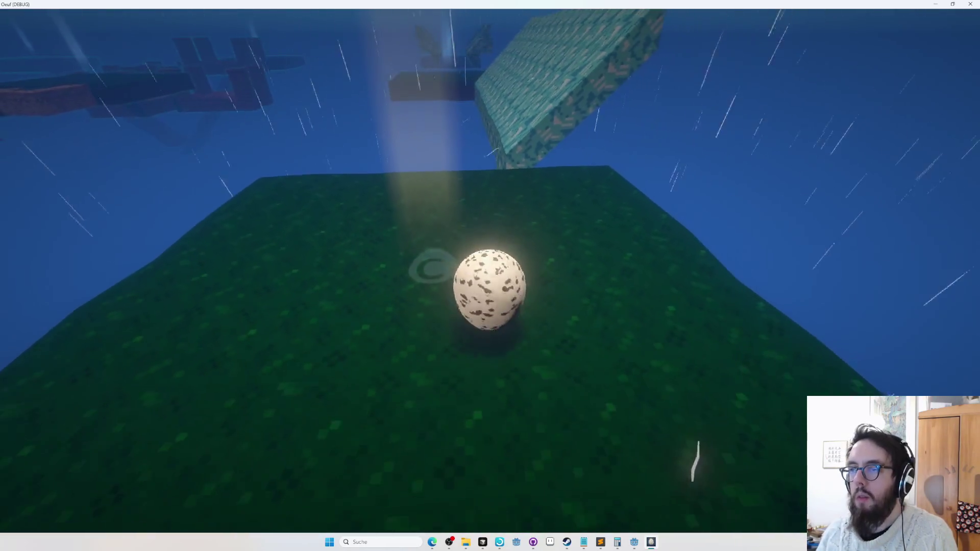
key(s)
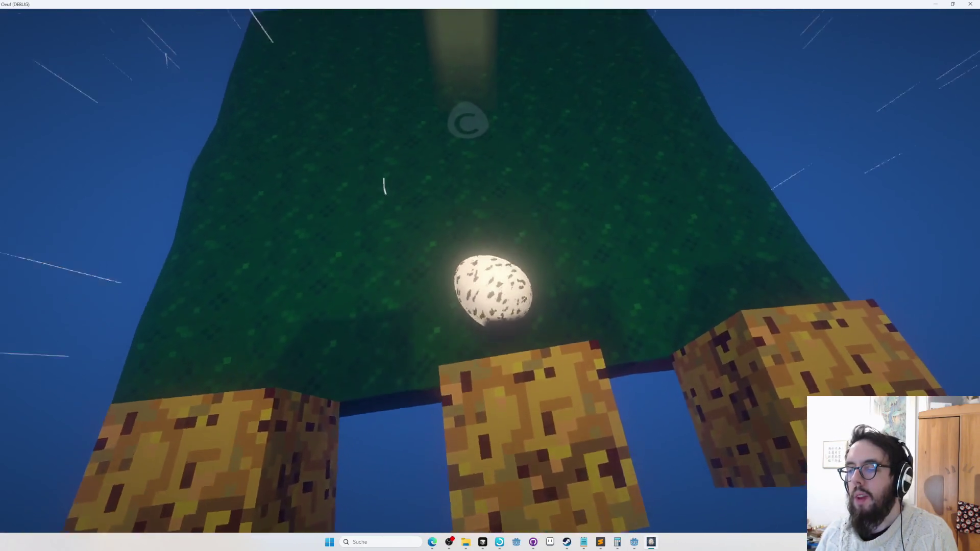
key(w)
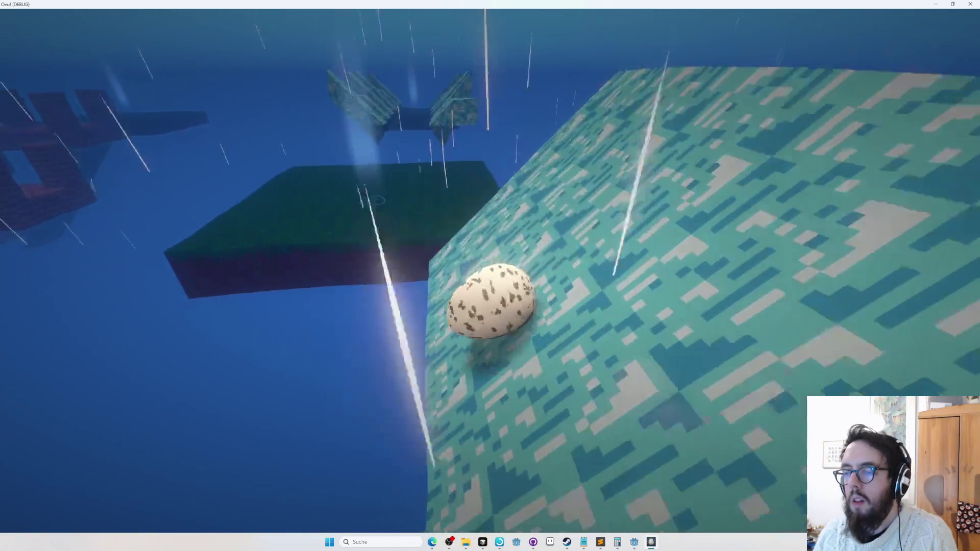
key(Tab)
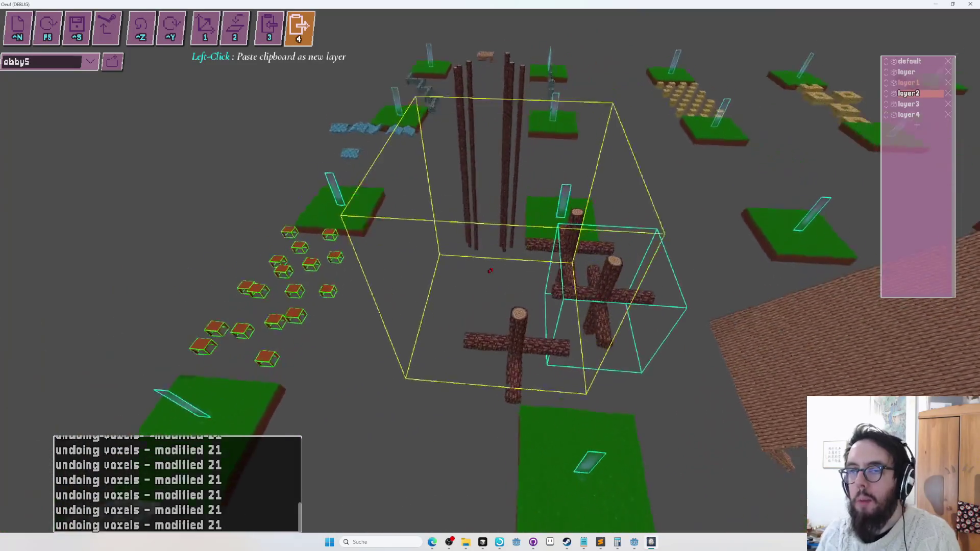
Step: Switch to layer mode and undo the last paste
key(2)
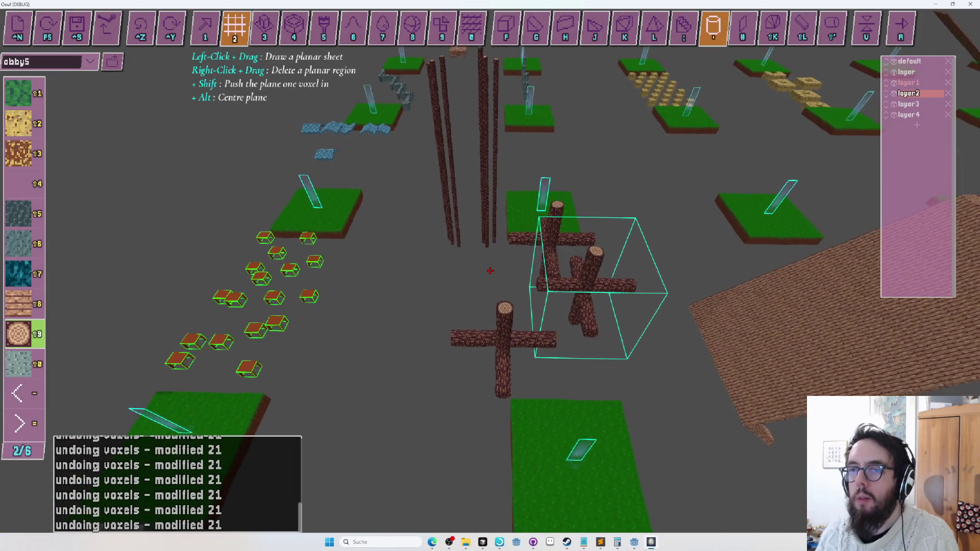
key(Tab)
key(Tab)
key(Tab)
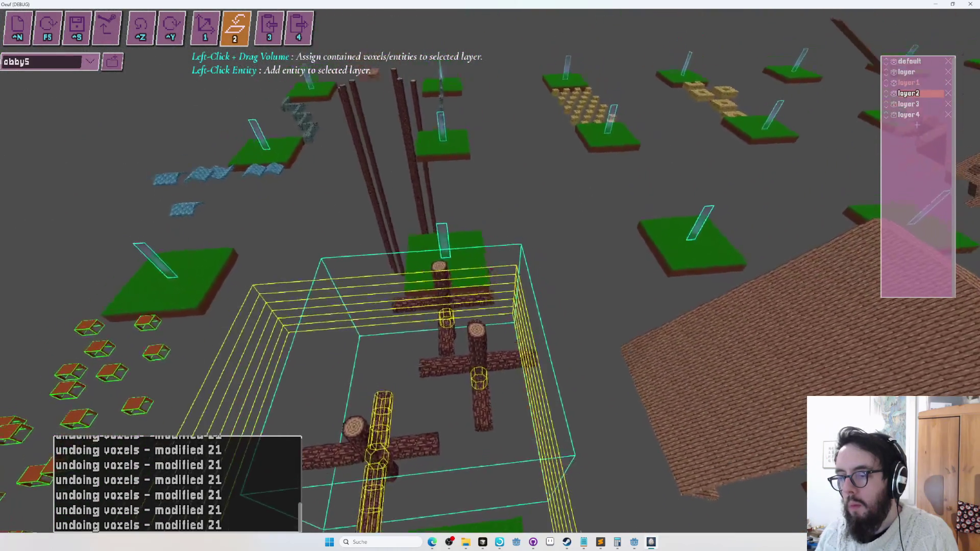
key(ctrl+z)
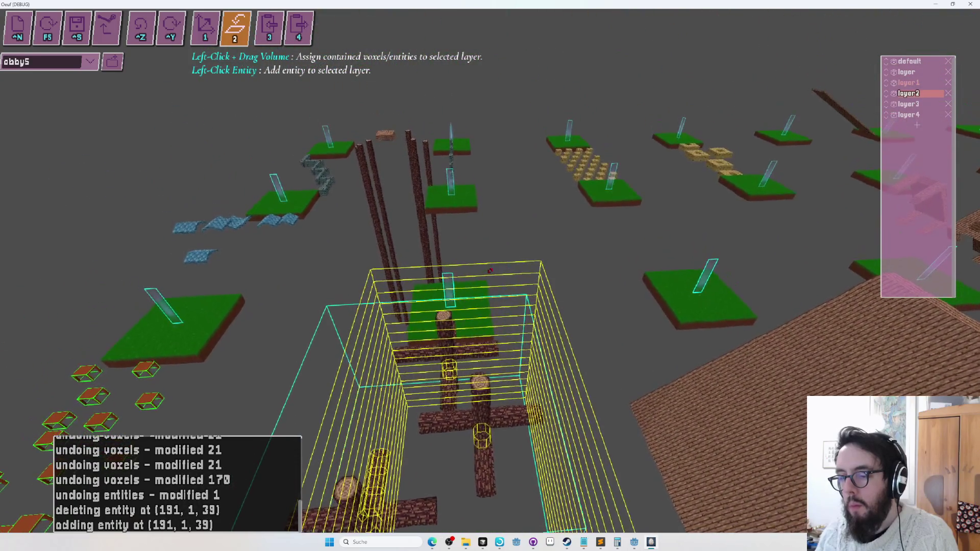
Step: Hide and reshow layer2 to check it, then pick the layer move/mirror tool
click(894, 94)
click(893, 95)
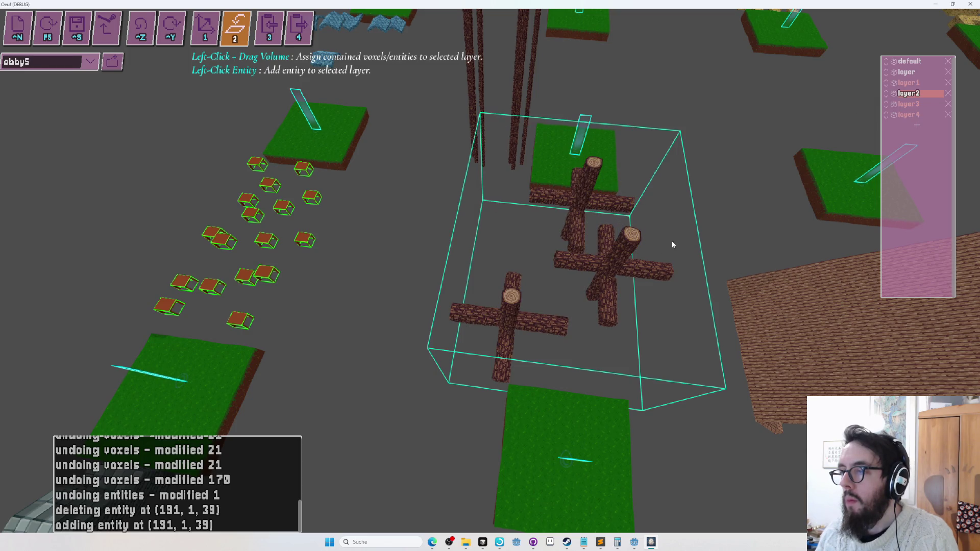
key(1)
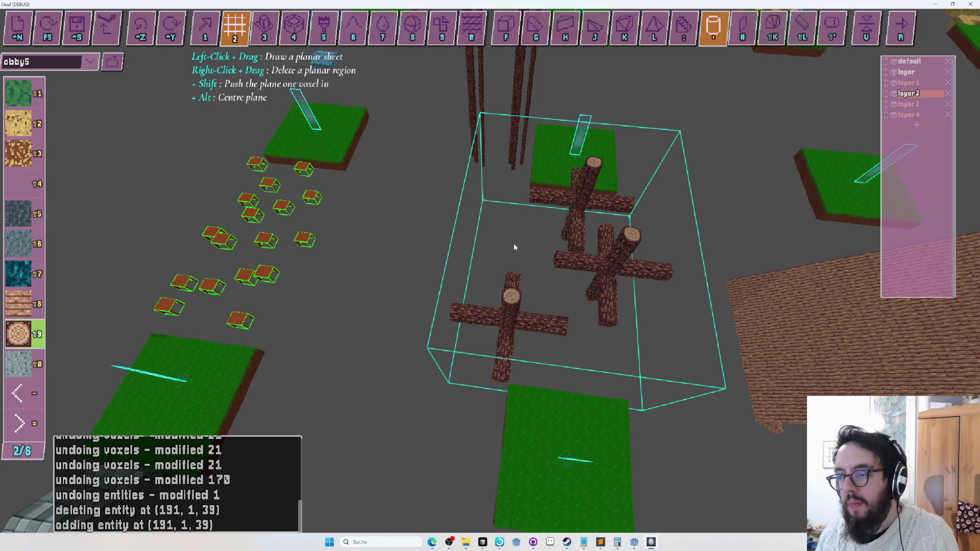
key(Tab)
key(Tab)
key(Tab)
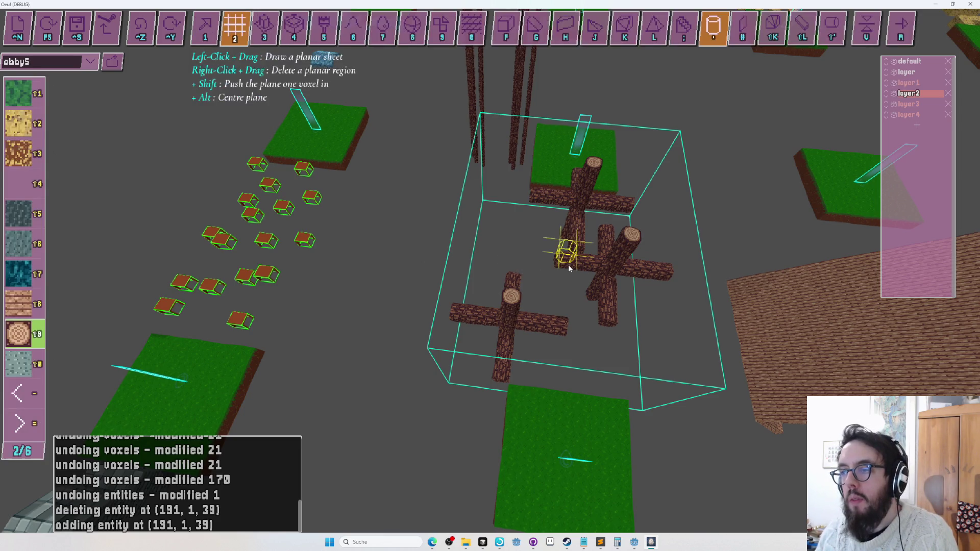
key(Tab)
key(Tab)
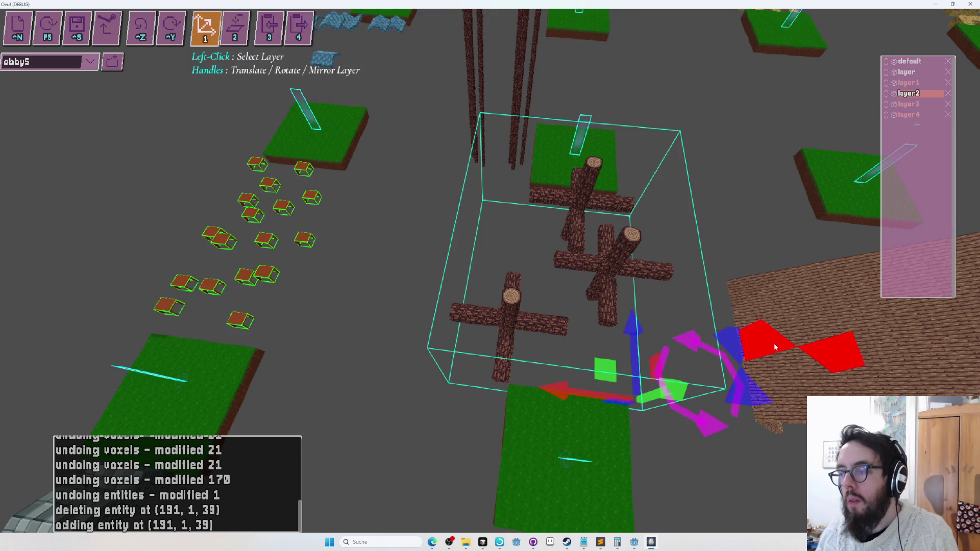
Step: Mirror layer2, shift it left over the grass platform, and save the level
click(775, 346)
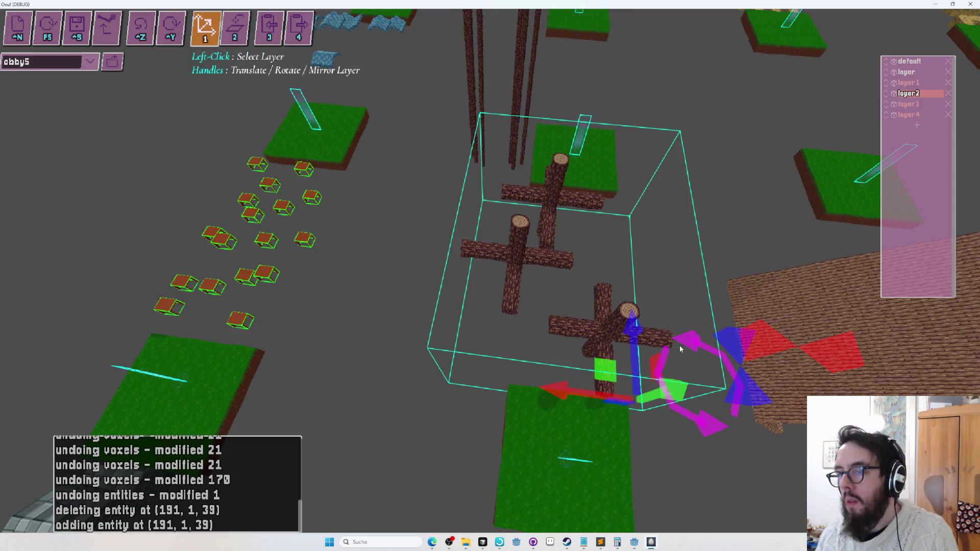
drag(557, 391, 525, 387)
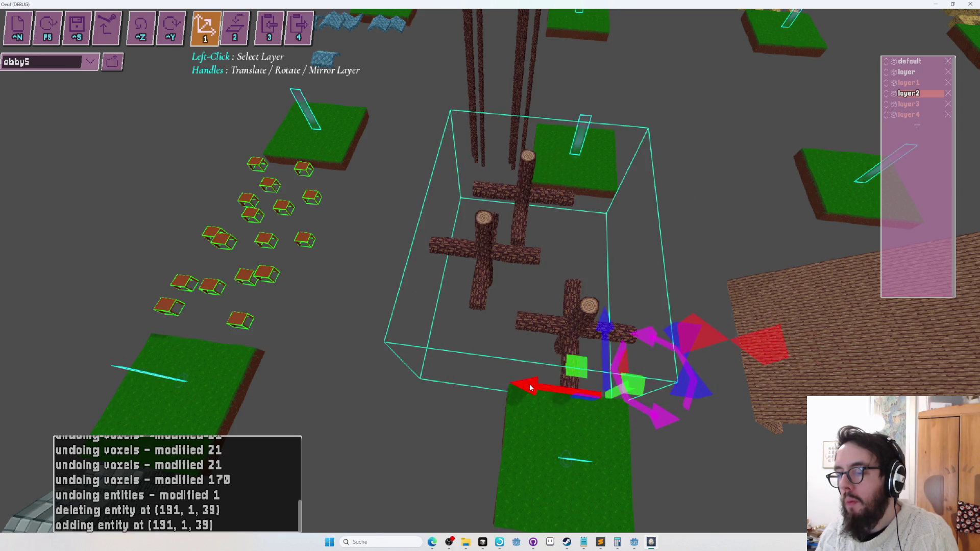
key(ctrl+s)
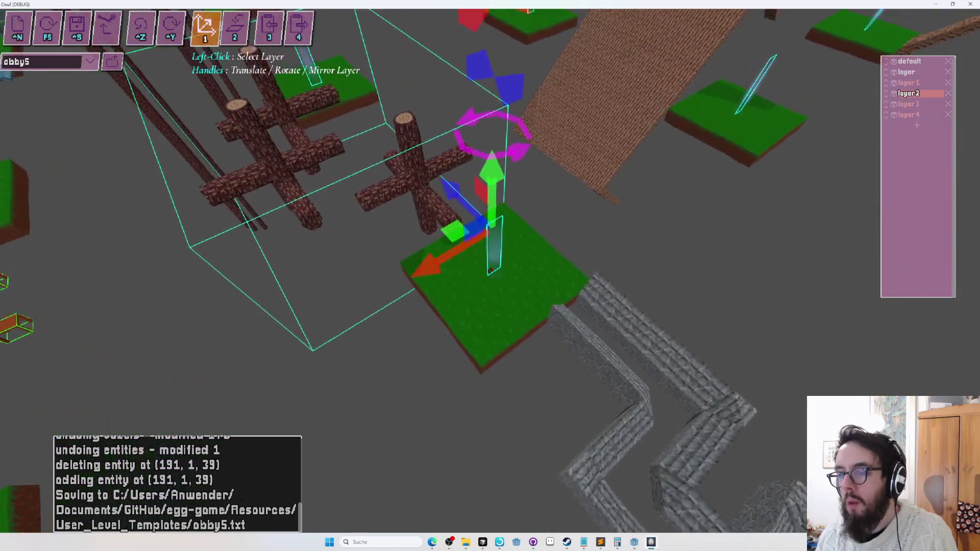
Step: Play-test briefly, nudge the log-cross layer up and right, then re-enter play mode
key(4)
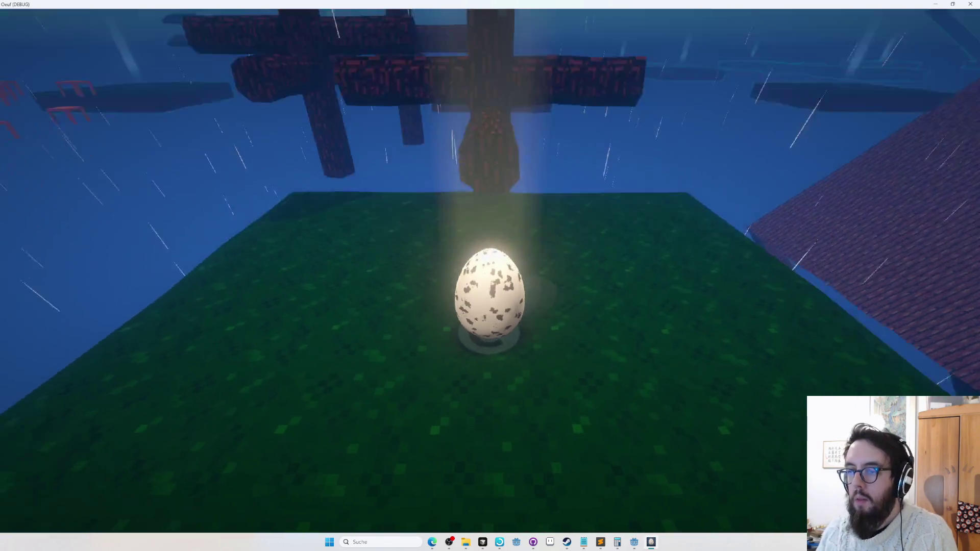
key(Escape)
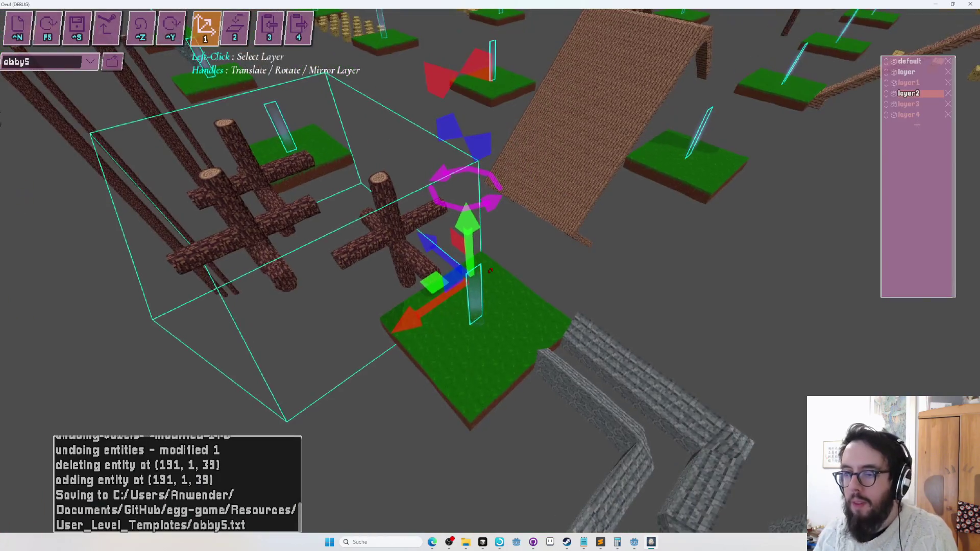
drag(423, 321, 429, 323)
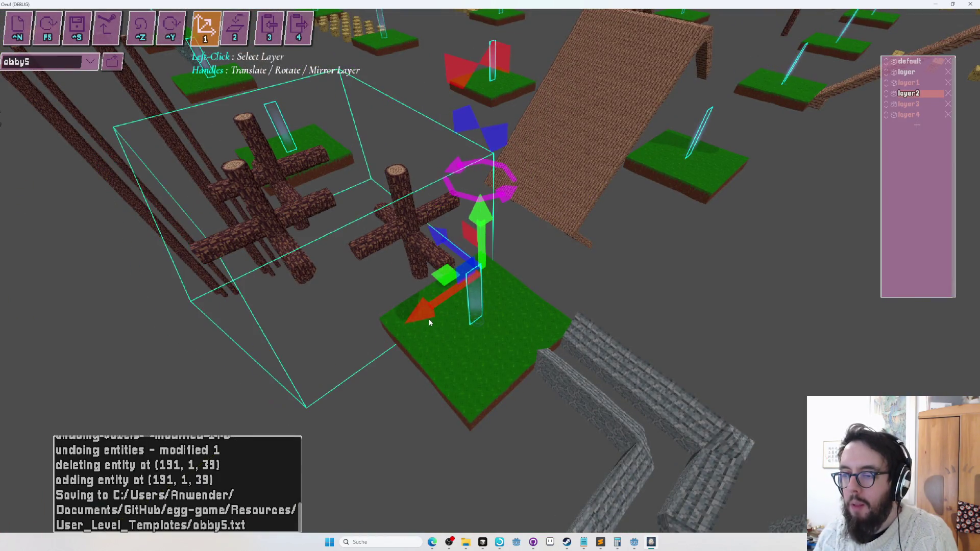
key(Escape)
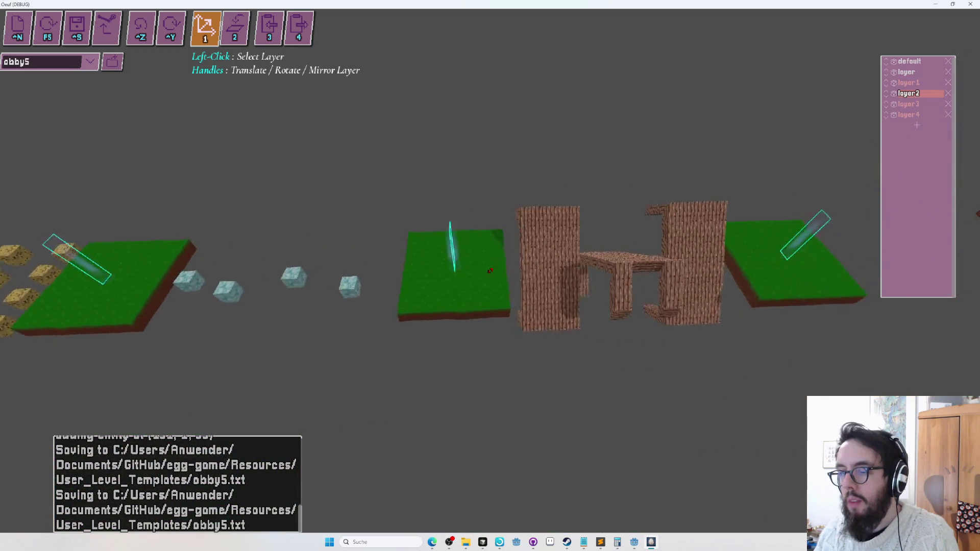
key(F5)
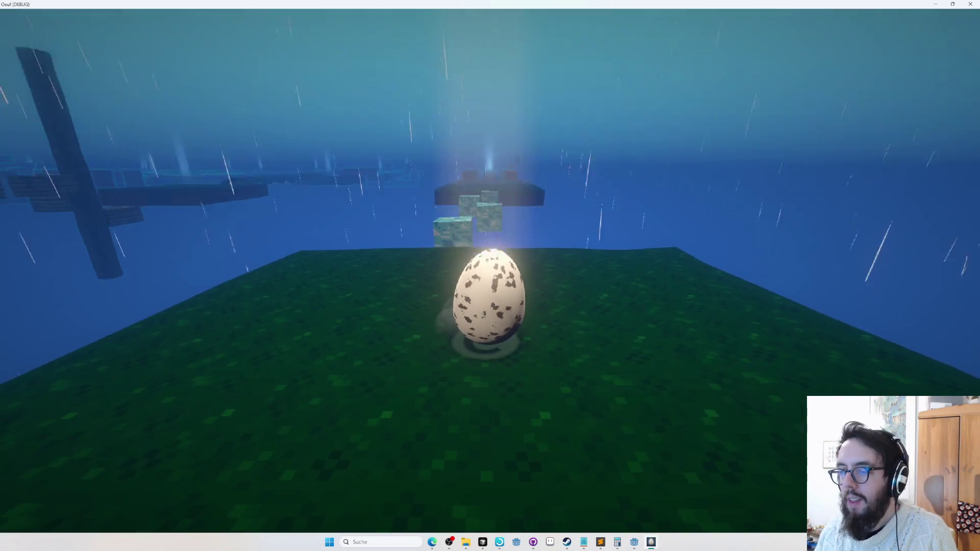
Step: Roll the egg back, then forward toward the floating blocks, and exit play mode
key(s)
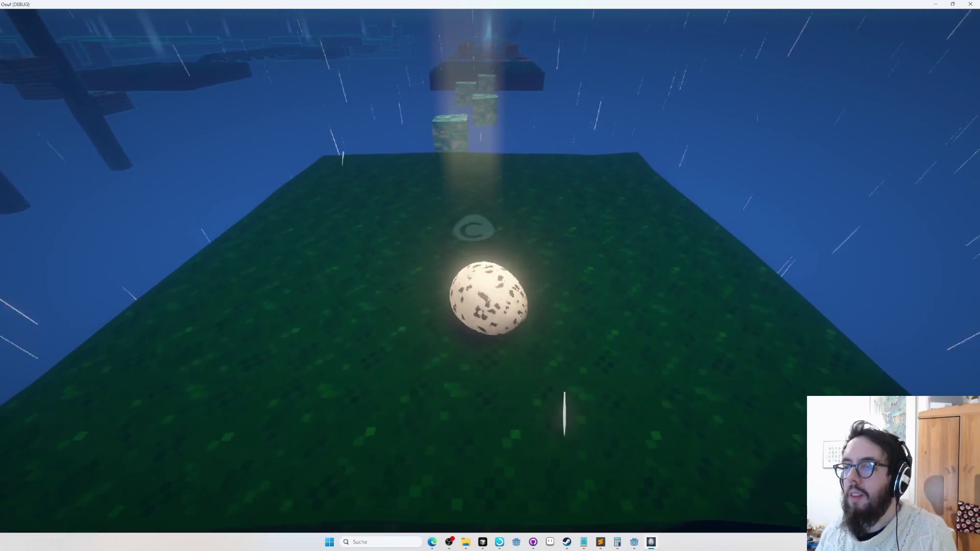
key(w)
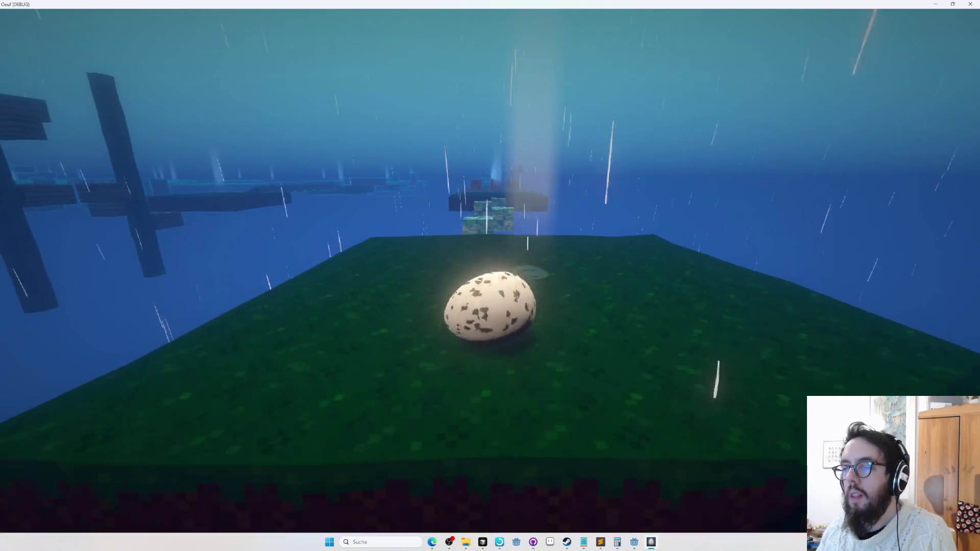
key(Escape)
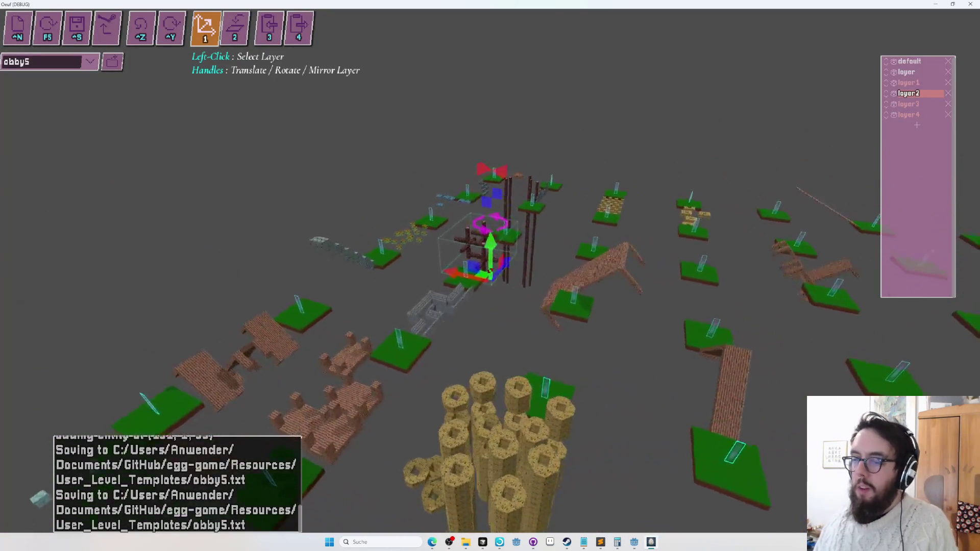
Step: Fly the camera back over the level and down toward the nearby platform rows
key(w)
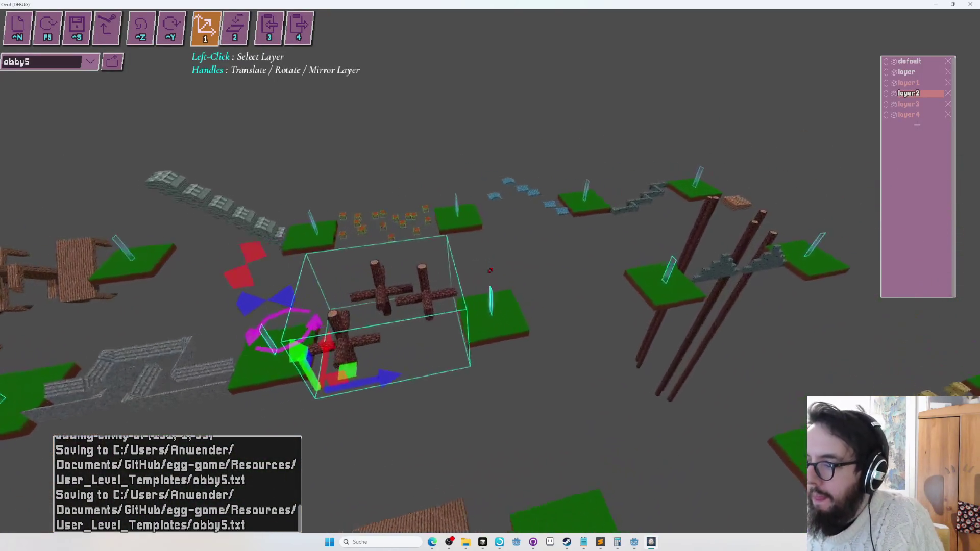
key(s)
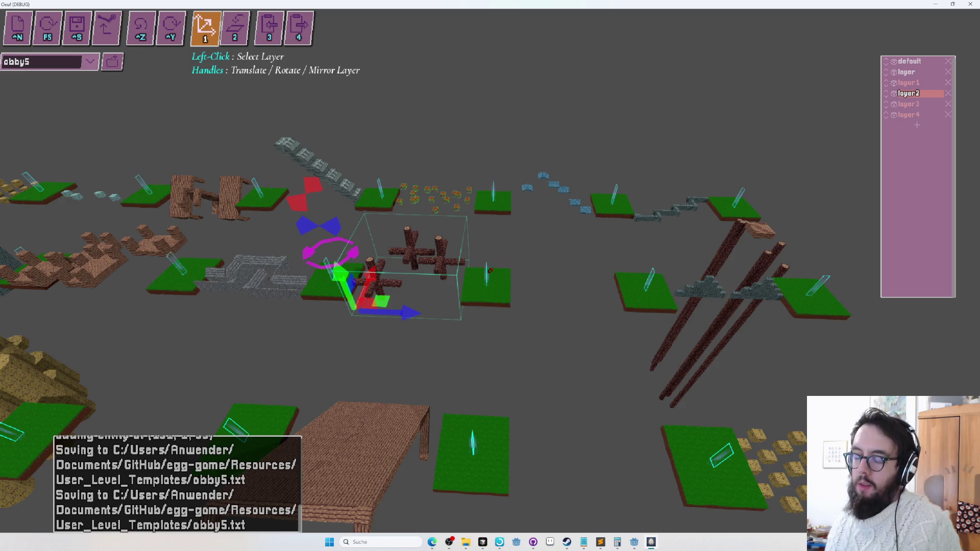
key(s)
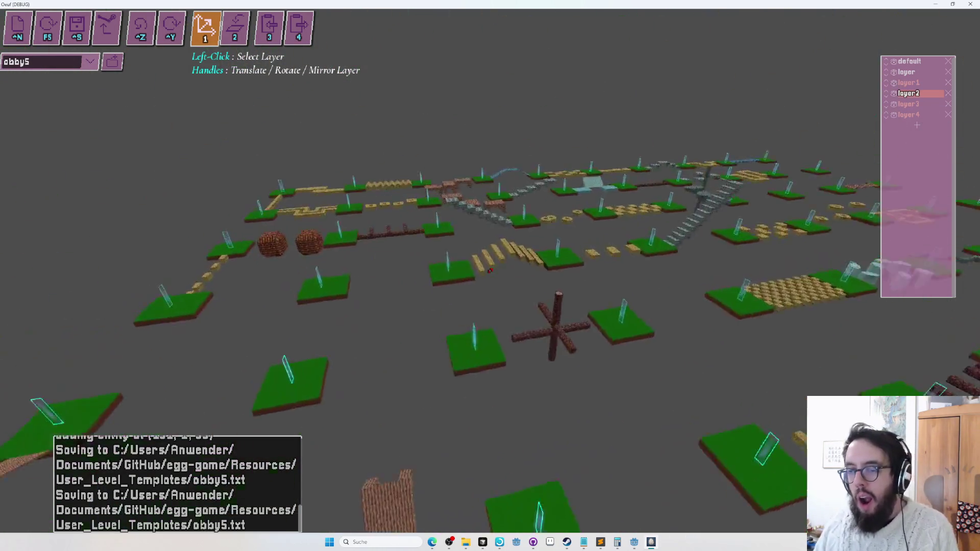
key(w)
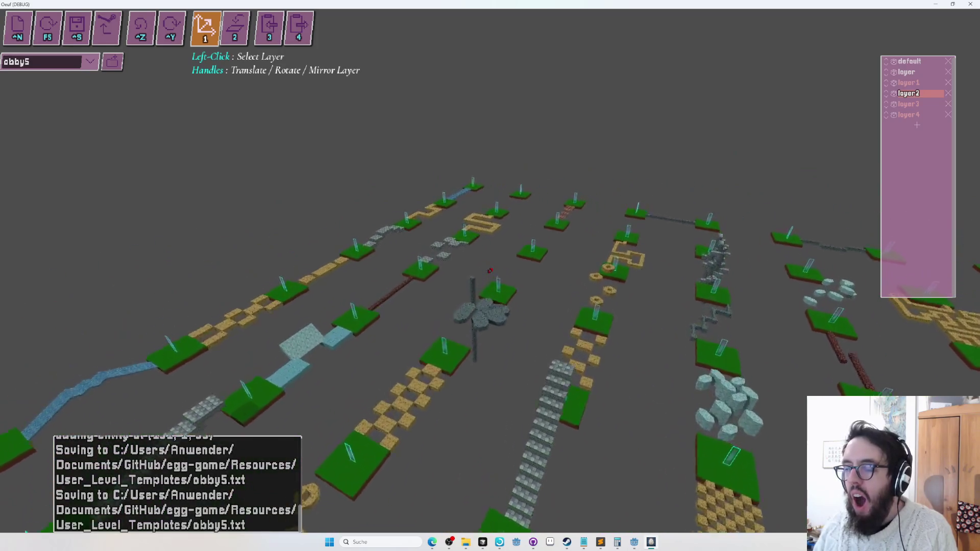
key(w)
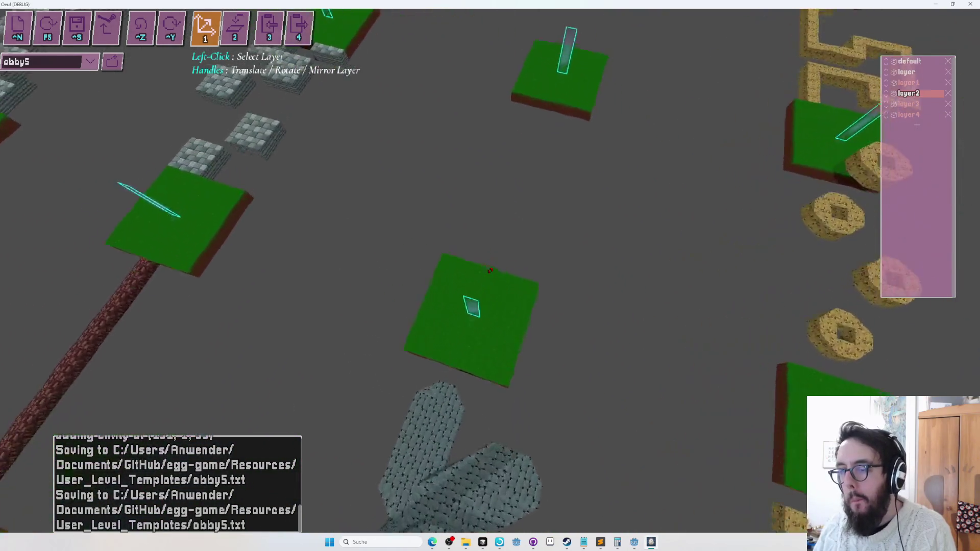
key(a)
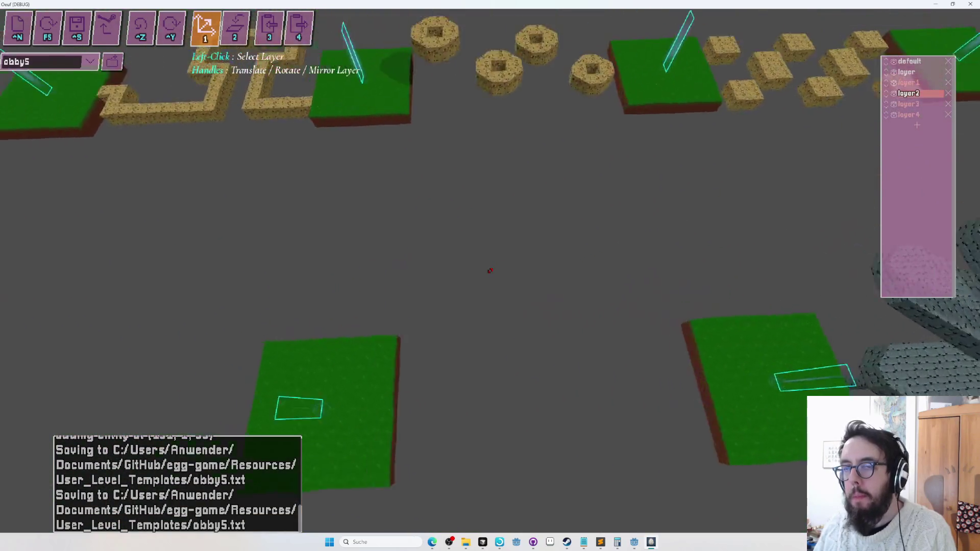
Step: With the planar sheet tool and sand (slot 2), draw a trial sheet between platforms, then undo it
key(2)
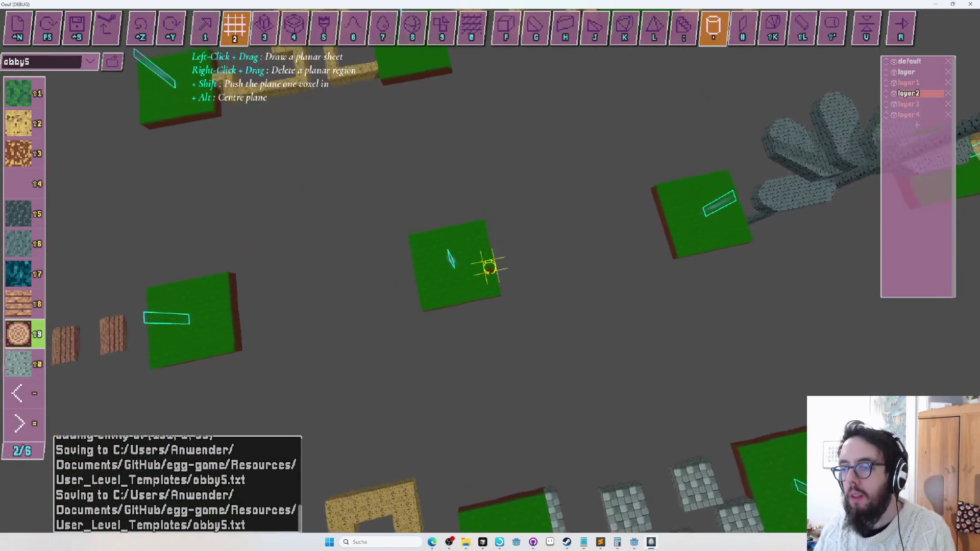
key(w)
key(shift+2)
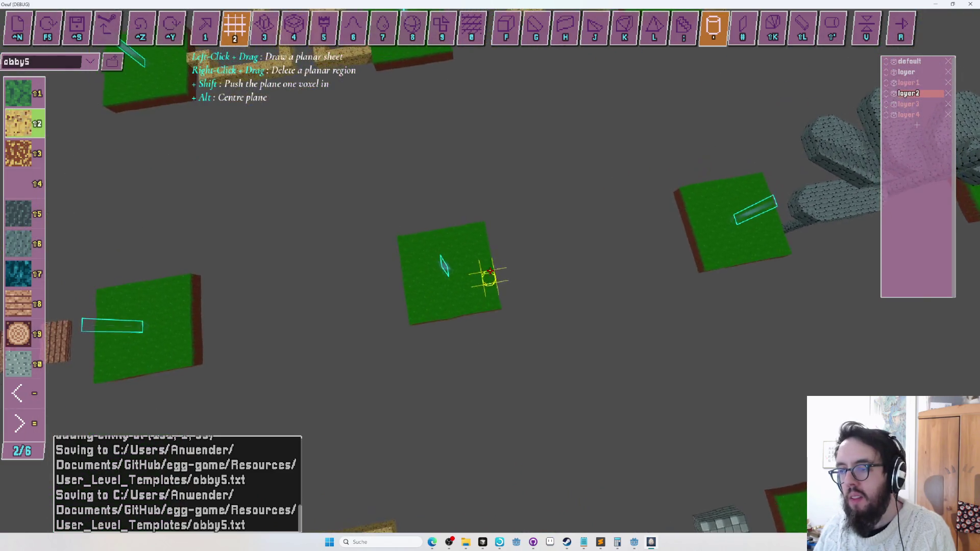
drag(490, 270, 490, 270)
key(ctrl+z)
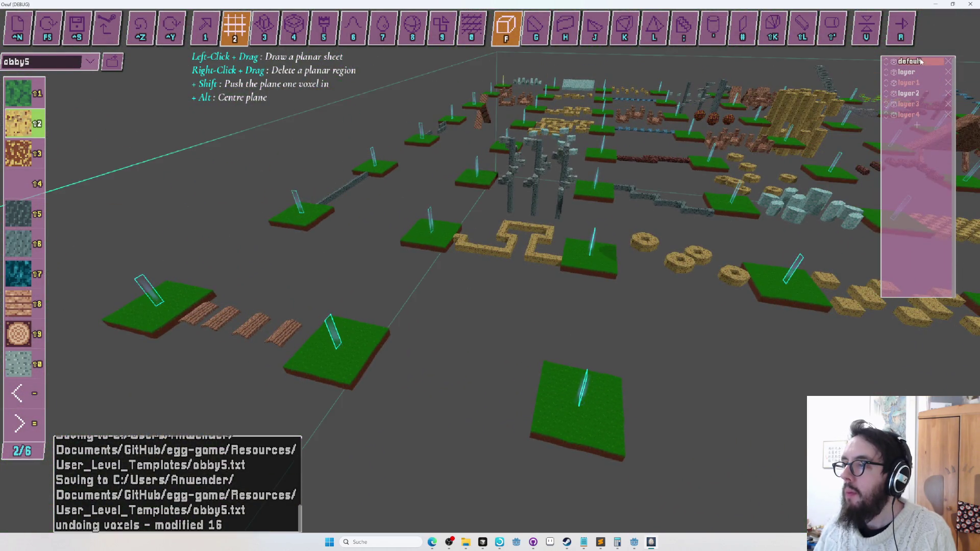
key(w)
drag(490, 271, 491, 270)
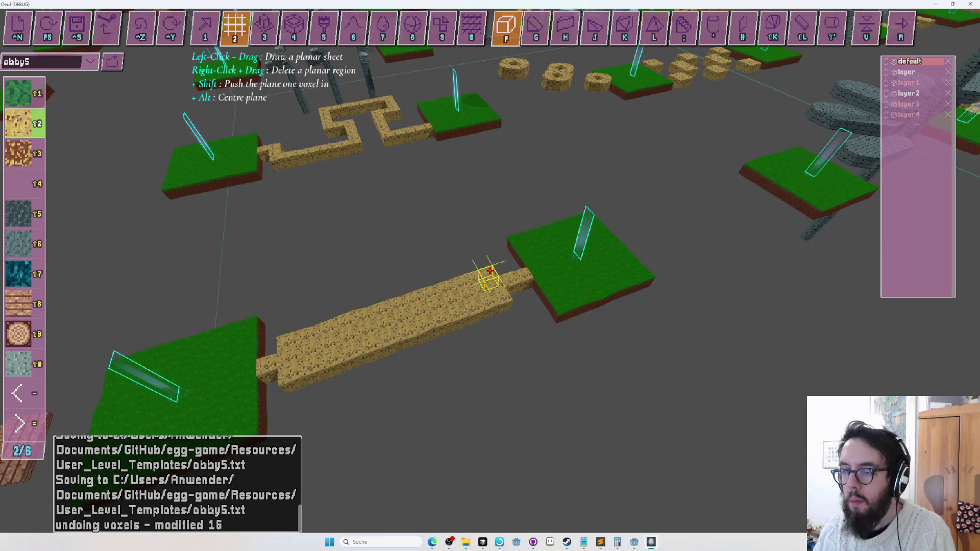
drag(490, 271, 490, 270)
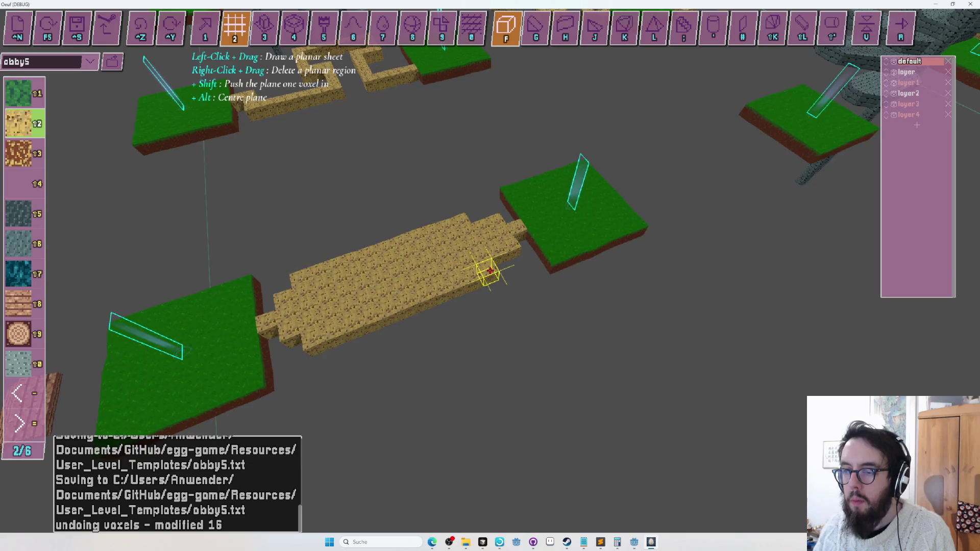
drag(490, 270, 490, 271)
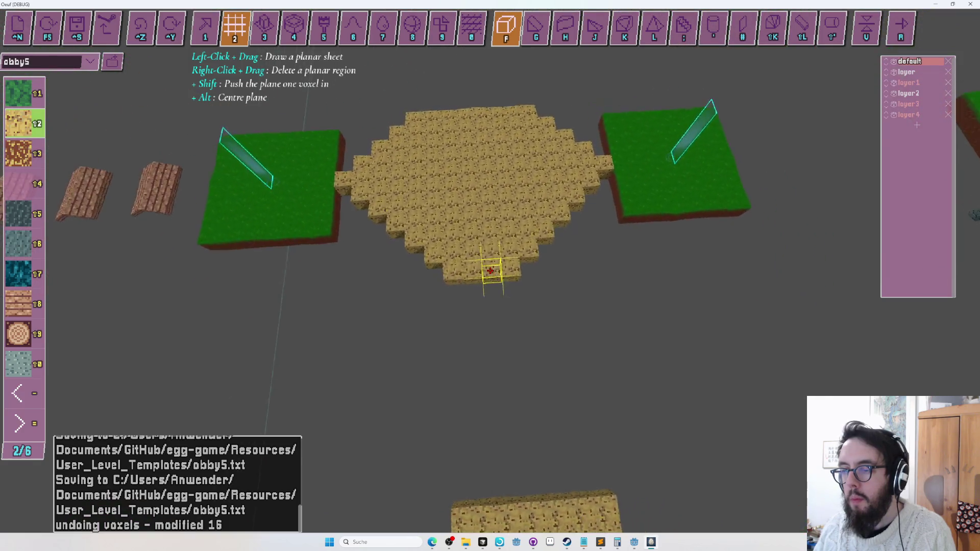
key(s)
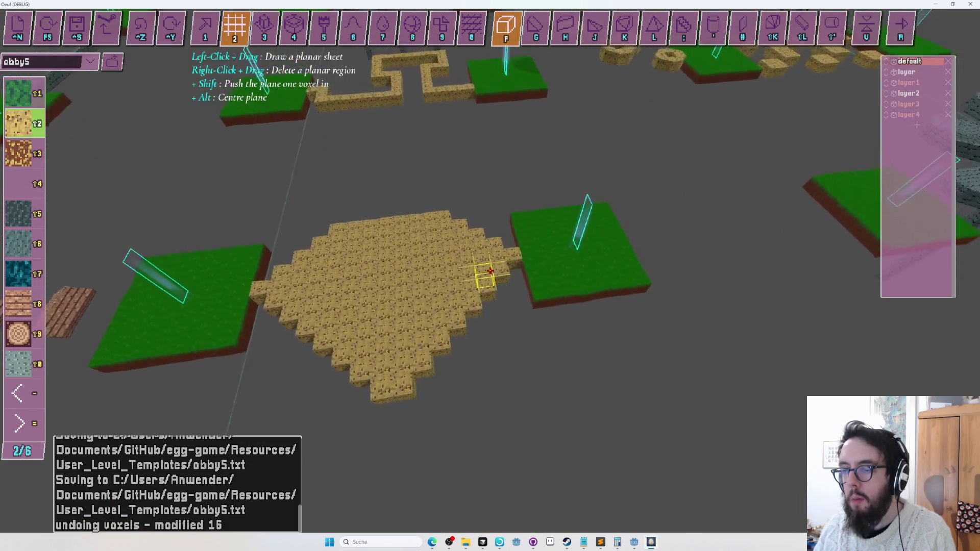
Step: Fly the camera in close over the sand island between the grass platforms
key(s)
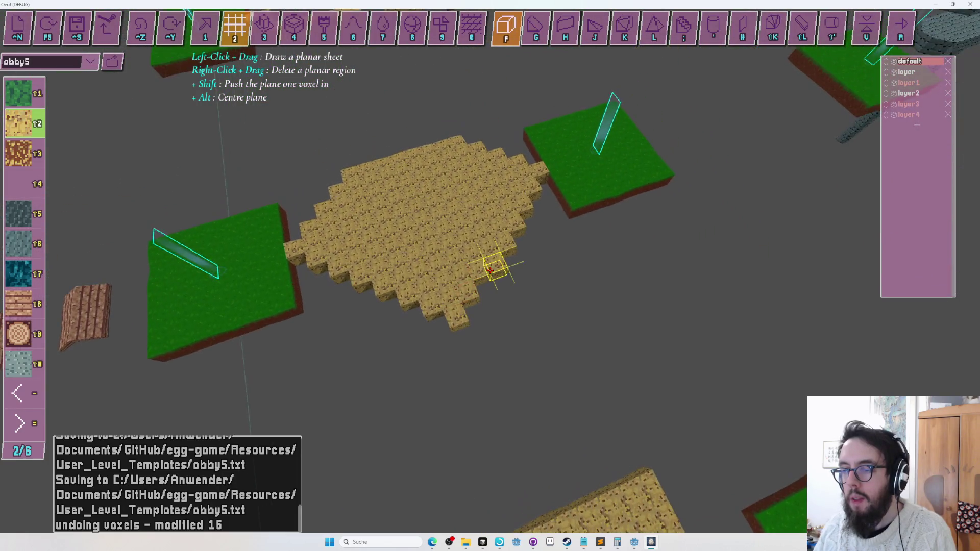
key(w)
key(a)
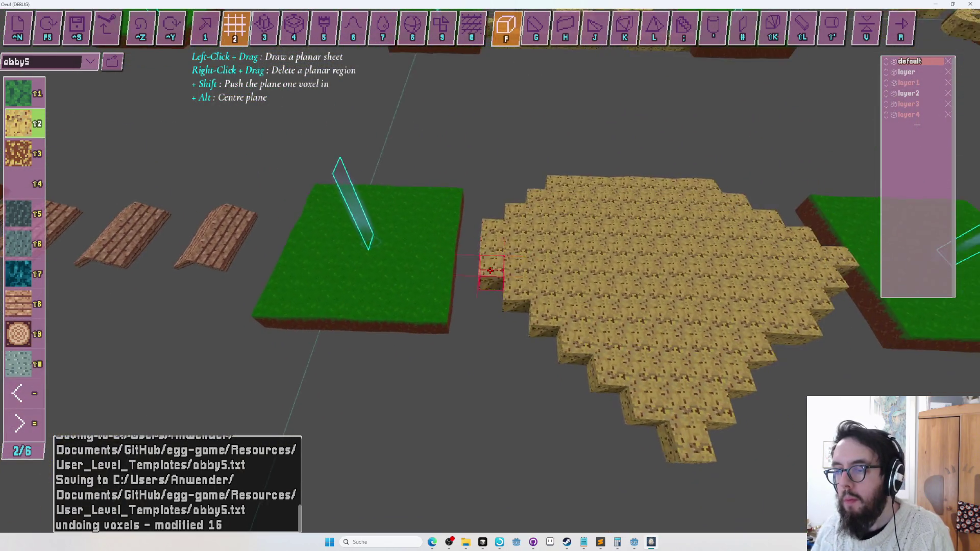
key(d)
key(s)
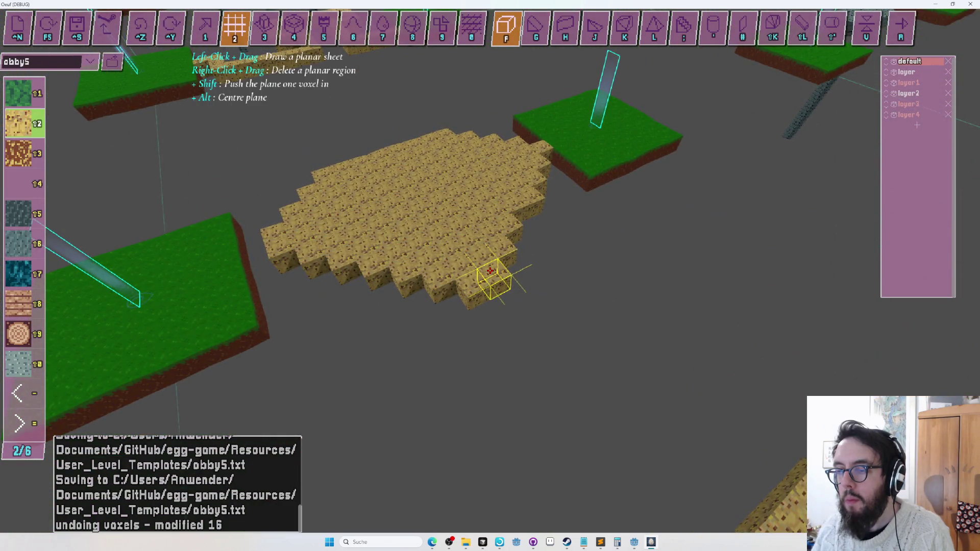
key(w)
key(s)
key(w)
key(d)
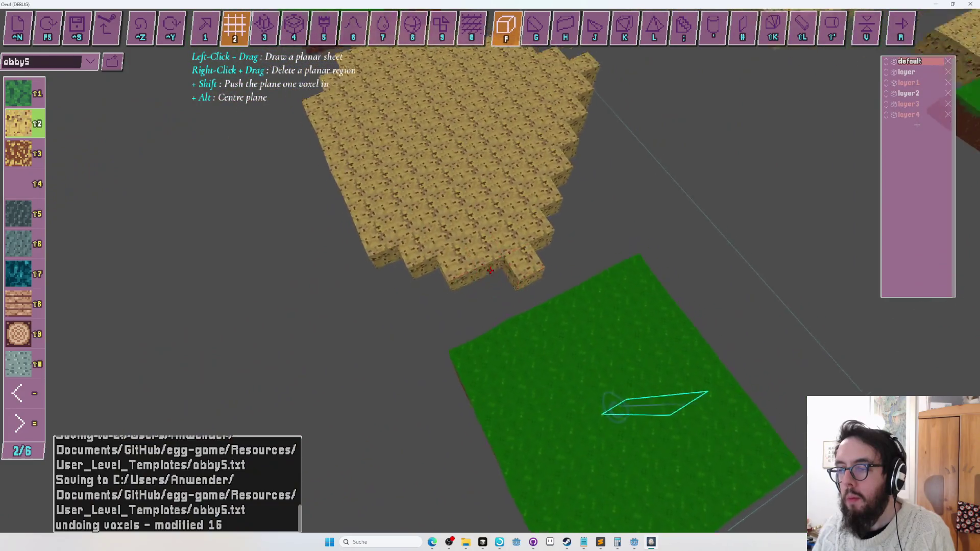
key(a)
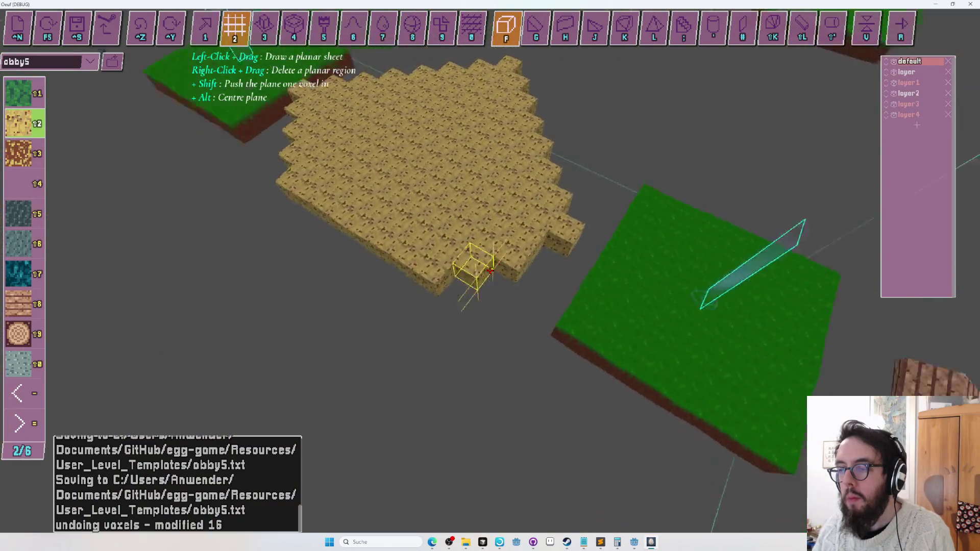
key(a)
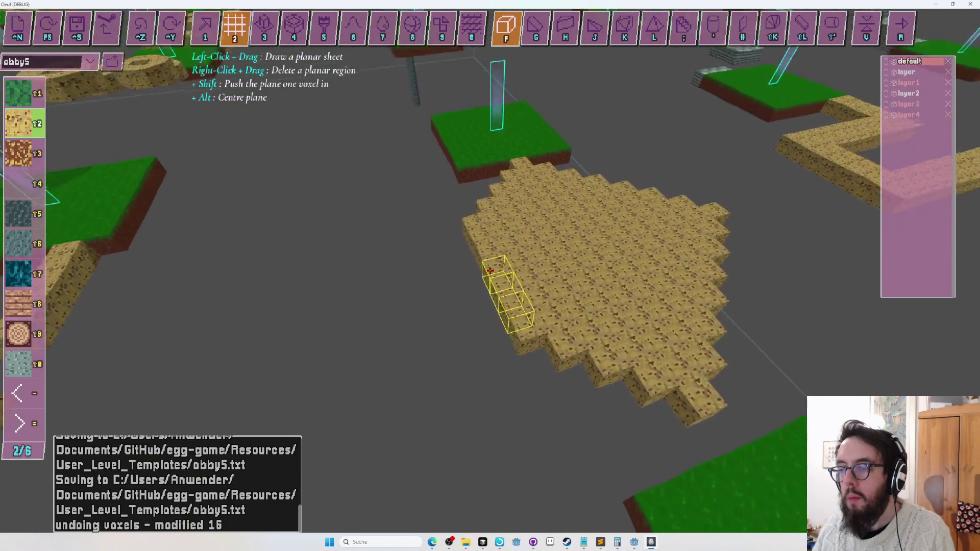
key(w)
Step: Tilt and orbit the view until the drawing plane stands upright across the sand diamond
key(Right)
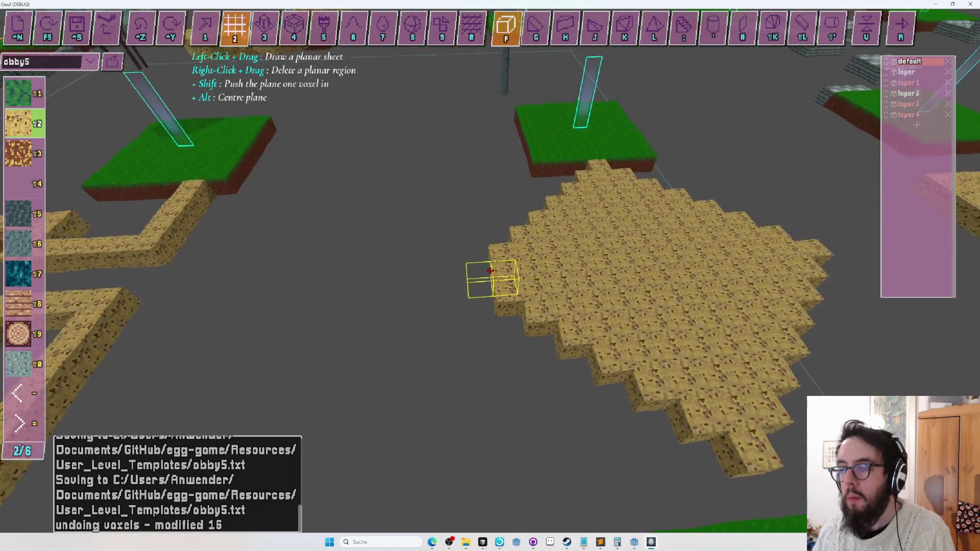
key(s)
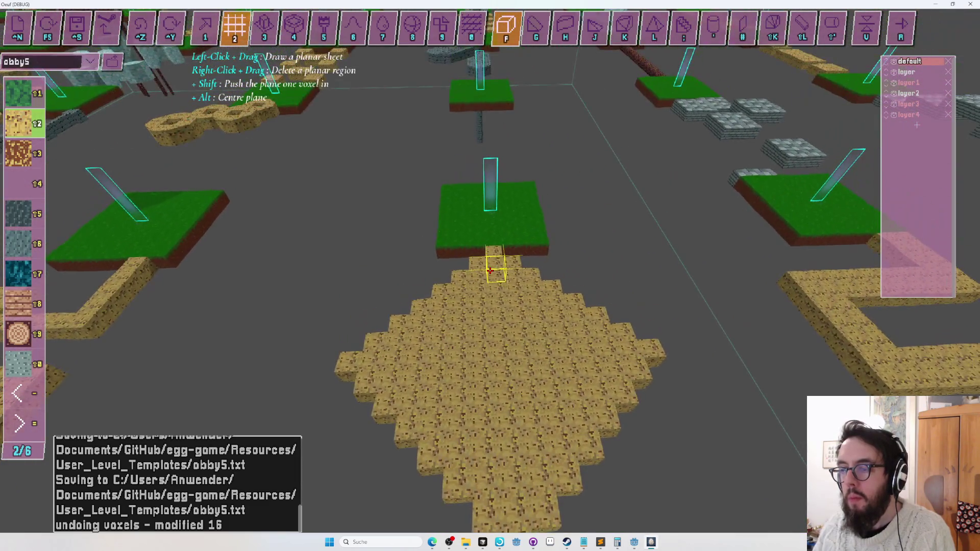
key(Down)
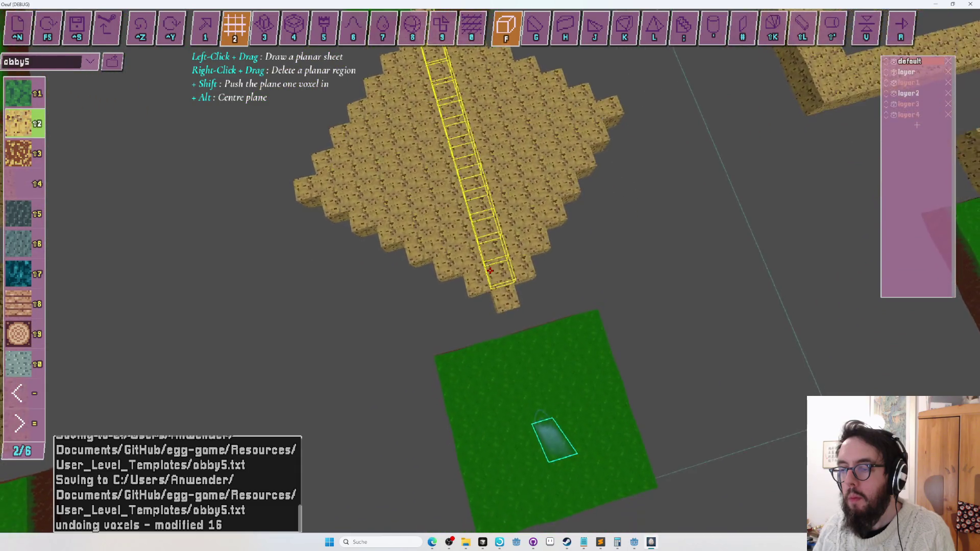
key(Up)
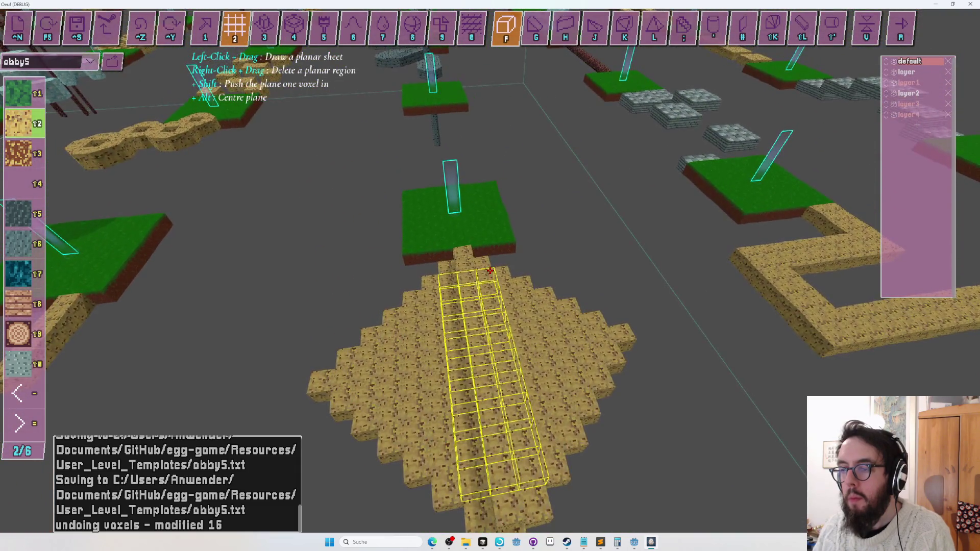
key(Down)
key(Up)
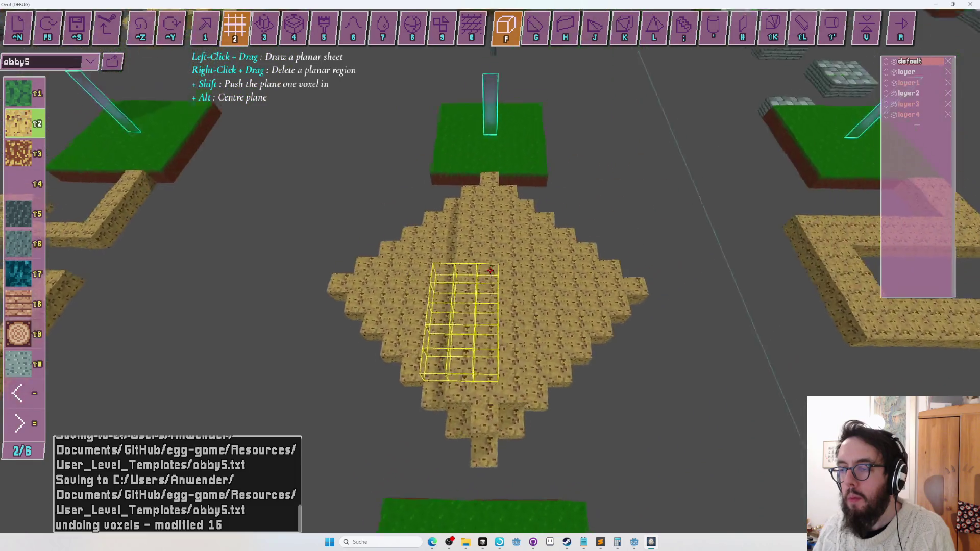
key(Down)
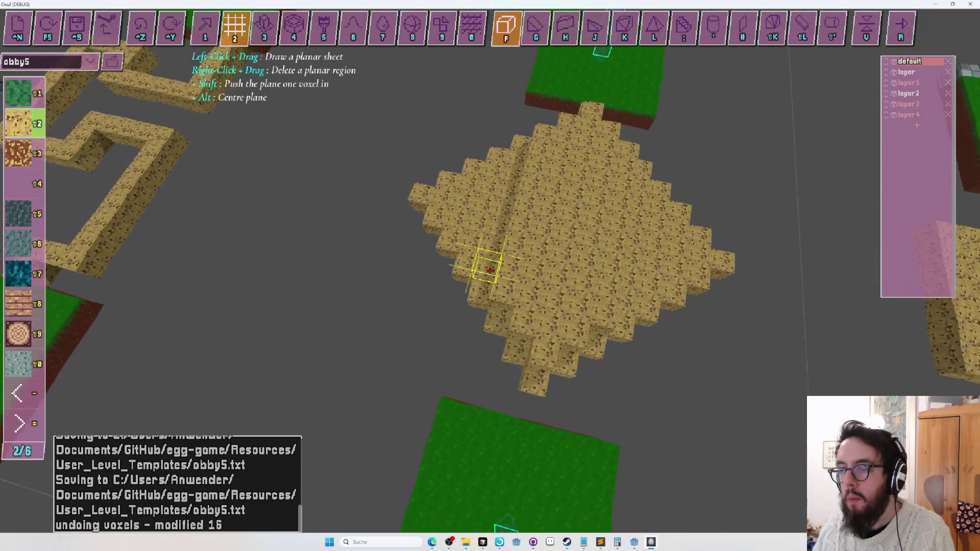
key(Up)
key(Down)
key(Left)
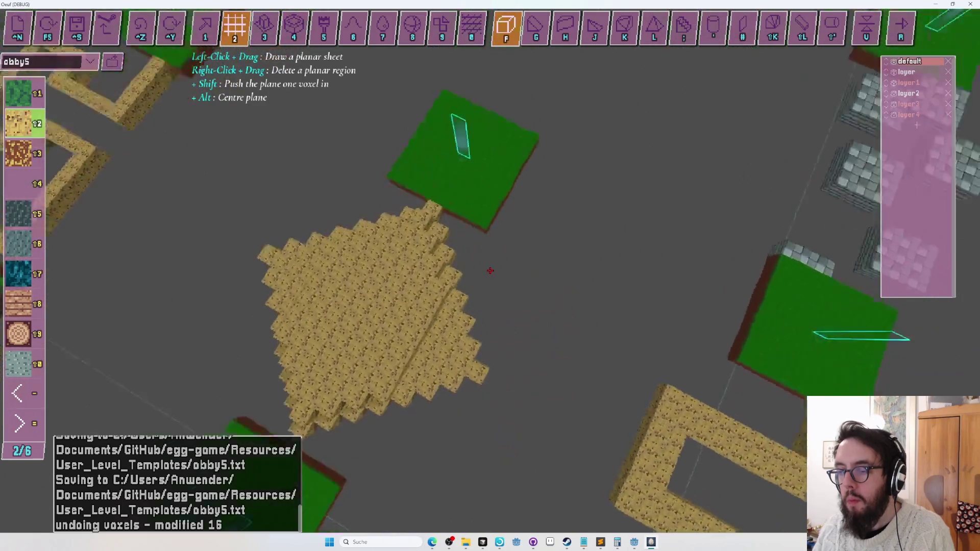
key(Left)
key(Down)
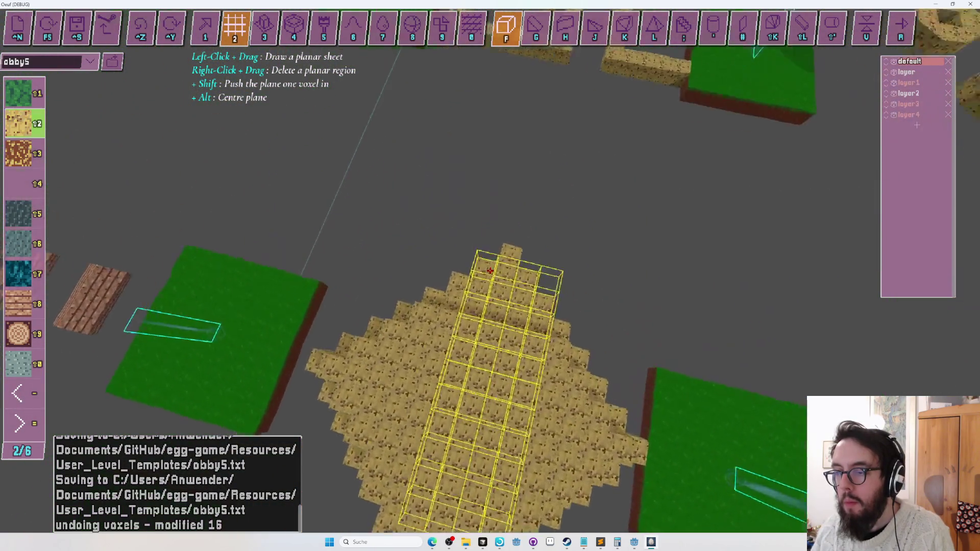
key(Left)
key(Up)
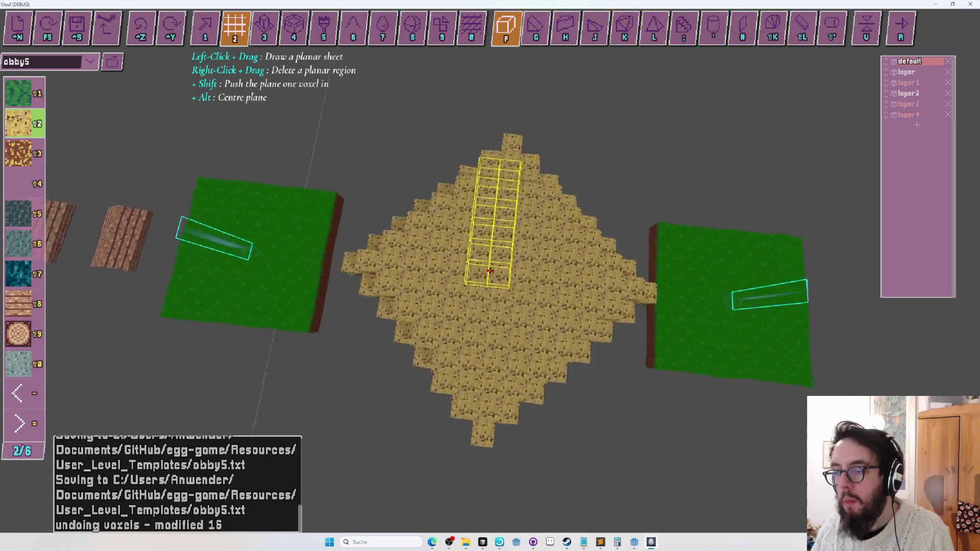
key(Left)
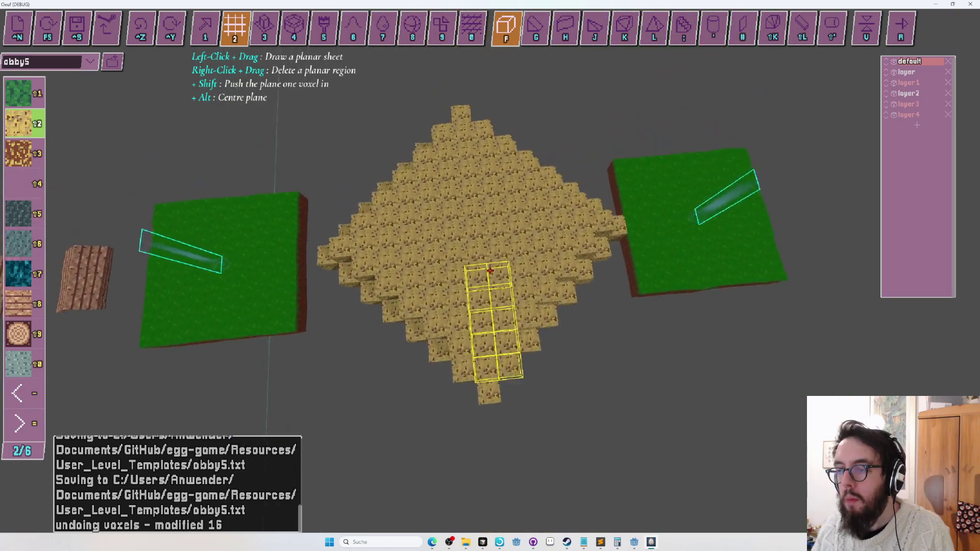
key(Up)
key(Down)
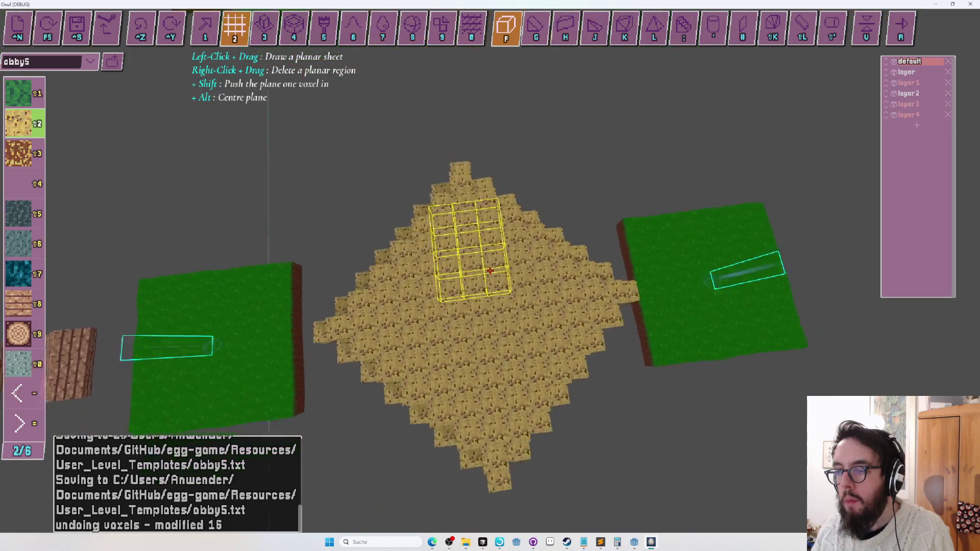
key(Up)
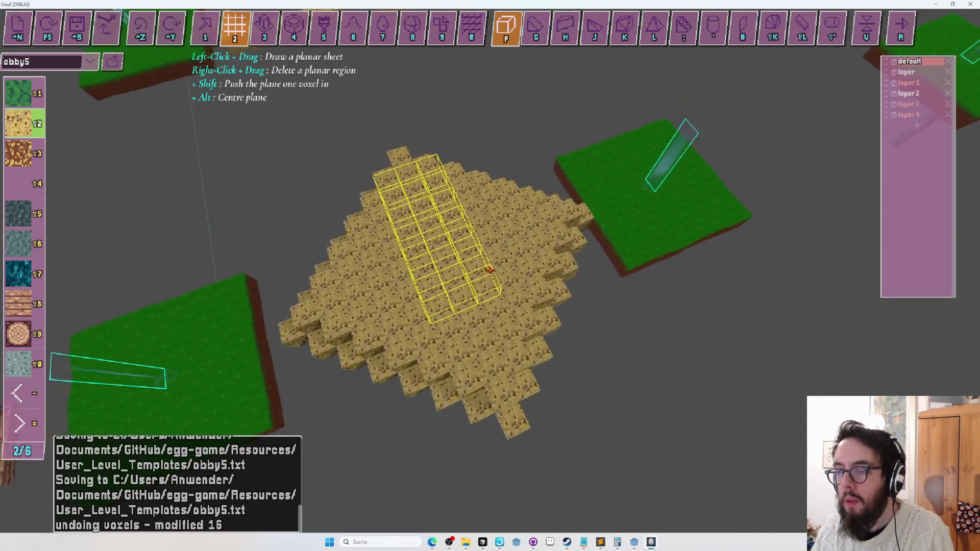
key(Left)
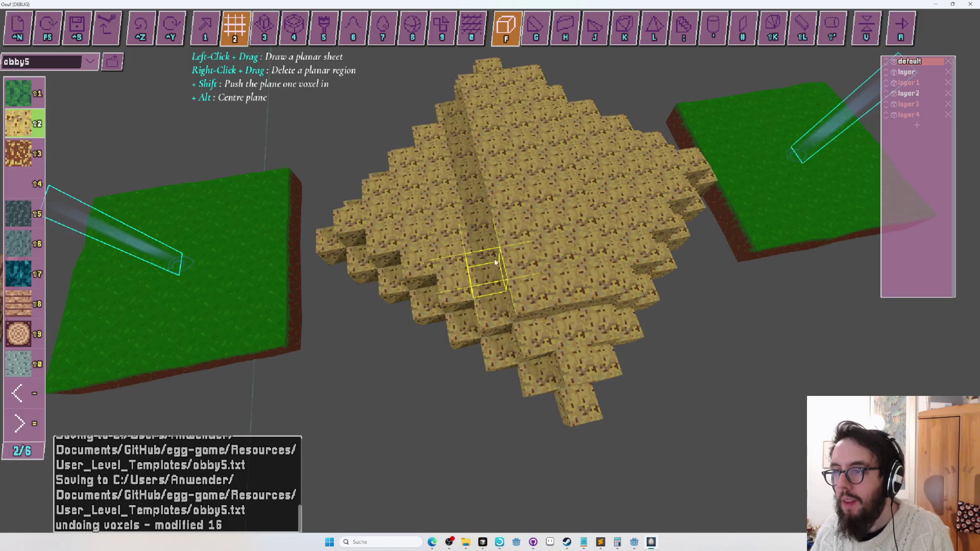
Step: Draw six raised sand sheets across the diamond, building the mound up in tiers
drag(568, 95, 570, 98)
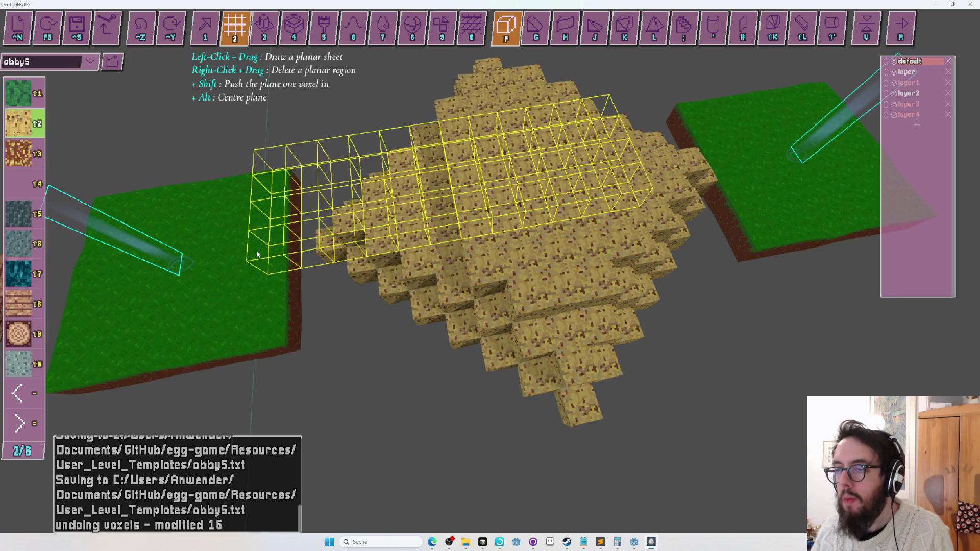
drag(450, 232, 448, 233)
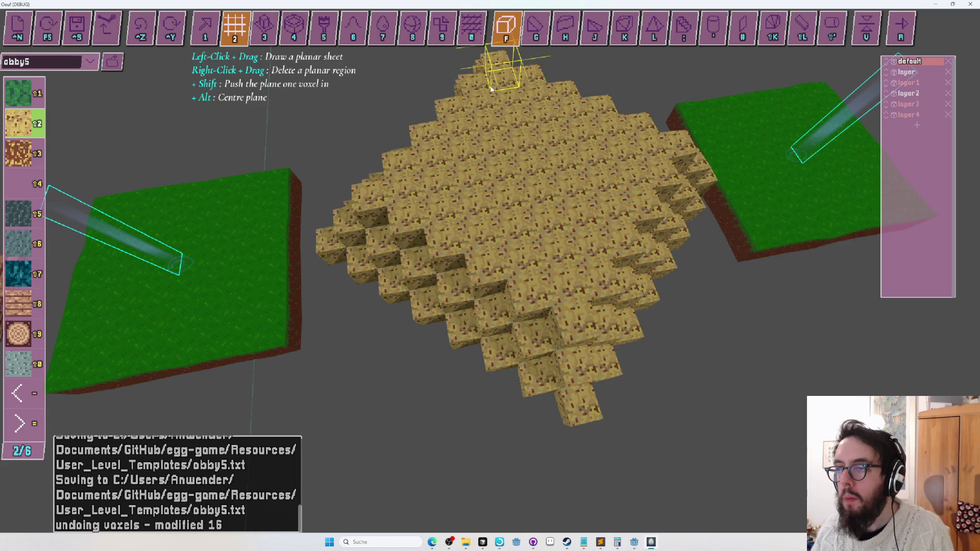
drag(574, 278, 573, 276)
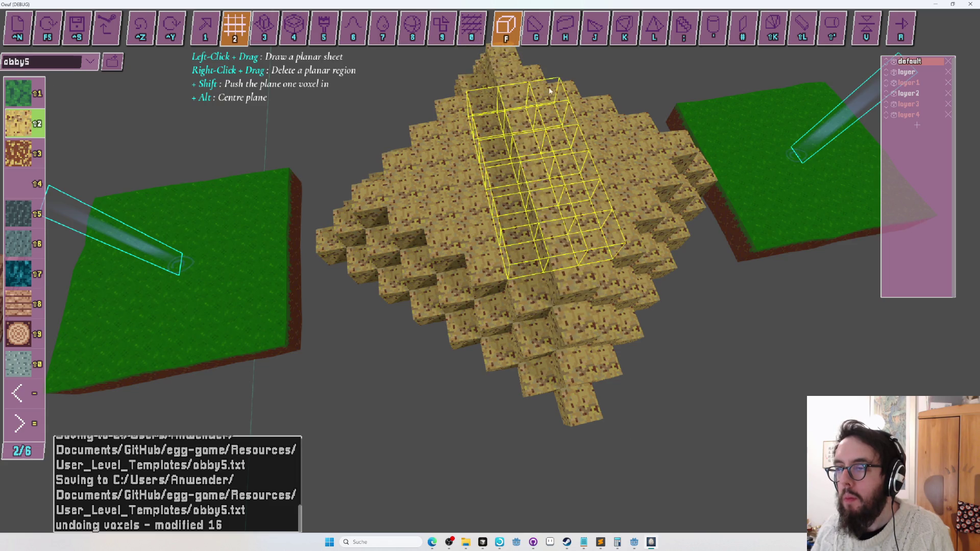
drag(546, 79, 546, 80)
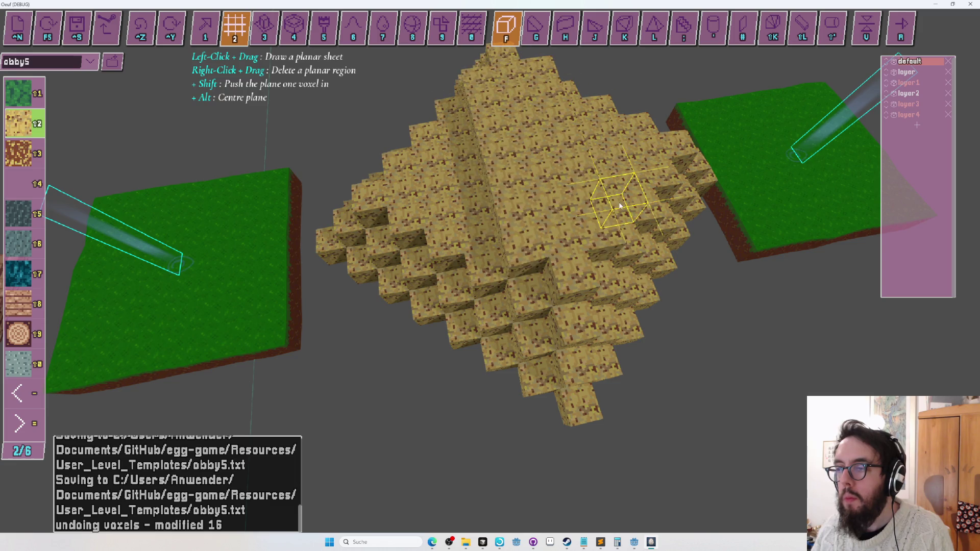
drag(462, 118, 460, 119)
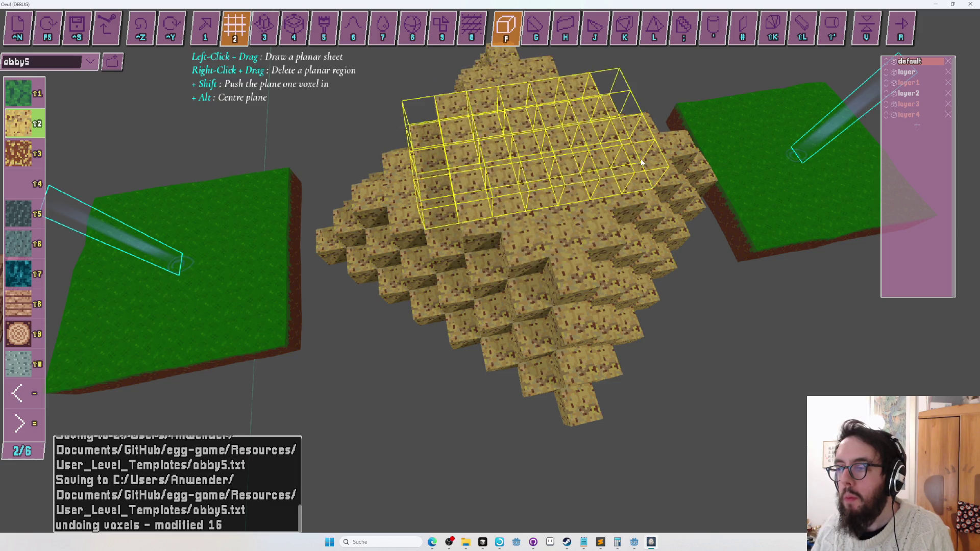
drag(643, 162, 643, 162)
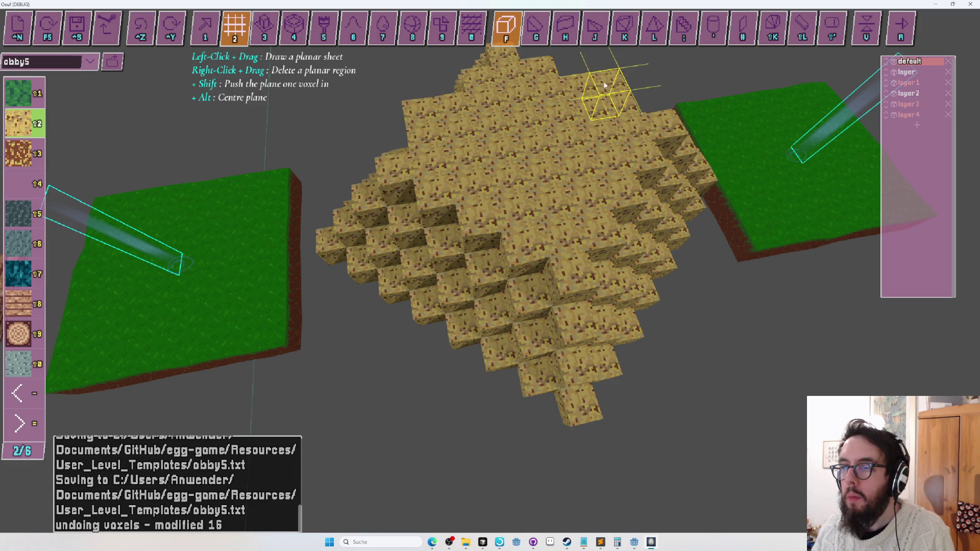
Step: Orbit around the mound and add a capping sand sheet across its top
key(w)
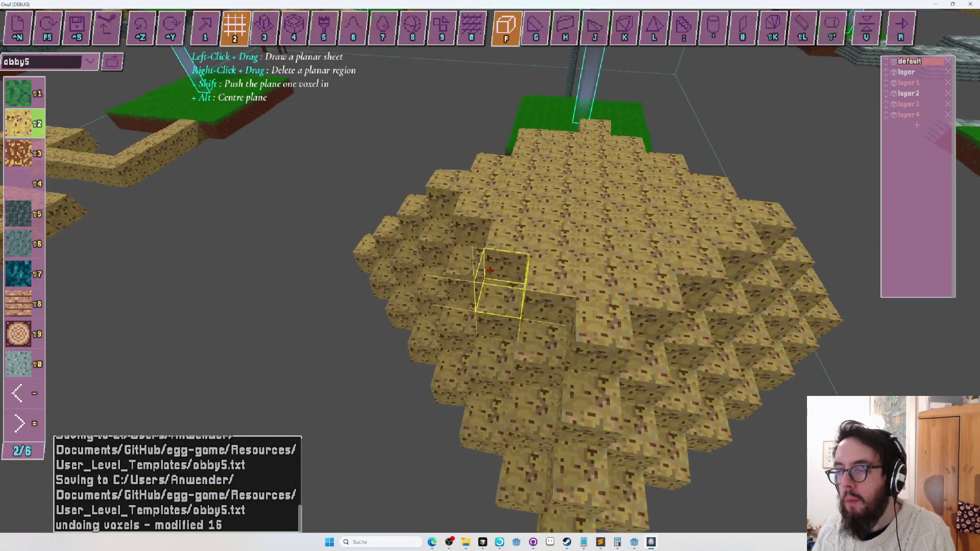
key(s)
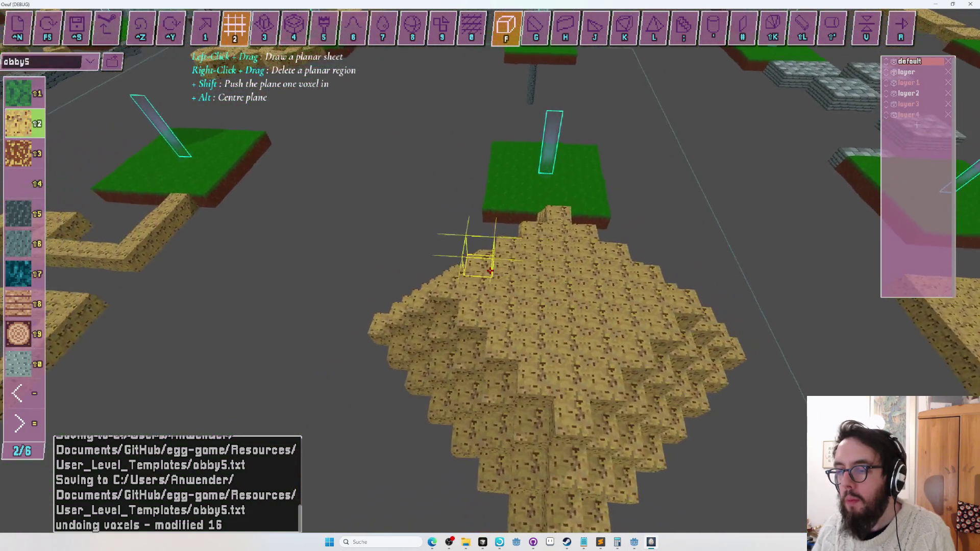
key(e)
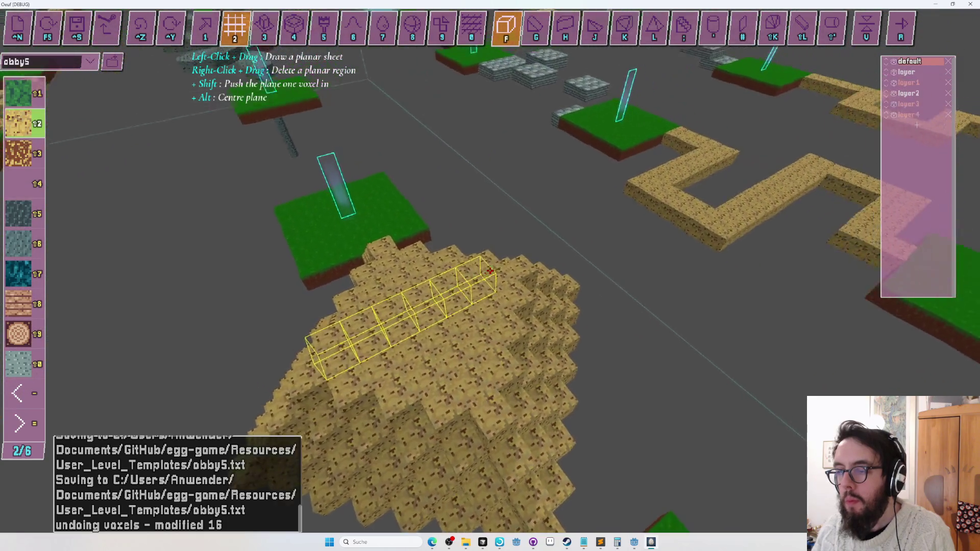
key(q)
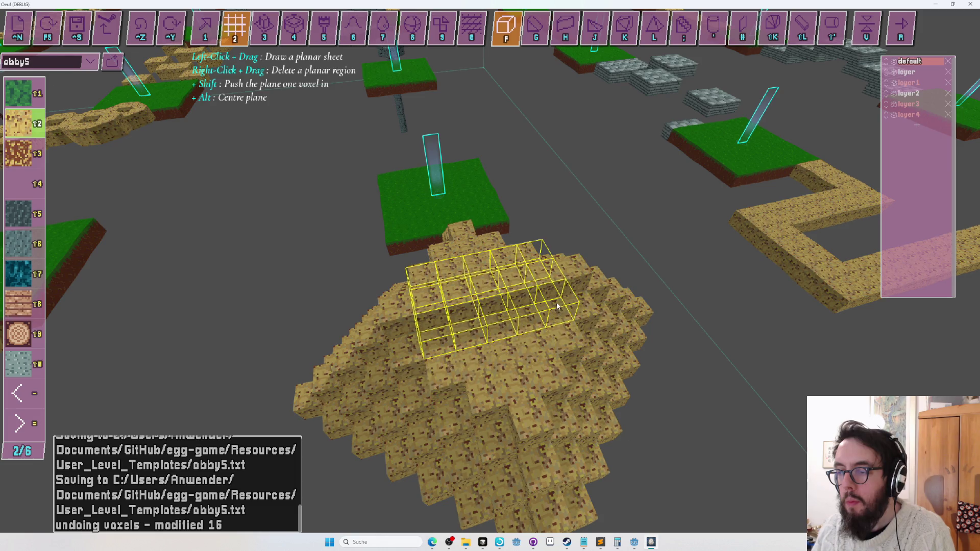
drag(558, 307, 545, 335)
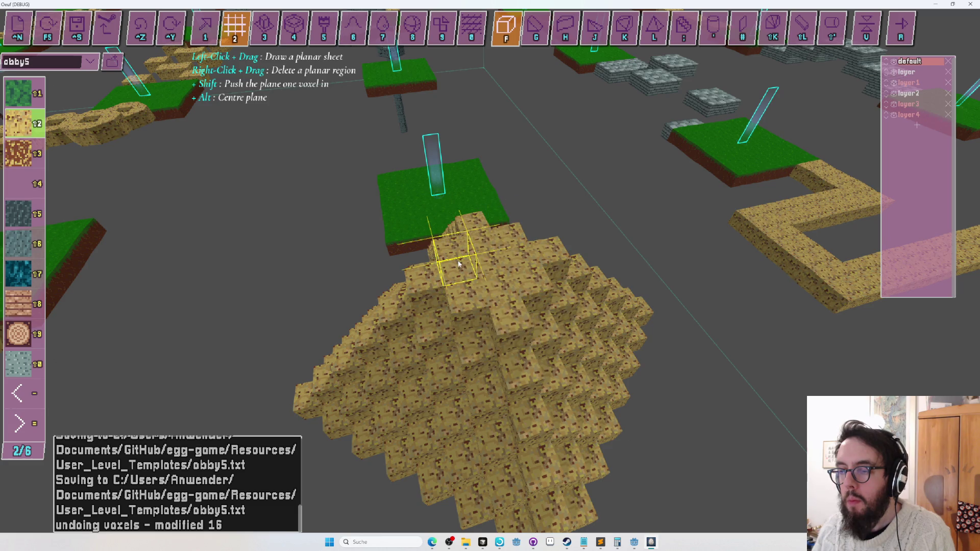
Step: Place one block on the pyramid's peak and fly over to the grass platform
click(483, 234)
key(a)
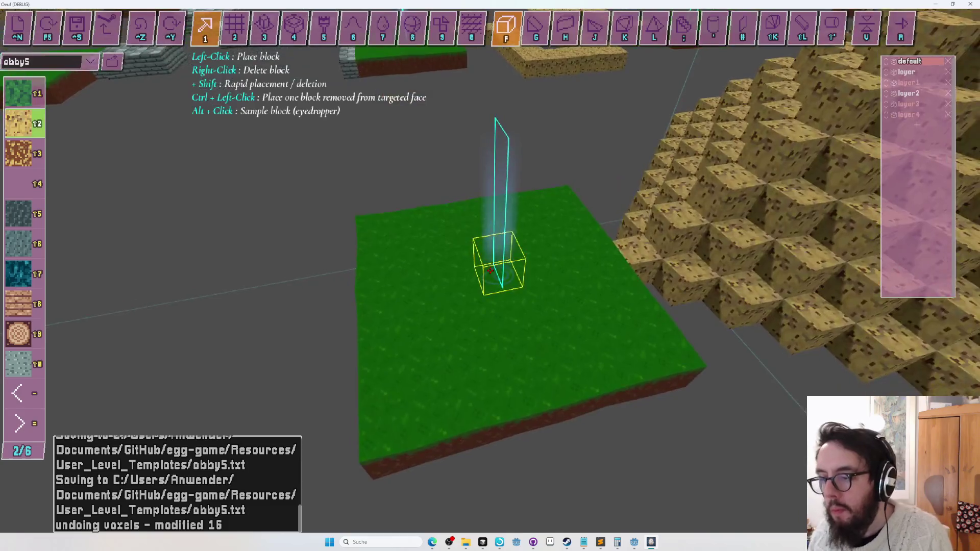
Step: Save and test-run the level, rolling the egg off the grass platform, then return to editing
key(d)
key(r)
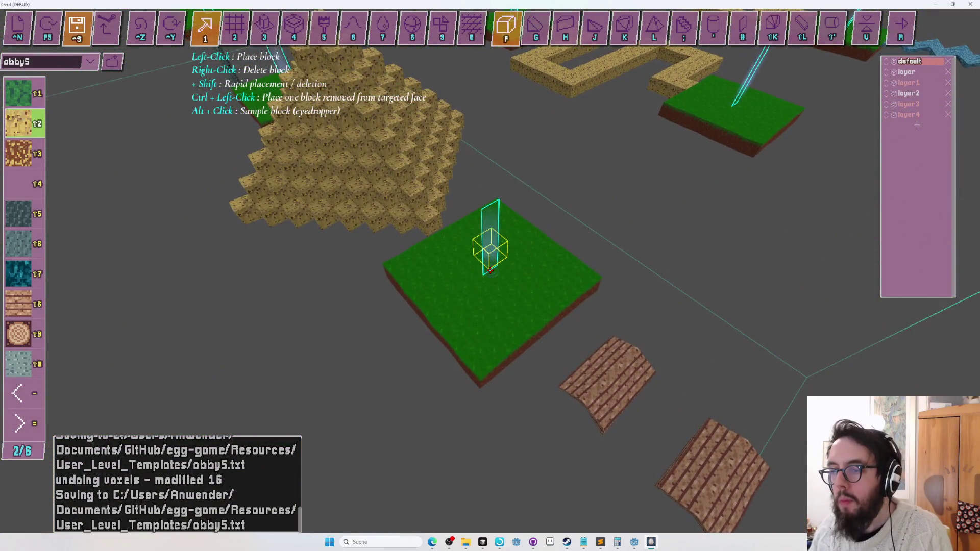
key(w)
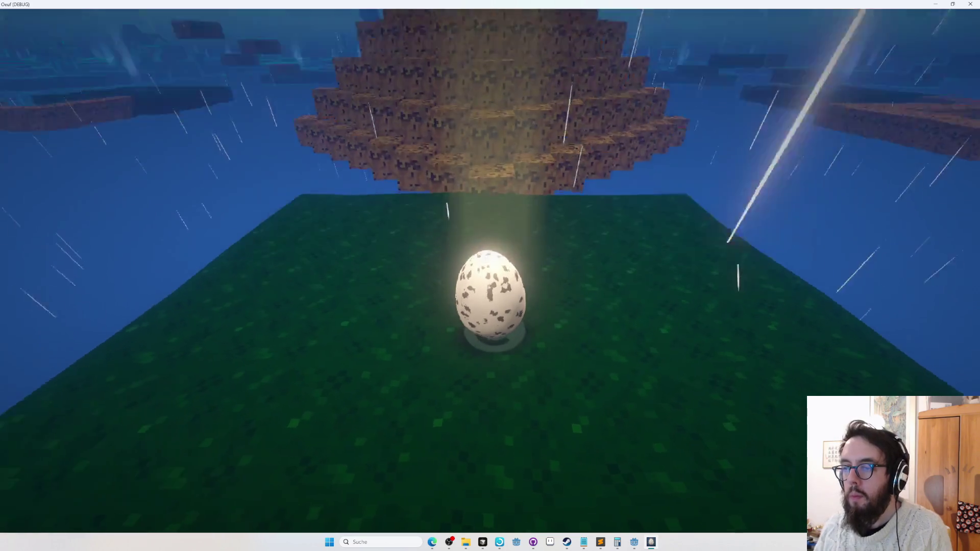
key(w)
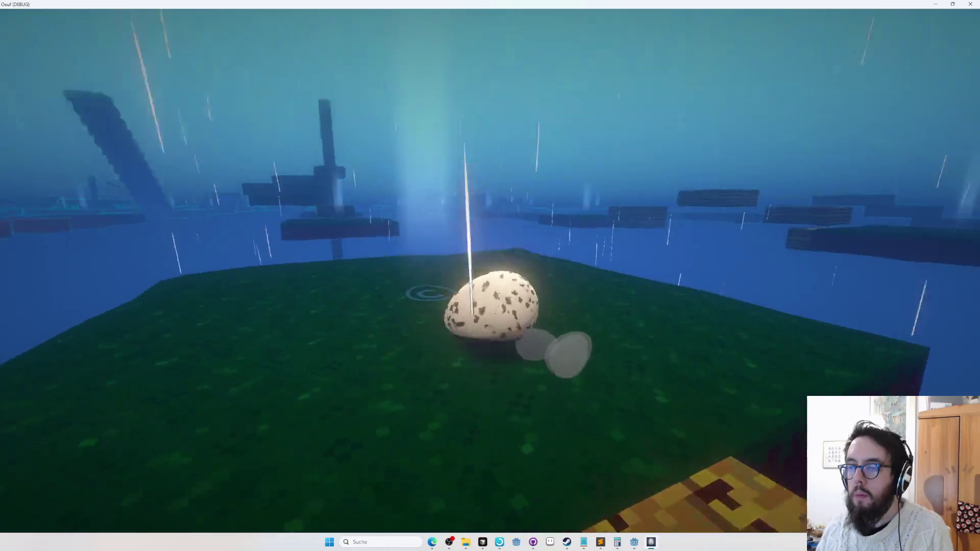
key(Escape)
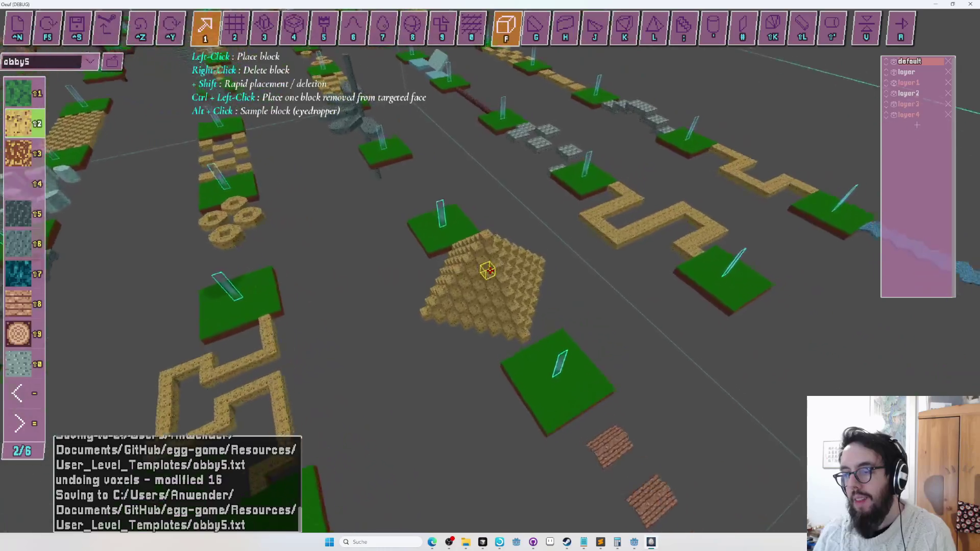
Step: In layer Assign mode with layer4 chosen, sweep a volume over the sand pyramid's voxels
key(Tab)
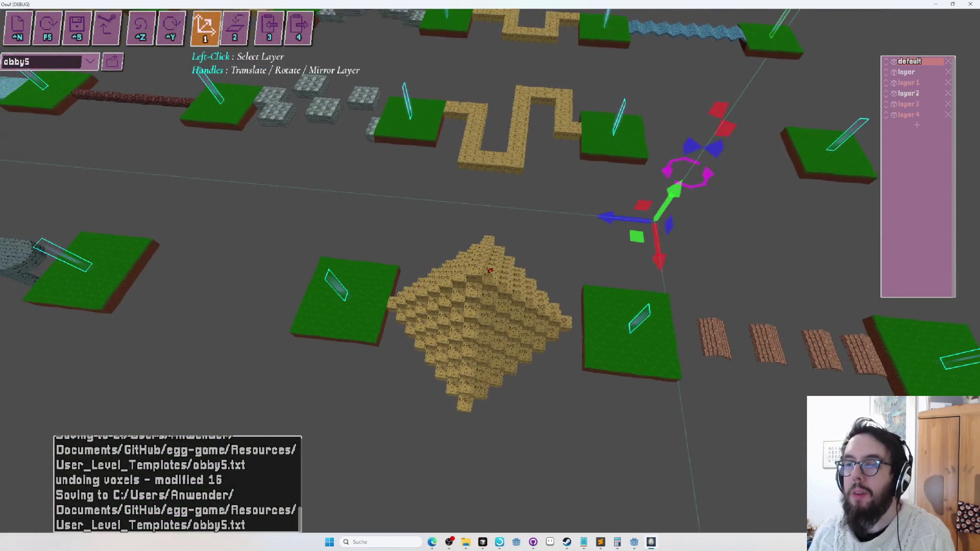
key(Tab)
key(Tab)
key(Tab)
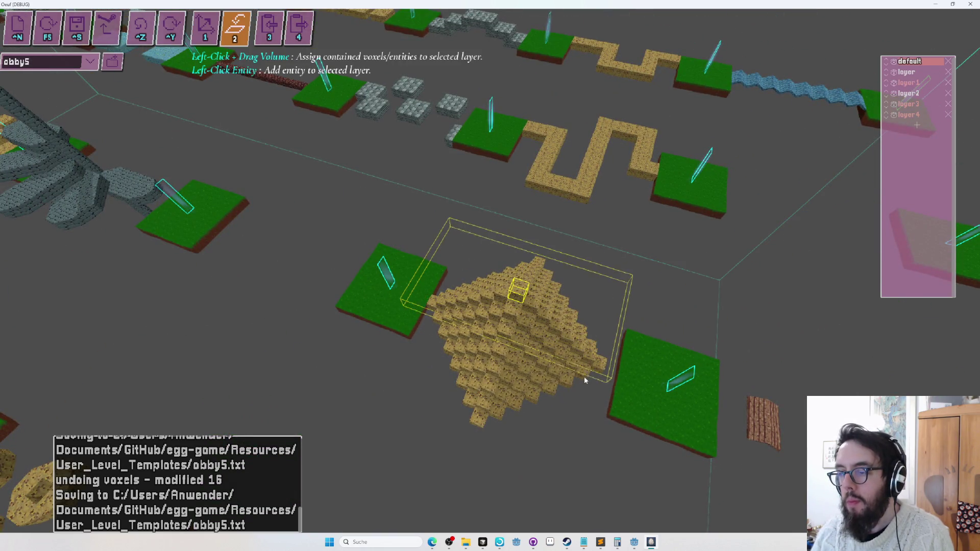
drag(540, 470, 540, 470)
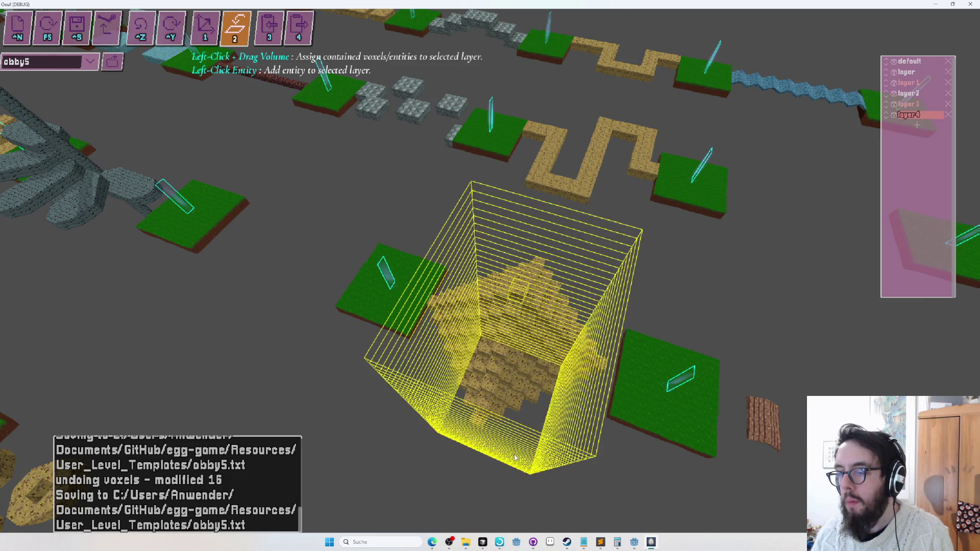
key(w)
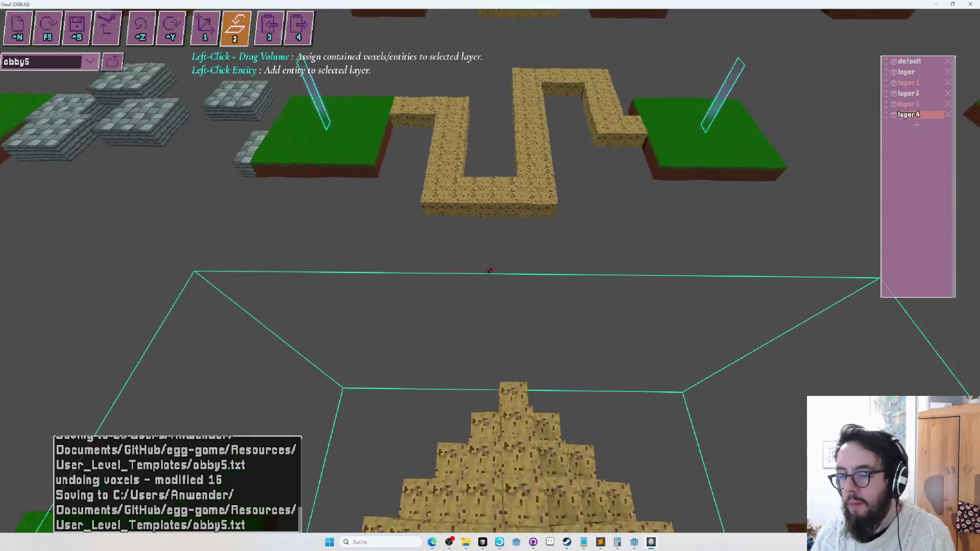
key(a)
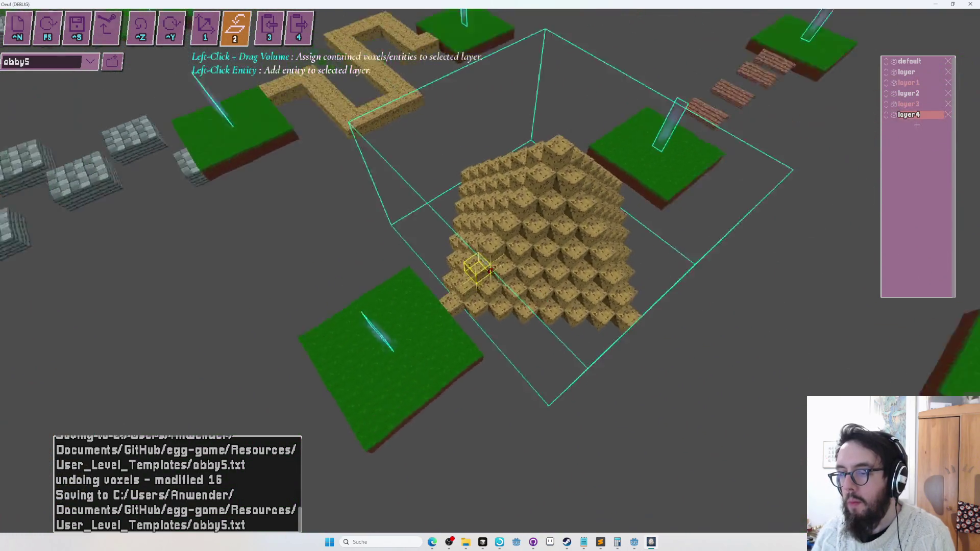
key(a)
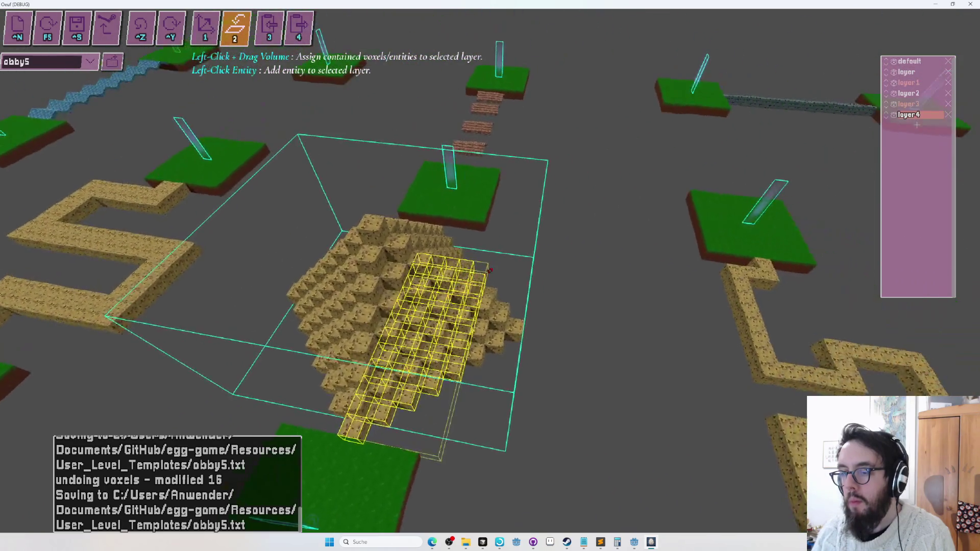
key(a)
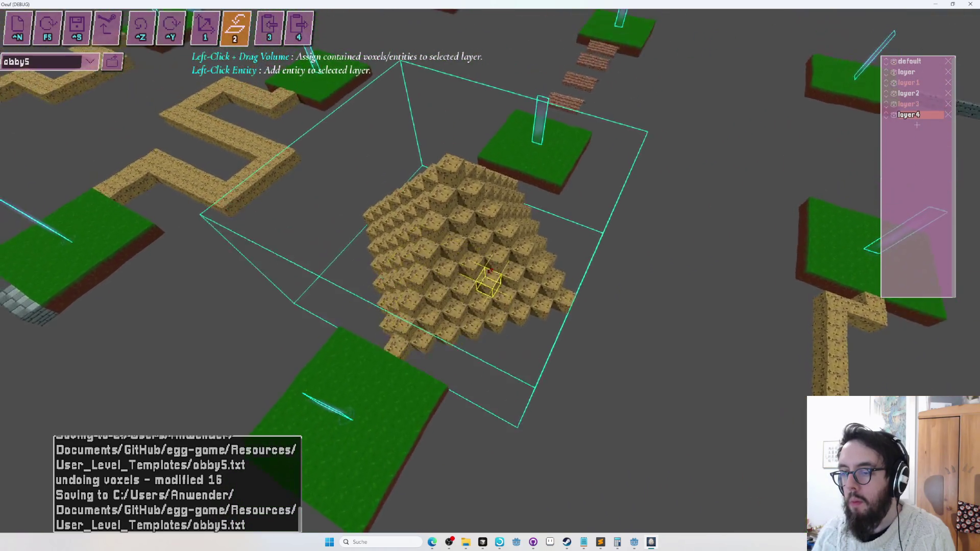
key(a)
drag(489, 266, 491, 271)
key(s)
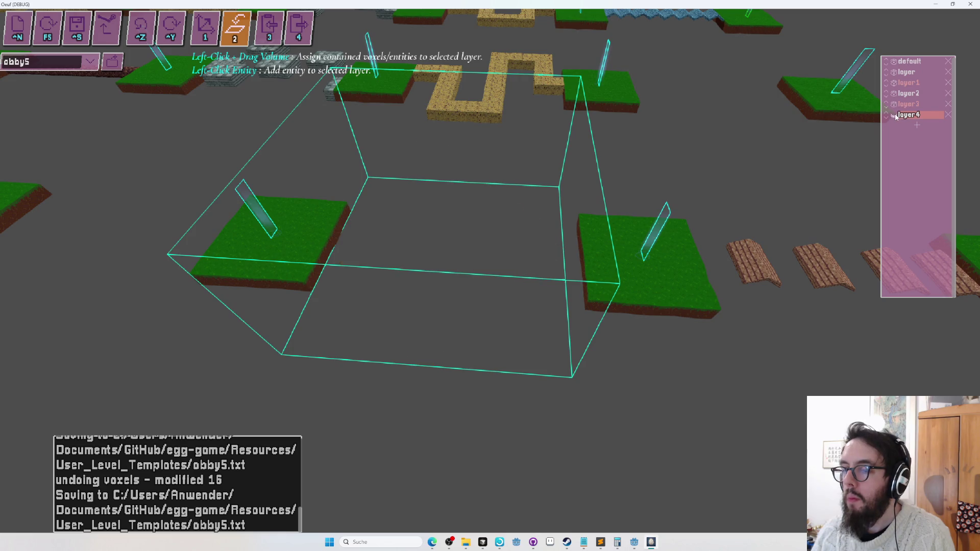
Step: Copy the pyramid's layer, fly to a gap between two grass platforms and paste it as layer5
key(3)
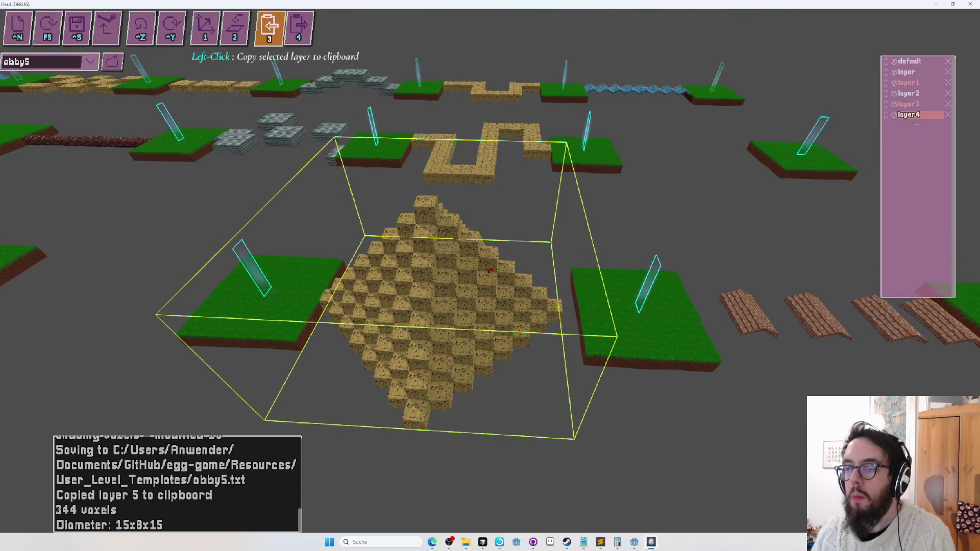
key(s)
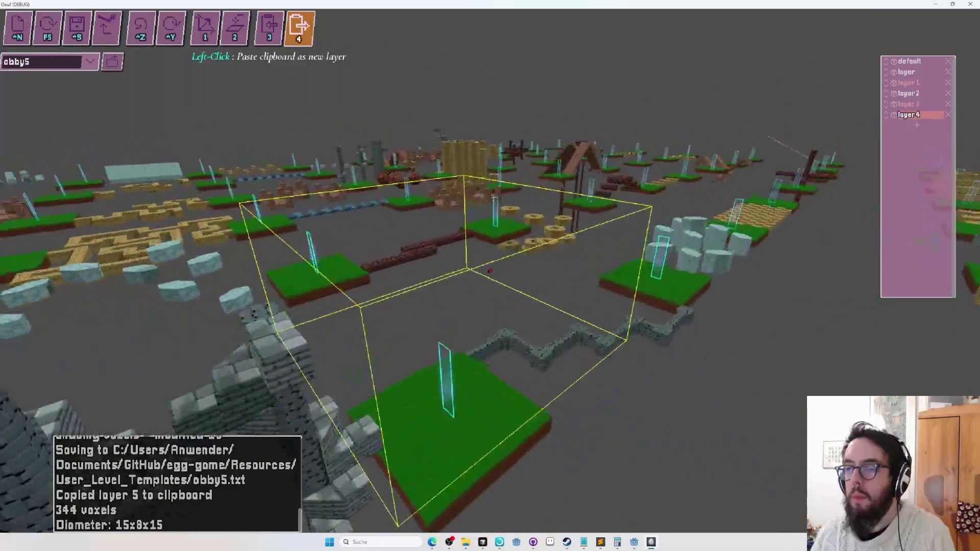
key(w)
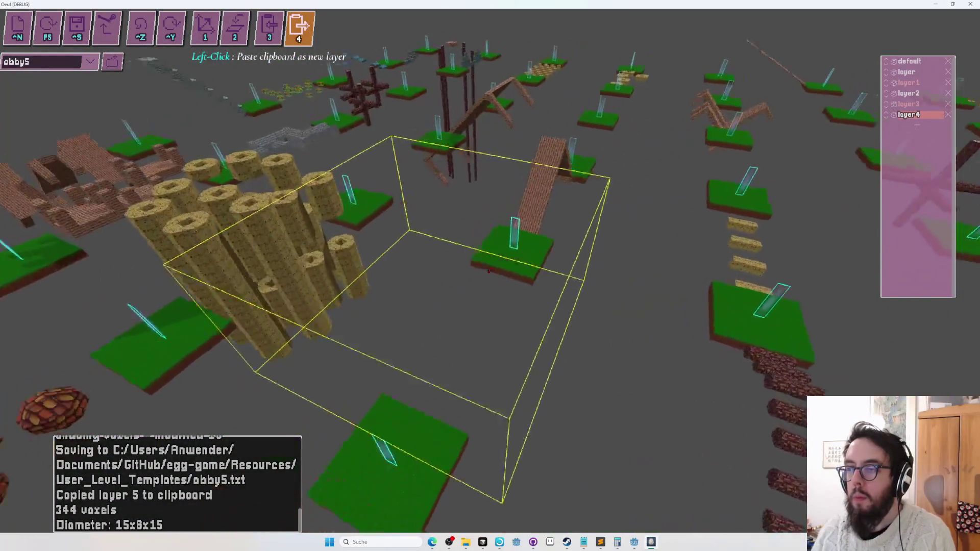
key(w)
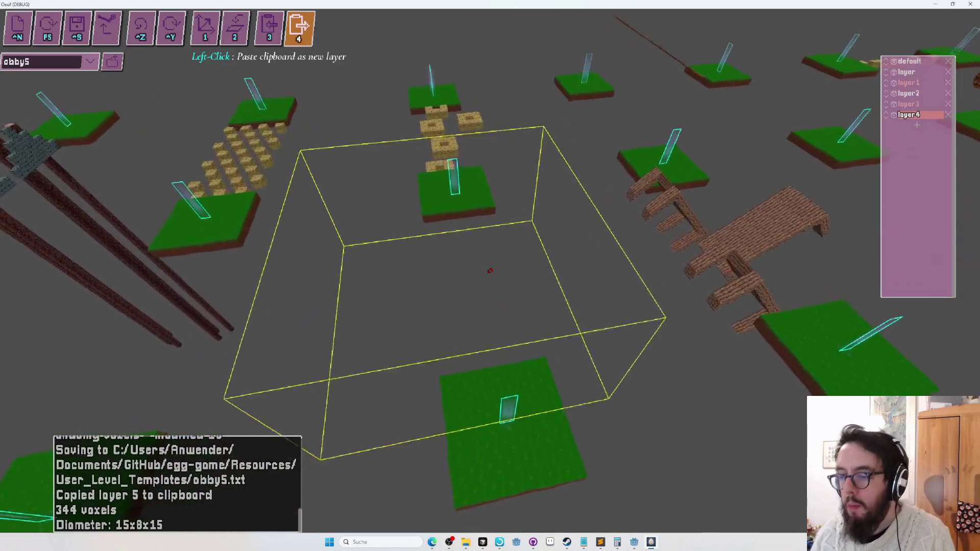
key(s)
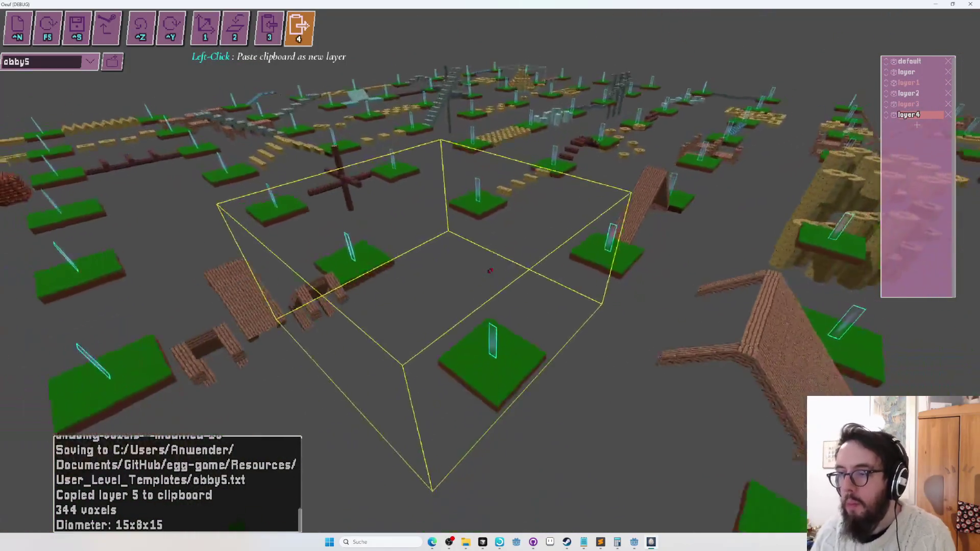
key(w)
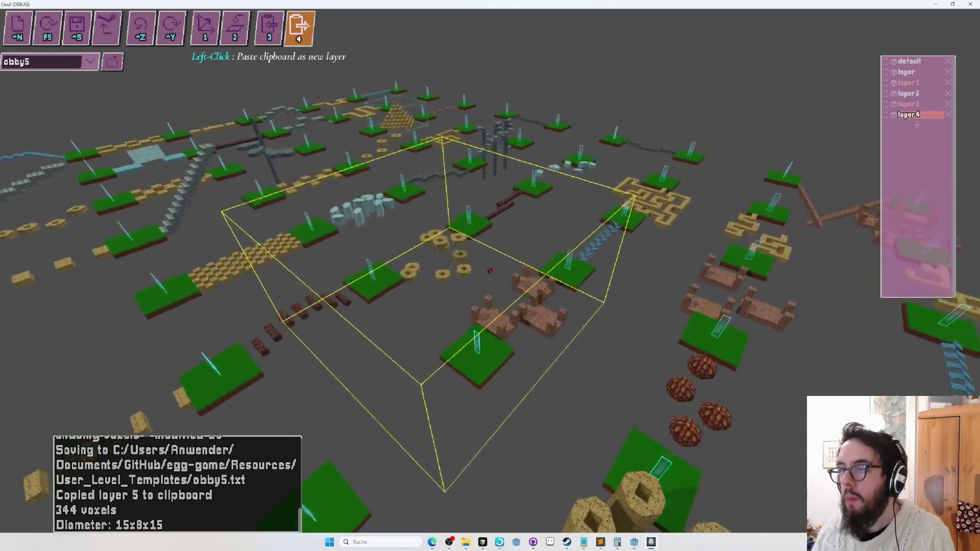
key(w)
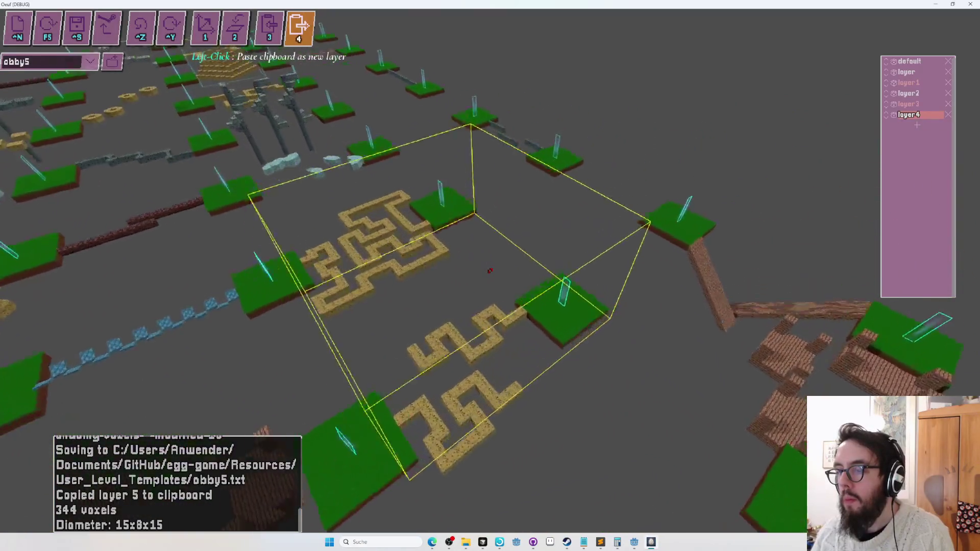
key(w)
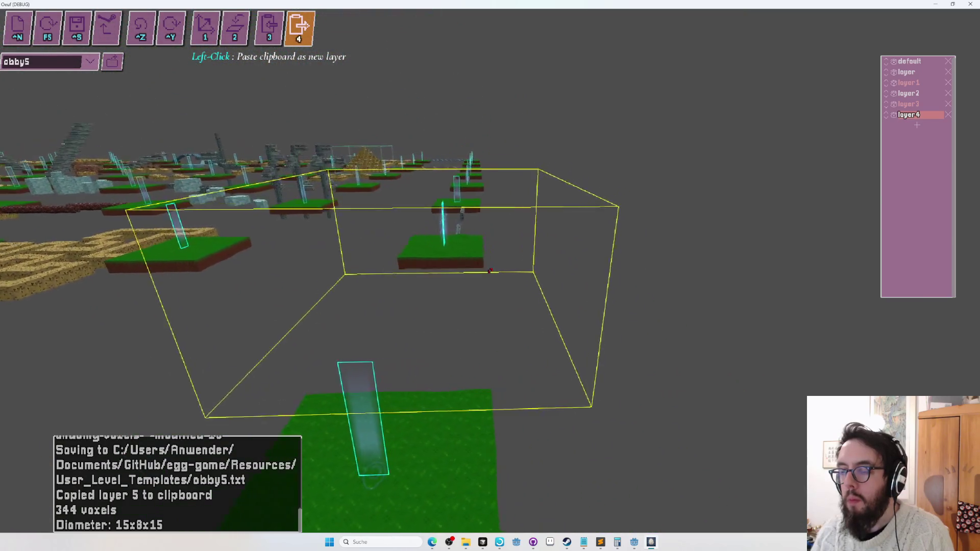
click(490, 271)
Step: Switch to the Smooth terrain tool (9) and move the view over the pasted sand block
key(s)
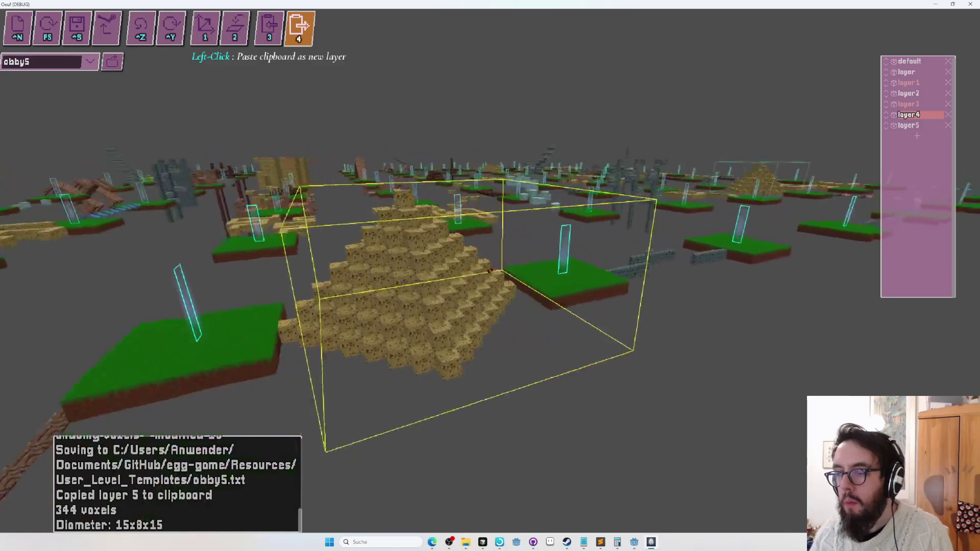
key(1)
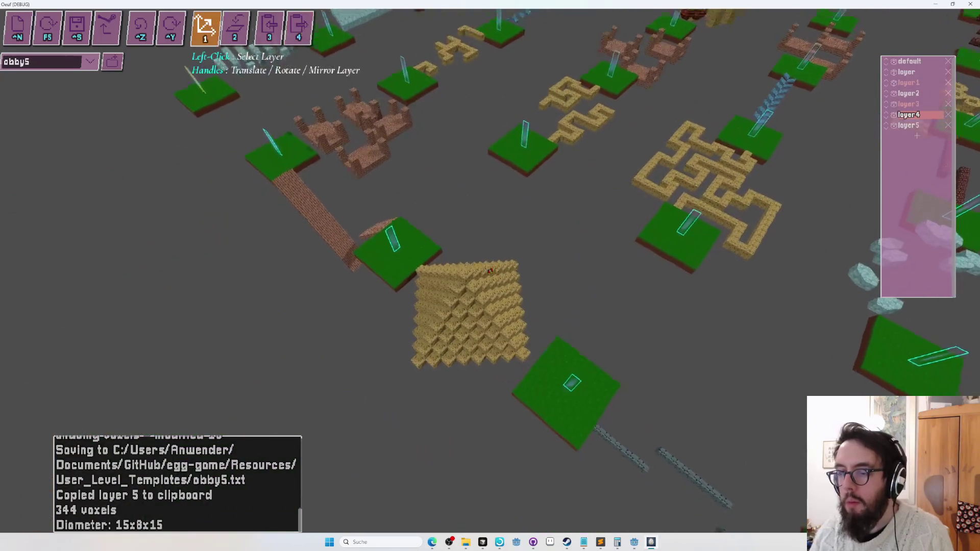
key(Escape)
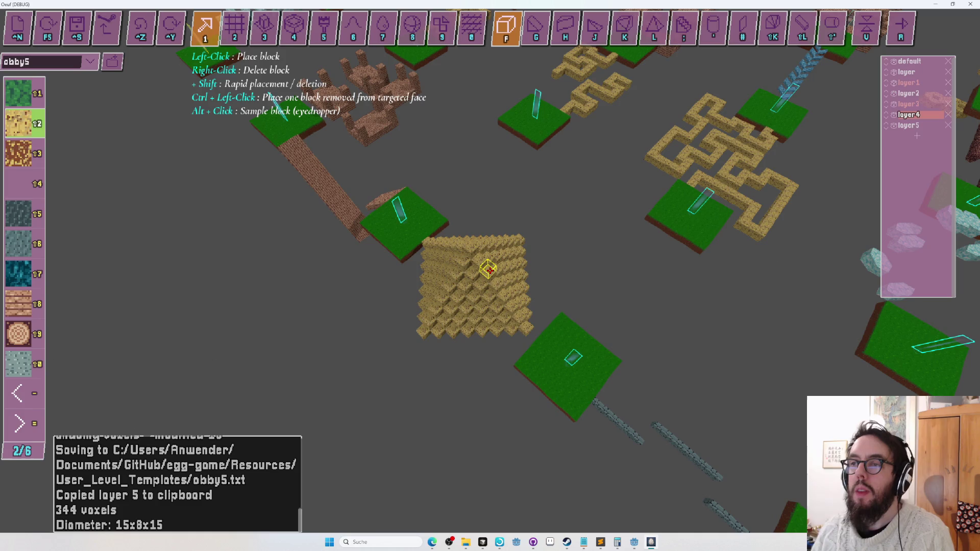
key(8)
key(9)
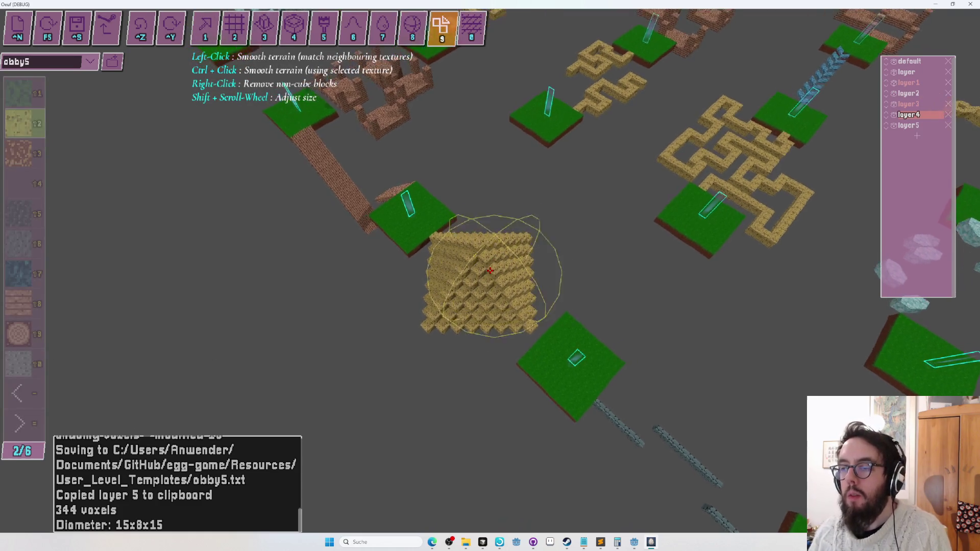
key(w)
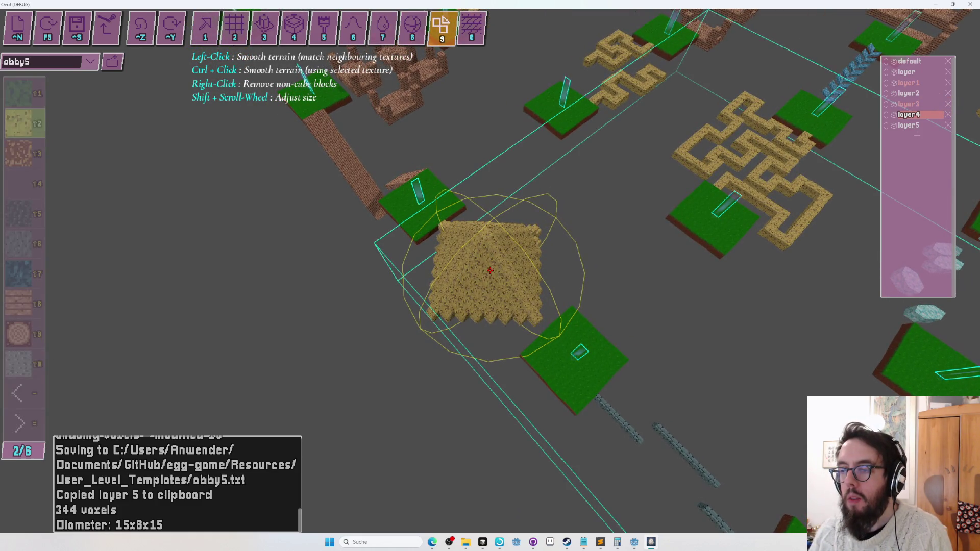
key(w)
key(d)
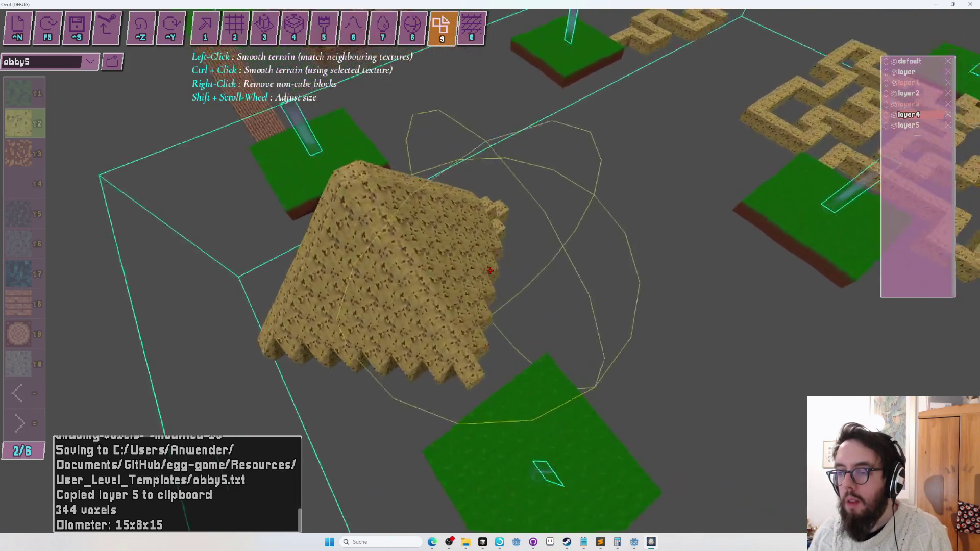
Step: Run two quick F5 test runs, then pull back over the whole level
key(F5)
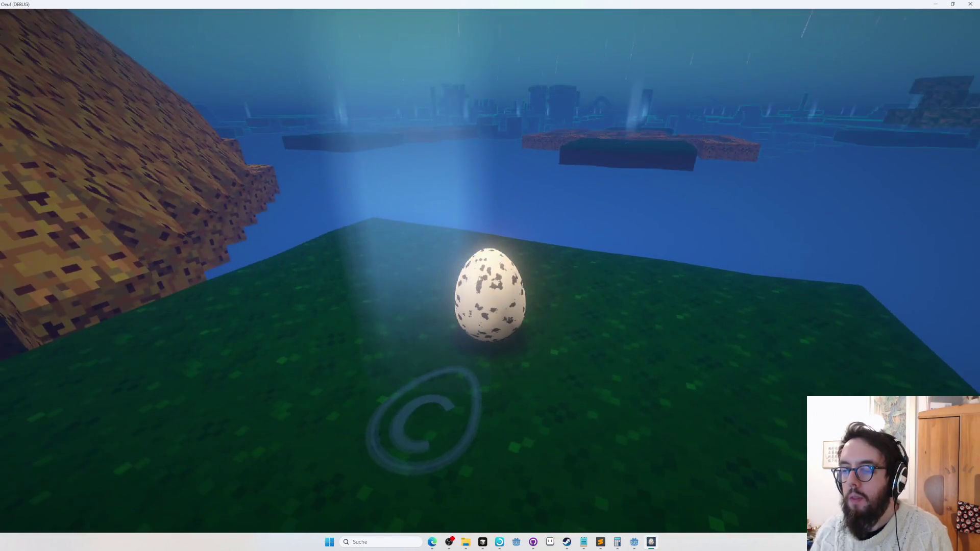
key(Escape)
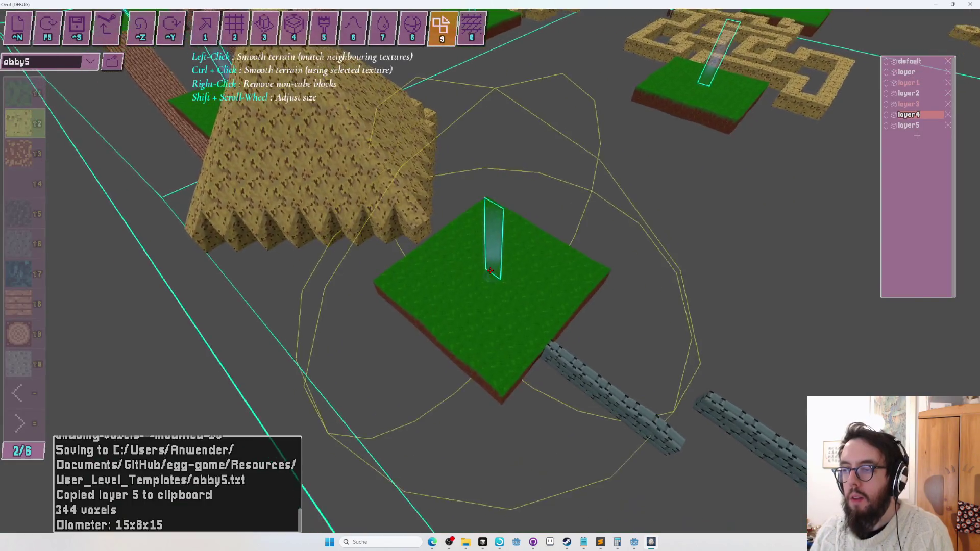
key(F5)
key(Escape)
key(s)
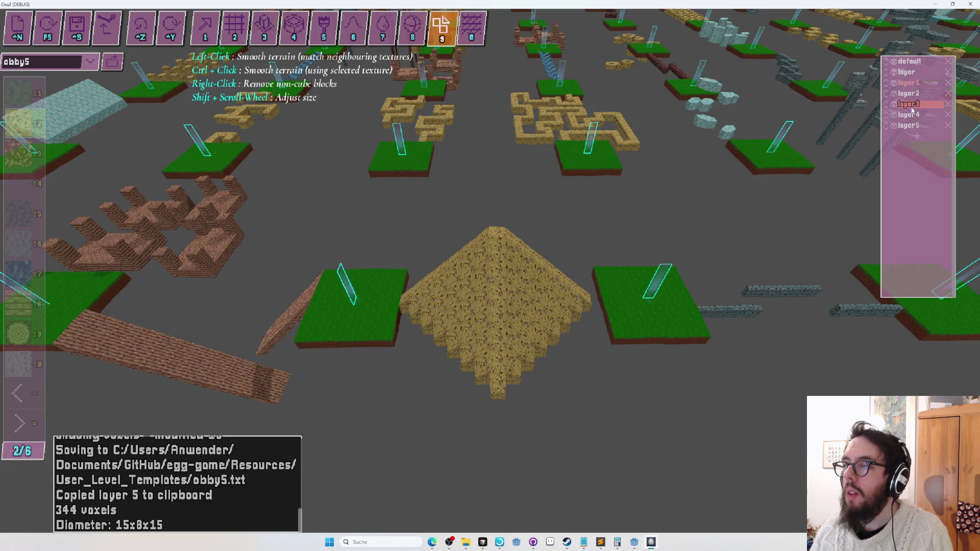
Step: Use layer Assign around the pyramid from side and overhead views, then choose Select Layer (1)
key(Tab)
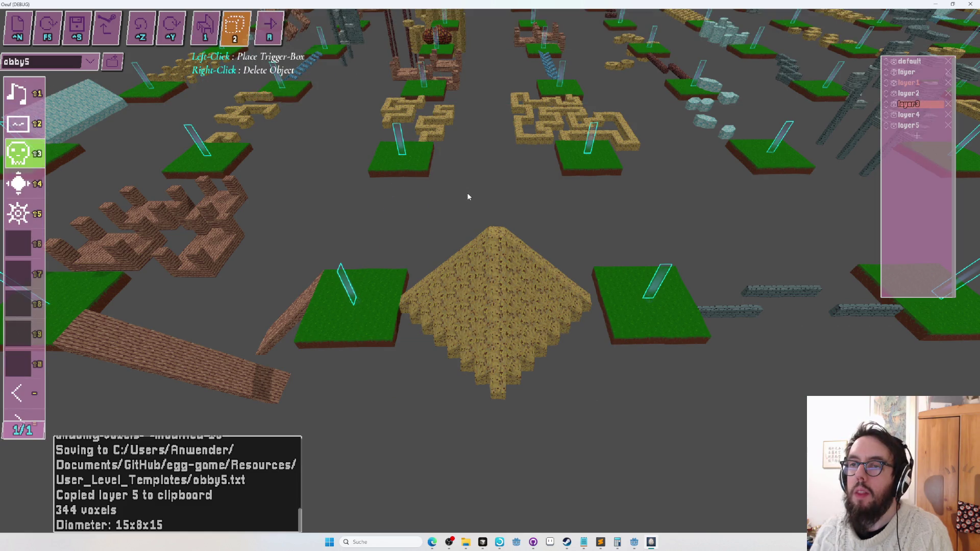
key(Tab)
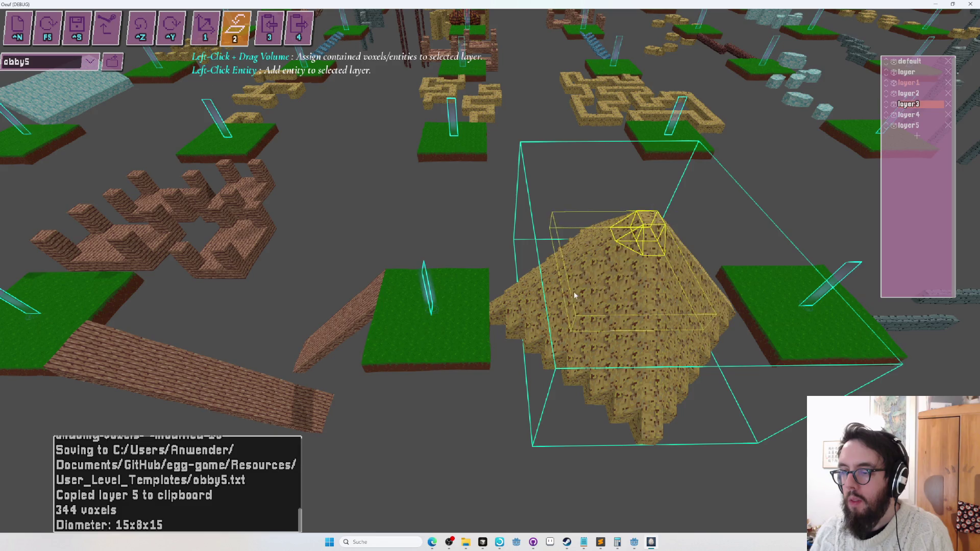
mouse_move(512, 421)
mouse_down()
mouse_move(523, 284)
mouse_move(492, 278)
mouse_move(482, 245)
mouse_up()
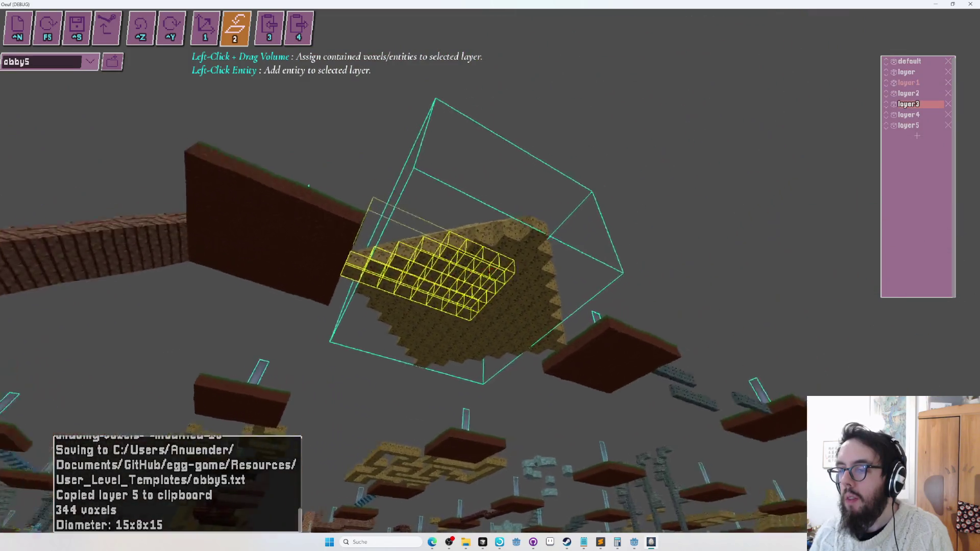
key(w)
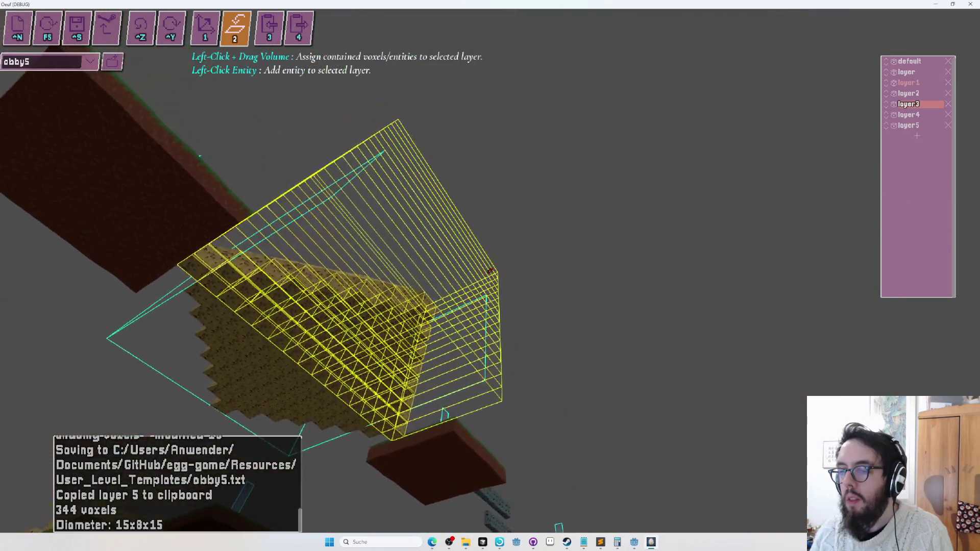
key(s)
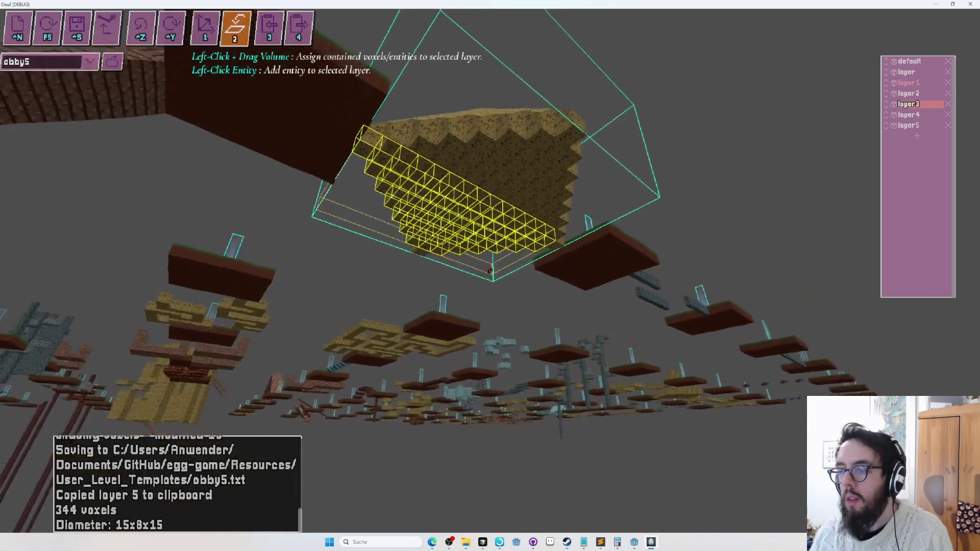
key(w)
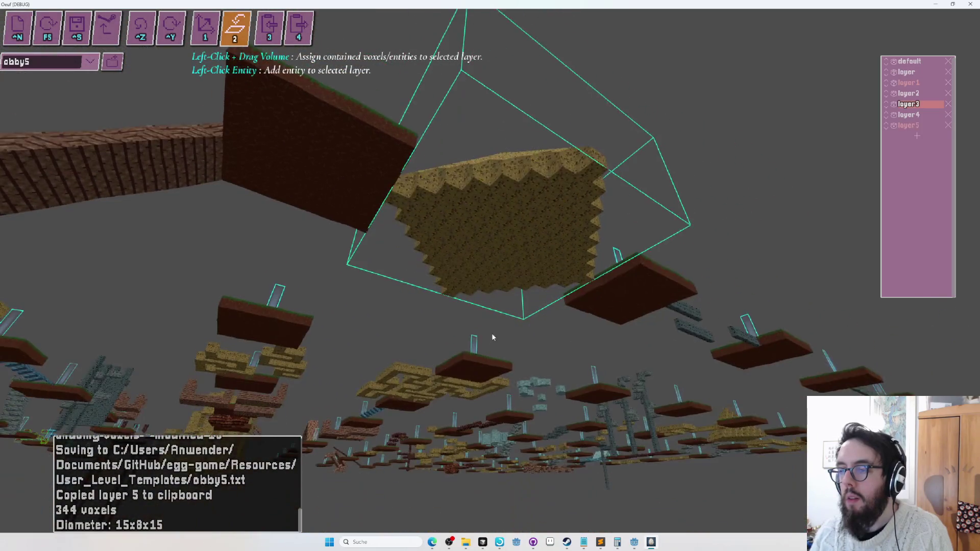
drag(493, 335, 490, 270)
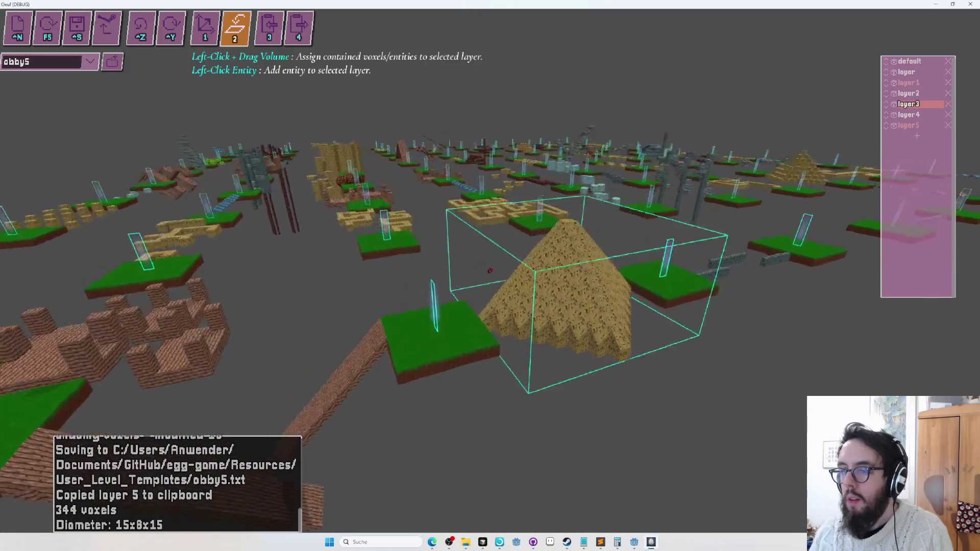
key(w)
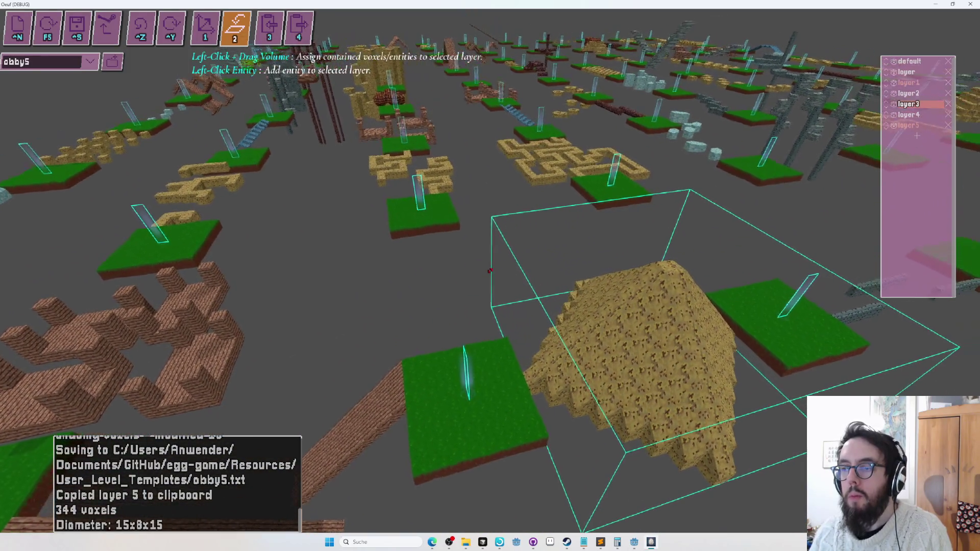
key(1)
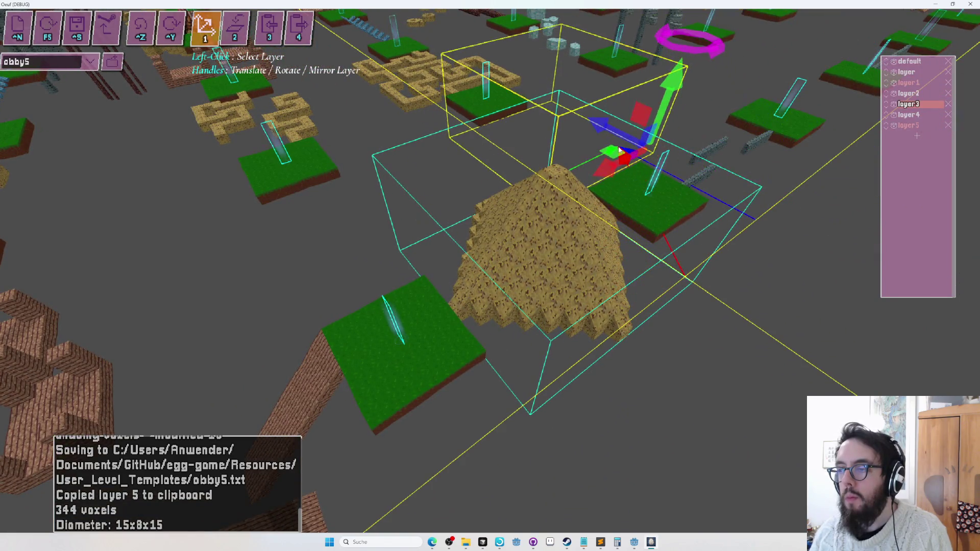
Step: Drag the layer5 pyramid along the level to the gap beside the tall log pillars
key(shift+Tab)
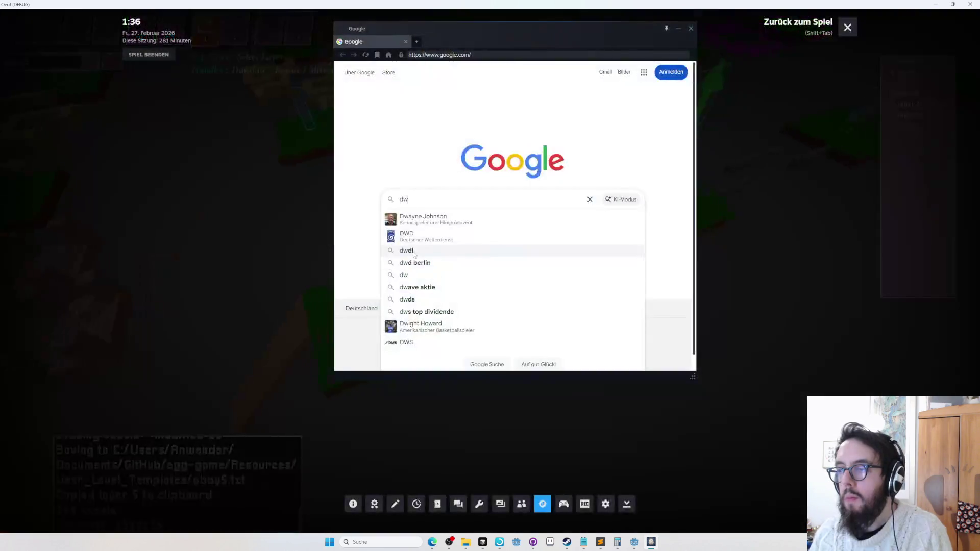
key(shift+Tab)
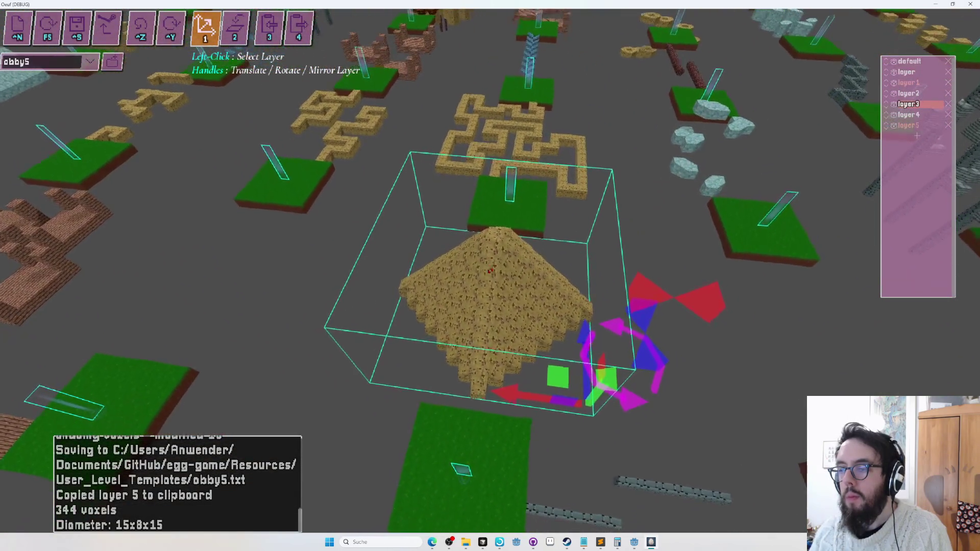
mouse_move(522, 377)
mouse_down()
mouse_move(510, 387)
mouse_move(518, 392)
mouse_up()
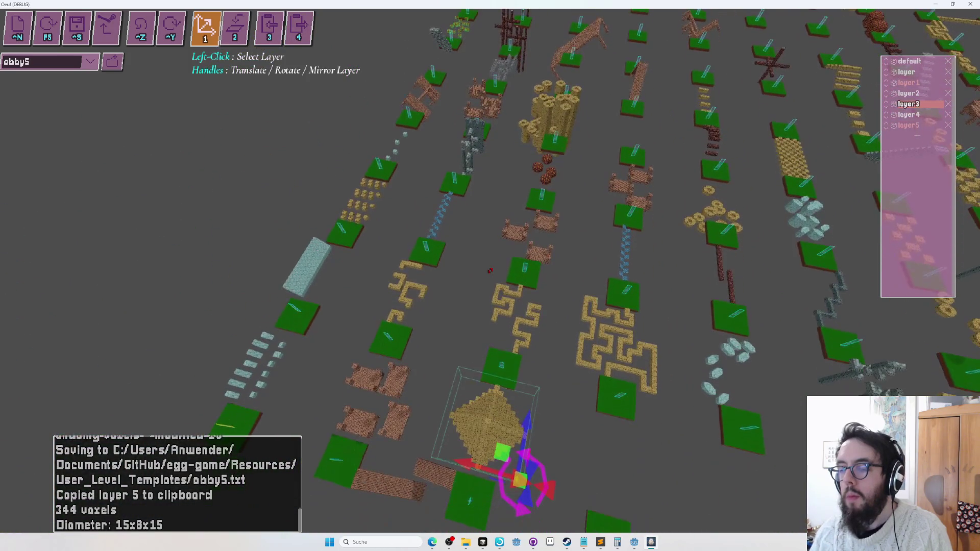
mouse_move(502, 447)
mouse_down()
mouse_move(504, 225)
mouse_move(573, 148)
mouse_move(583, 164)
mouse_up()
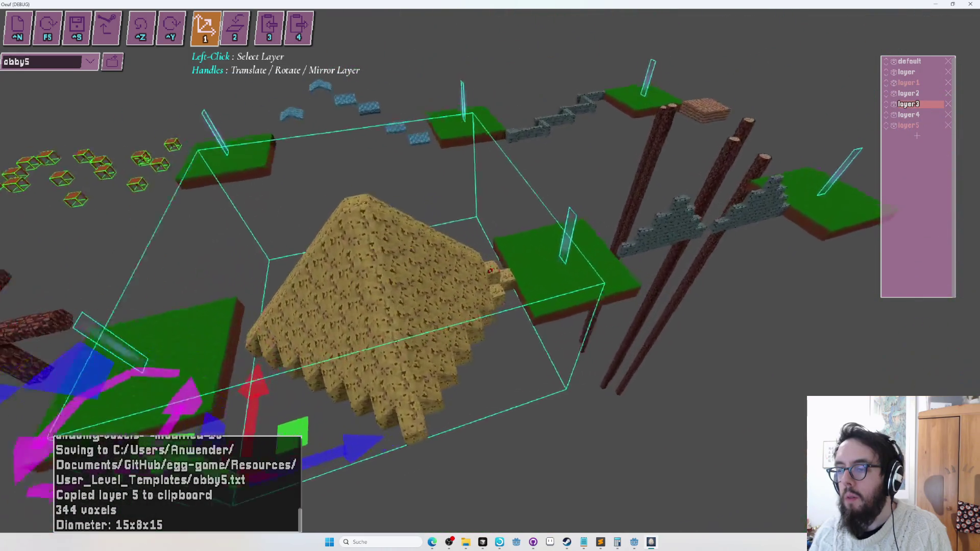
Step: Select Smooth Terrain, save obby5.txt, and play-test the level as the egg before returning to editing
key(2)
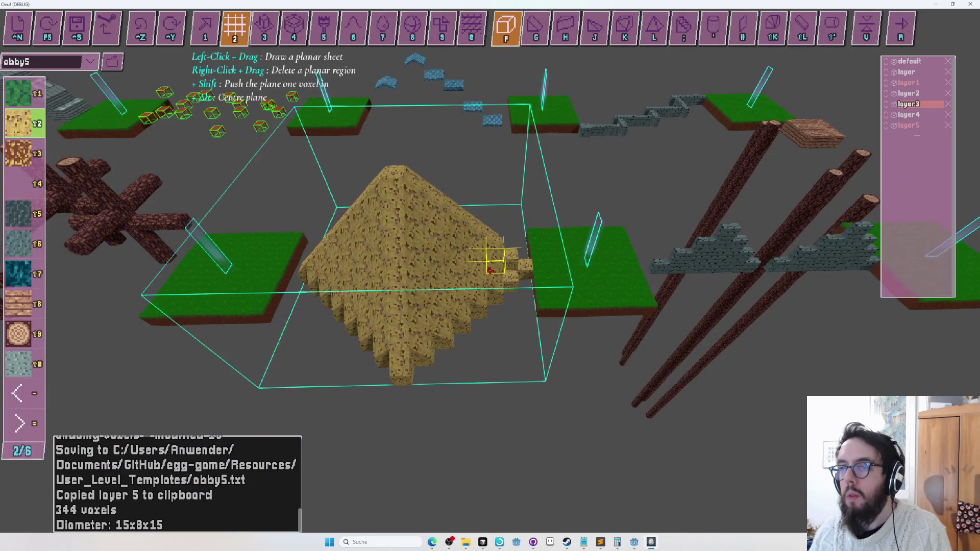
key(9)
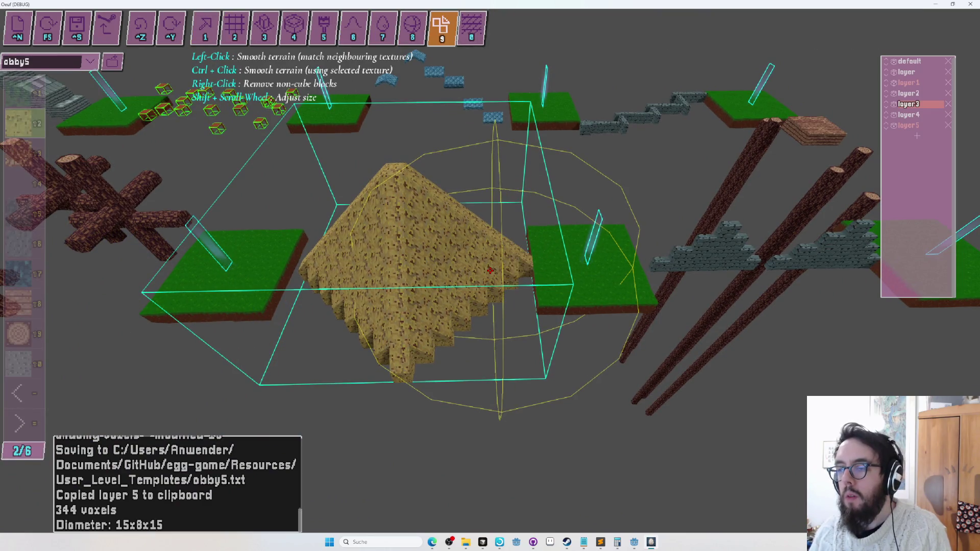
key(ctrl+s)
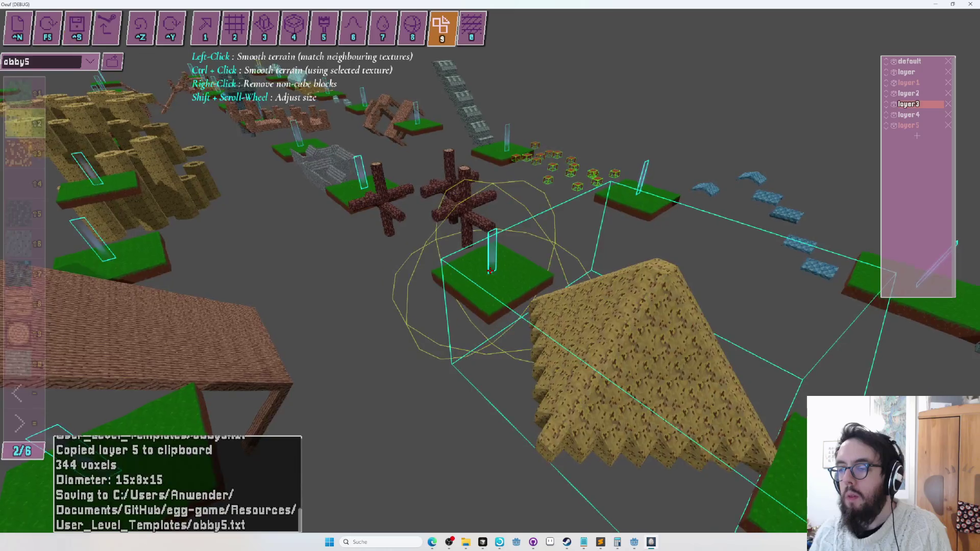
key(F5)
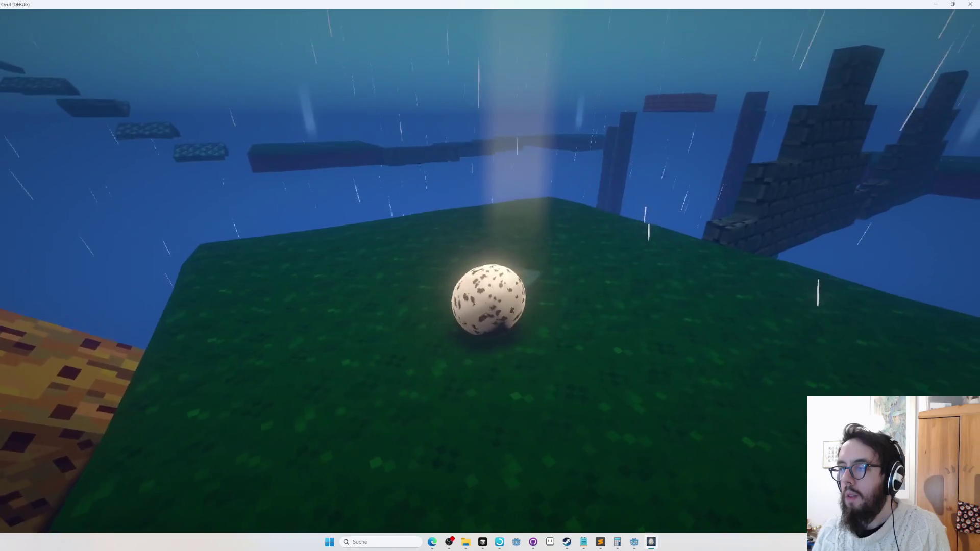
key(Escape)
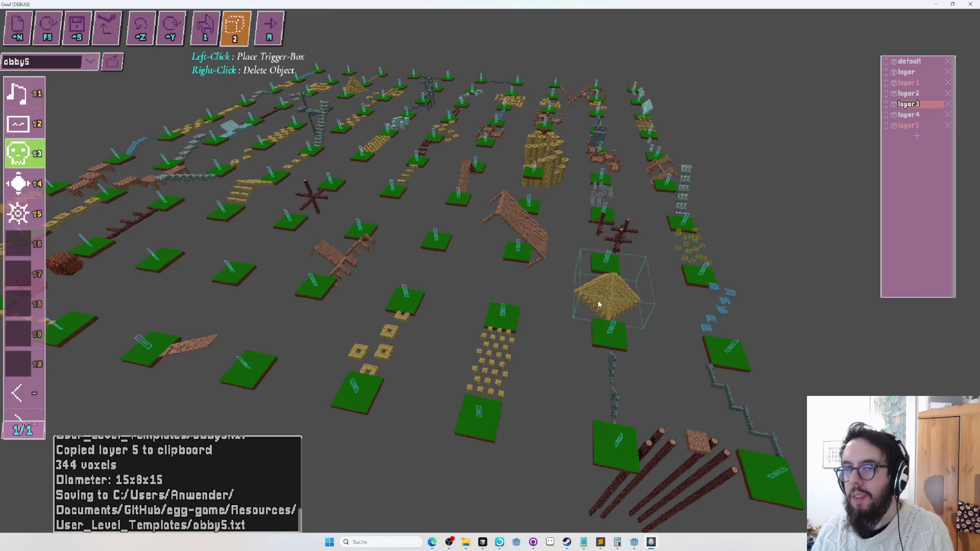
Step: Drag the sand pyramid layer into the gap beside a grass platform and save obby5.txt
mouse_move(601, 303)
mouse_down()
mouse_move(541, 268)
mouse_move(372, 275)
mouse_move(353, 266)
mouse_move(446, 232)
mouse_move(449, 209)
mouse_move(462, 213)
mouse_move(429, 332)
mouse_move(499, 292)
mouse_move(508, 274)
mouse_move(503, 245)
mouse_move(492, 296)
mouse_move(501, 265)
mouse_move(492, 256)
mouse_move(449, 251)
mouse_move(504, 258)
mouse_move(490, 270)
mouse_up()
key(ctrl+s)
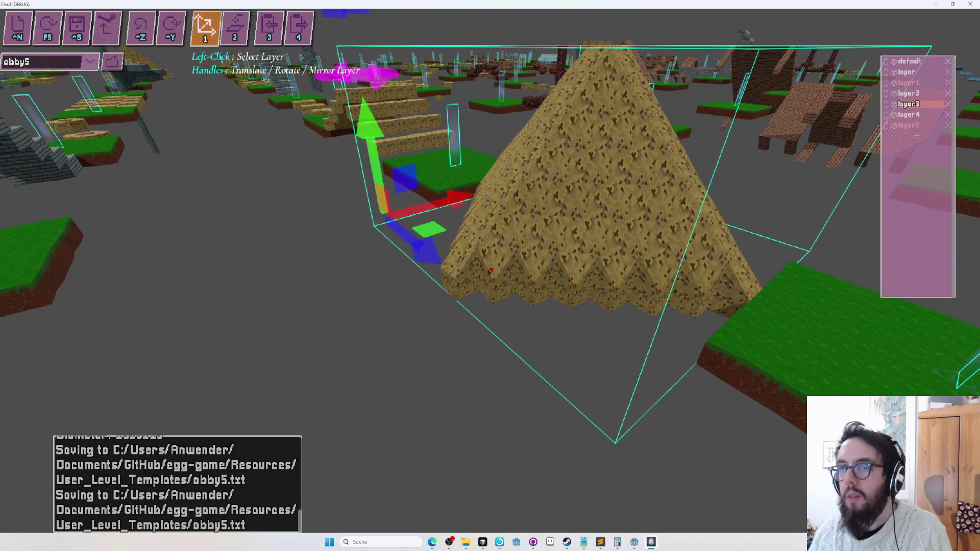
key(9)
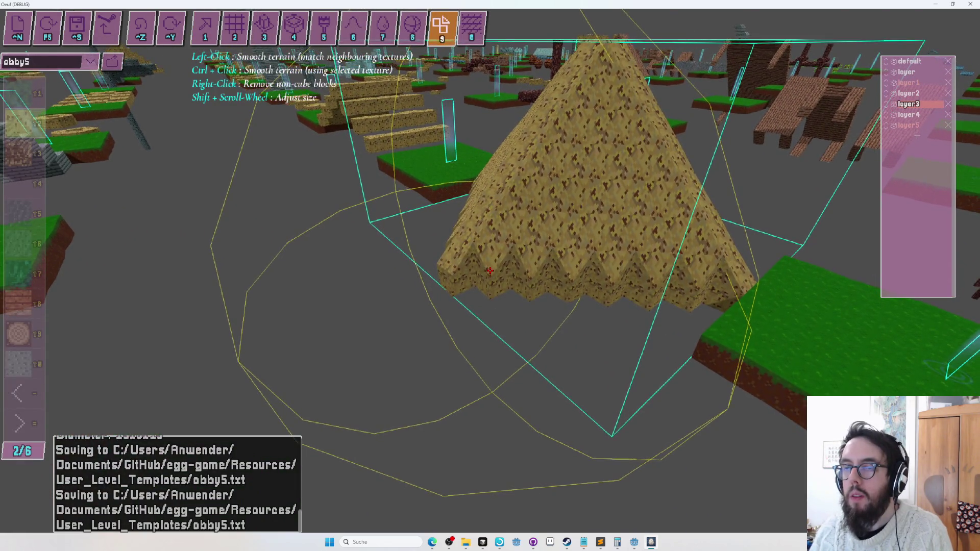
key(1)
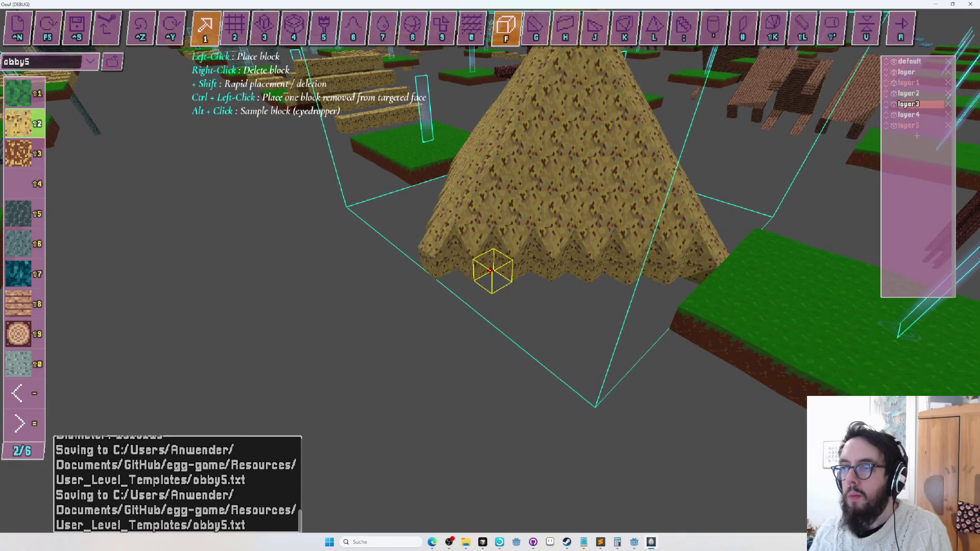
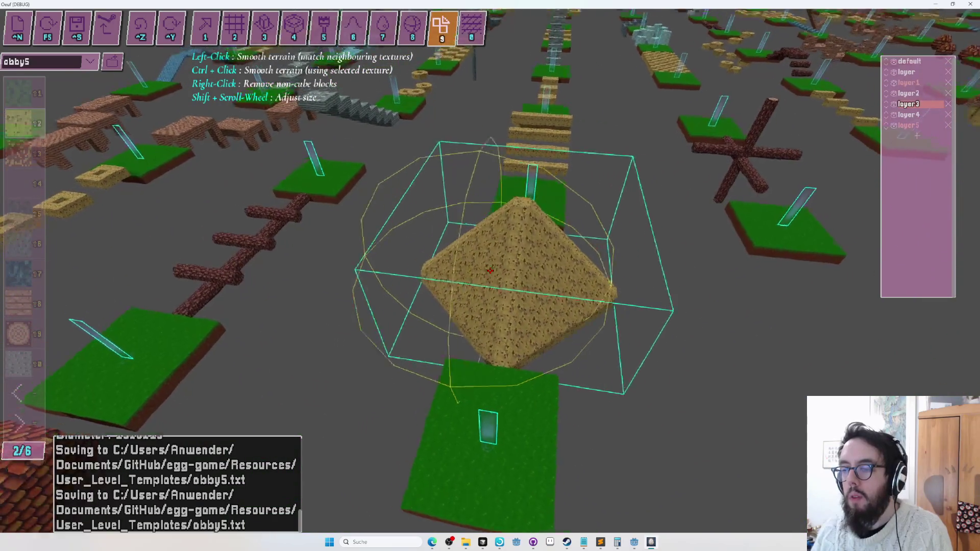
Step: Repaint the sand pyramid in red brick, undoing the accidental repaint of the neighbouring slab
key(Tab)
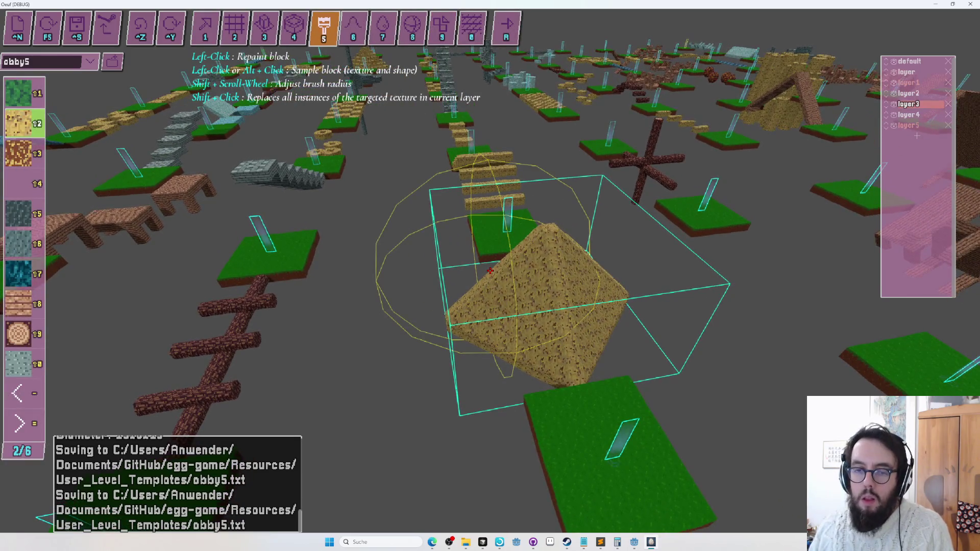
scroll(490, 271, down, 4)
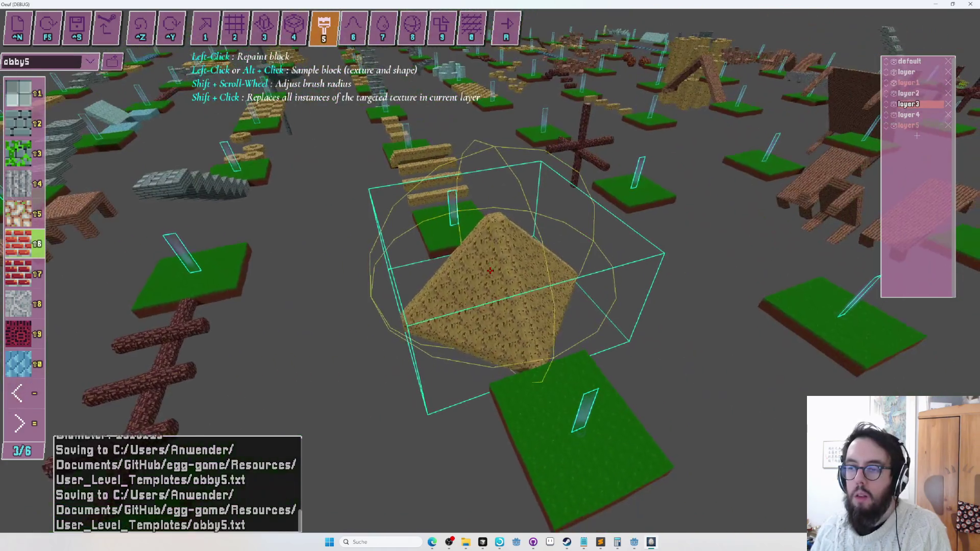
click(490, 270)
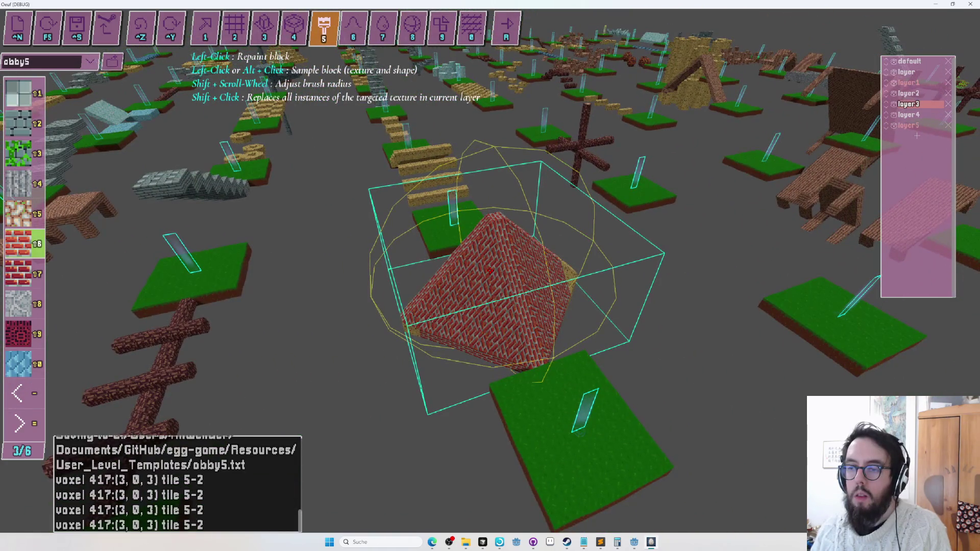
click(490, 270)
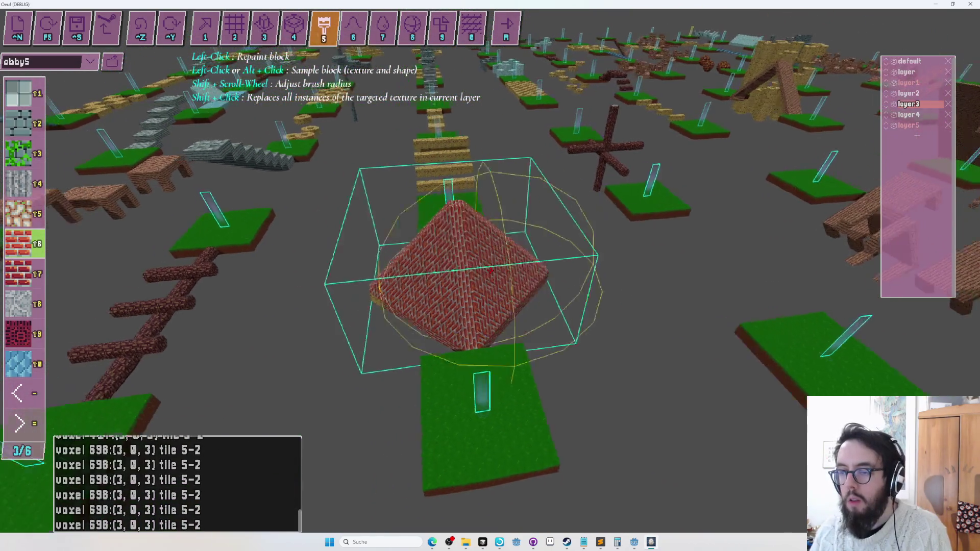
scroll(490, 270, down, 3)
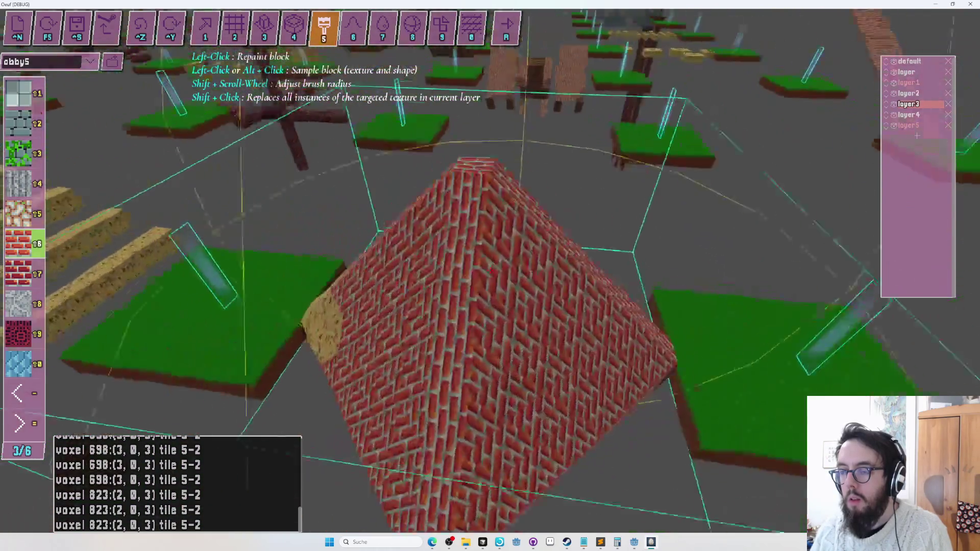
click(490, 271)
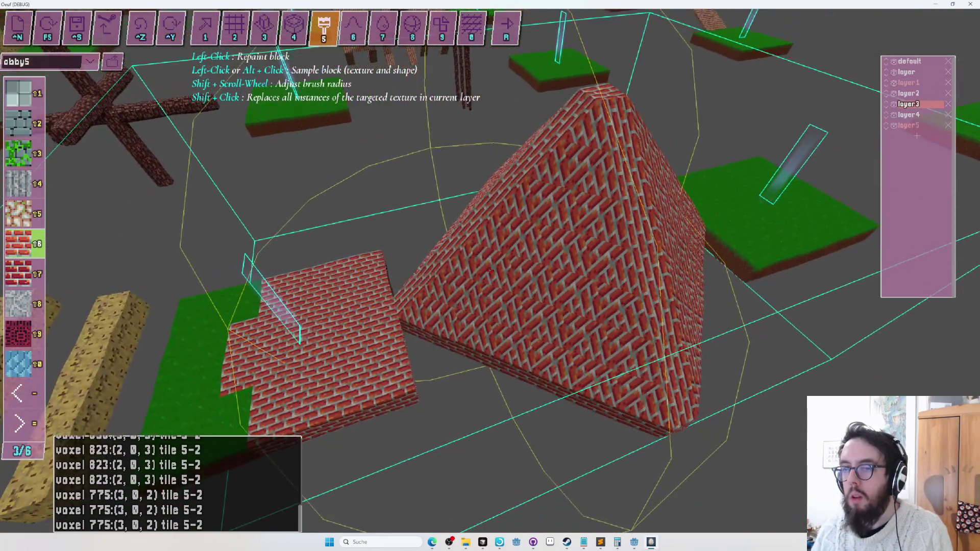
key(ctrl+z)
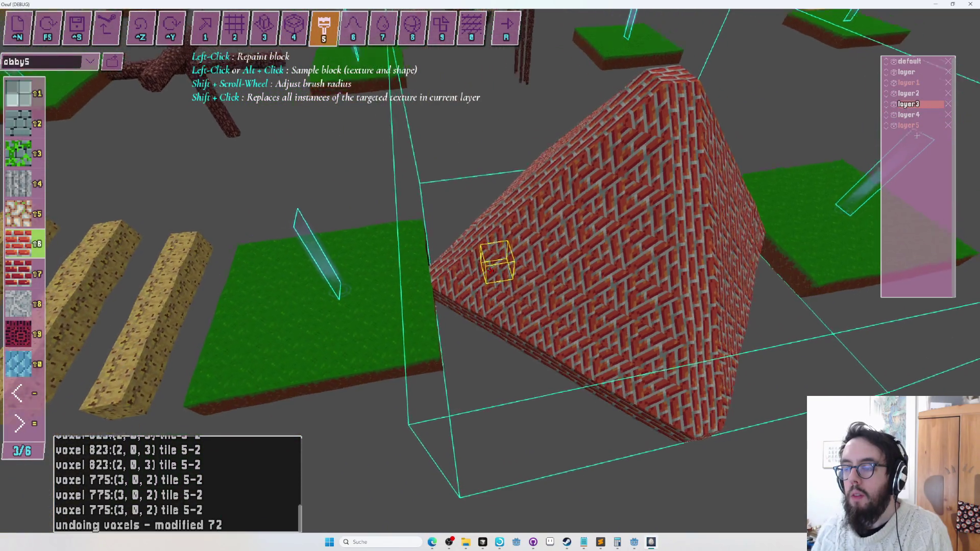
key(alt+Tab)
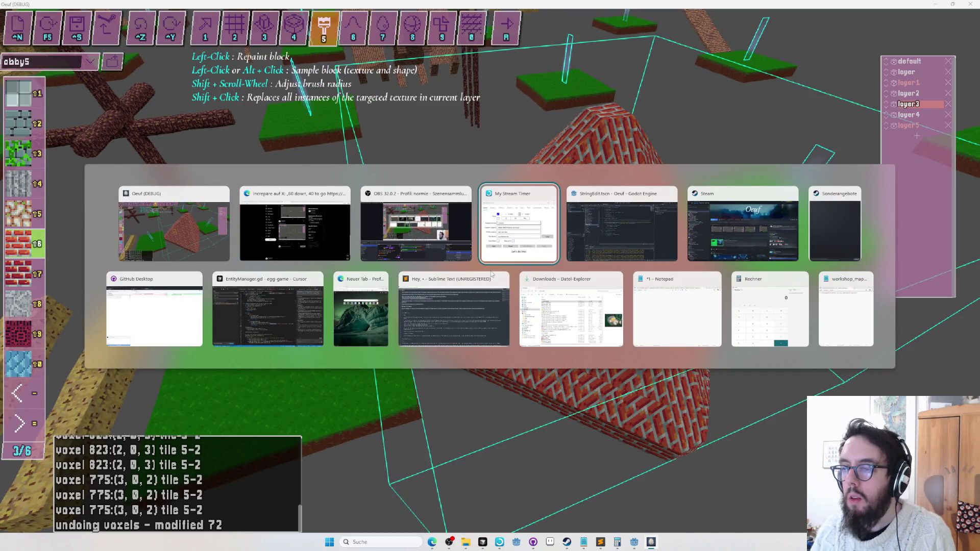
Step: Open a new Edge tab, type 'eg', then switch between Oeuf and the GitHub new-issue page
key(Tab)
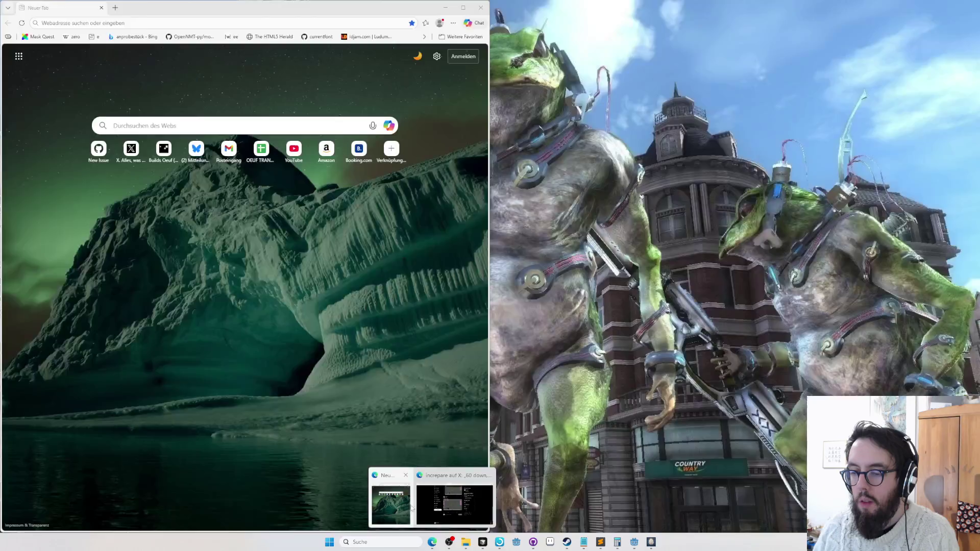
click(440, 502)
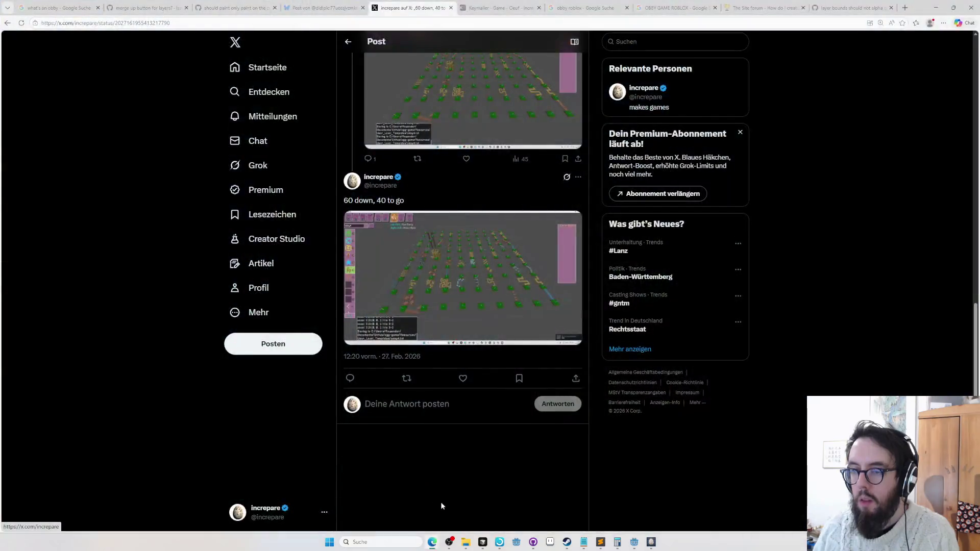
key(ctrl+t)
text(eg)
key(alt+Tab)
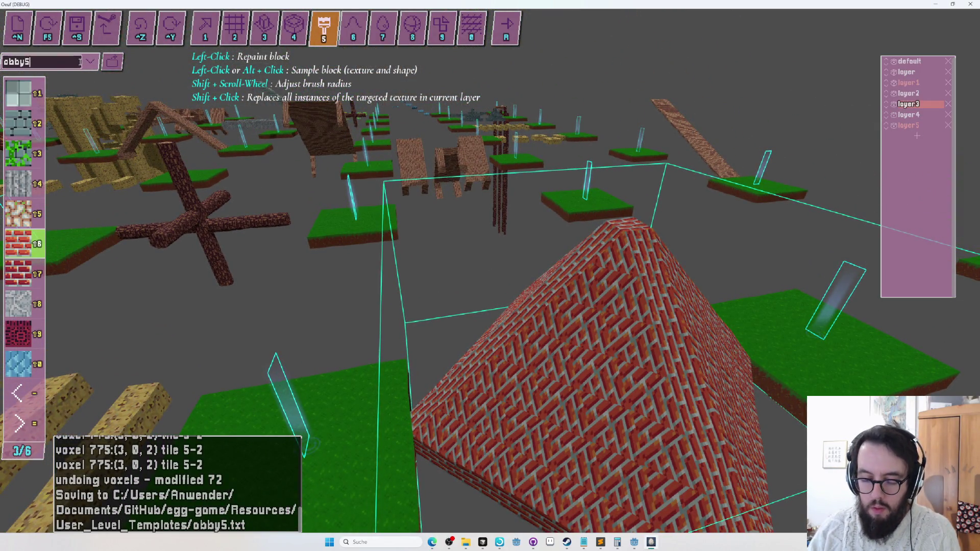
key(alt+Tab)
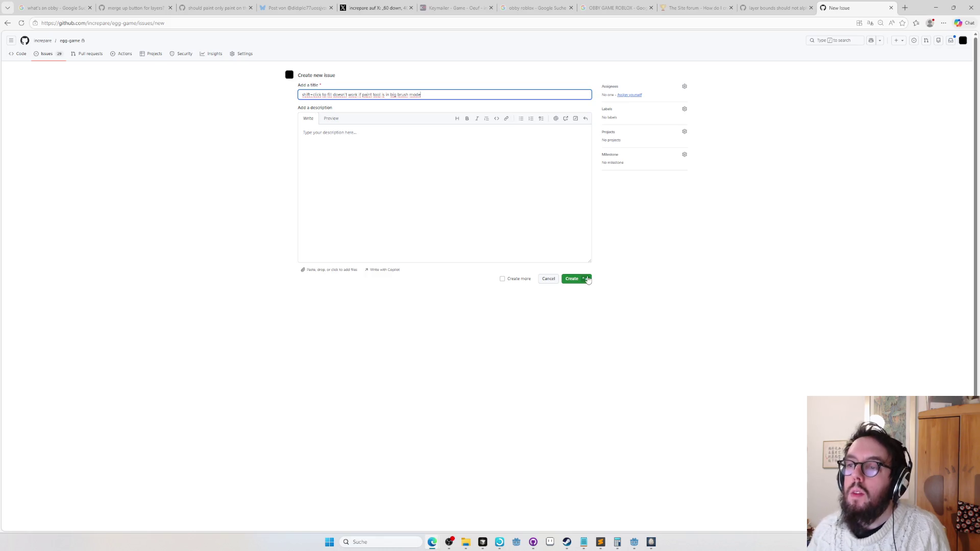
Step: Return from the GitHub issue draft to the Oeuf level editor
key(alt+Tab)
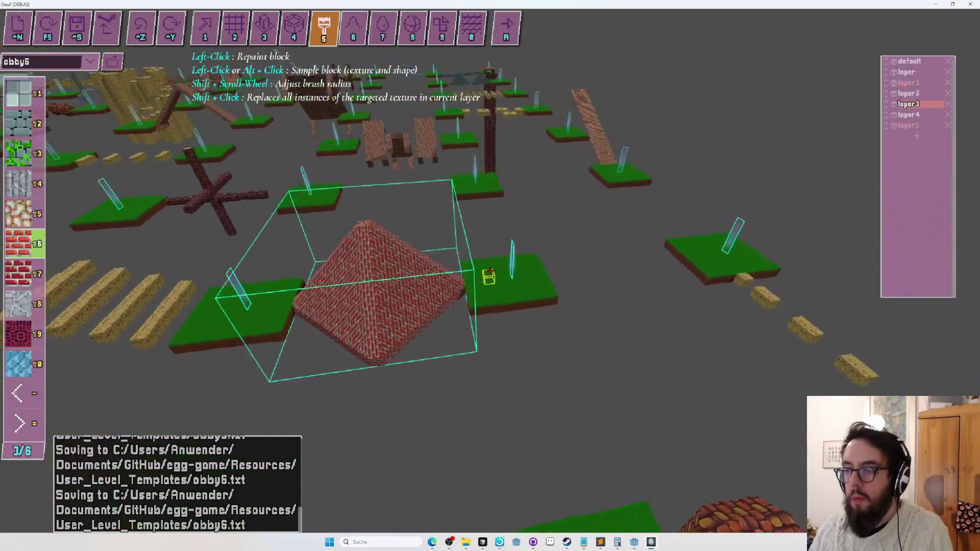
Step: Nudge the pyramid's layer slightly along the blue axis with the layer tool
key(s)
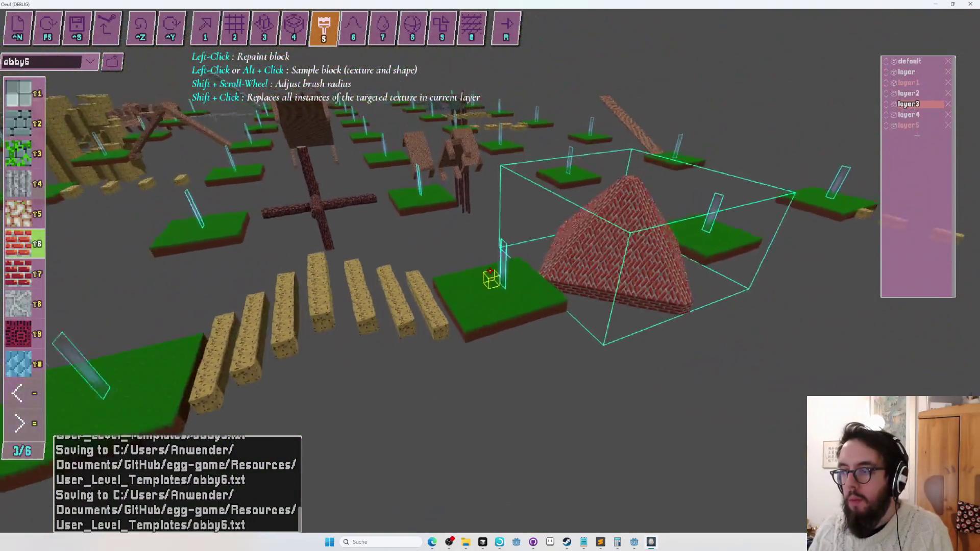
key(w)
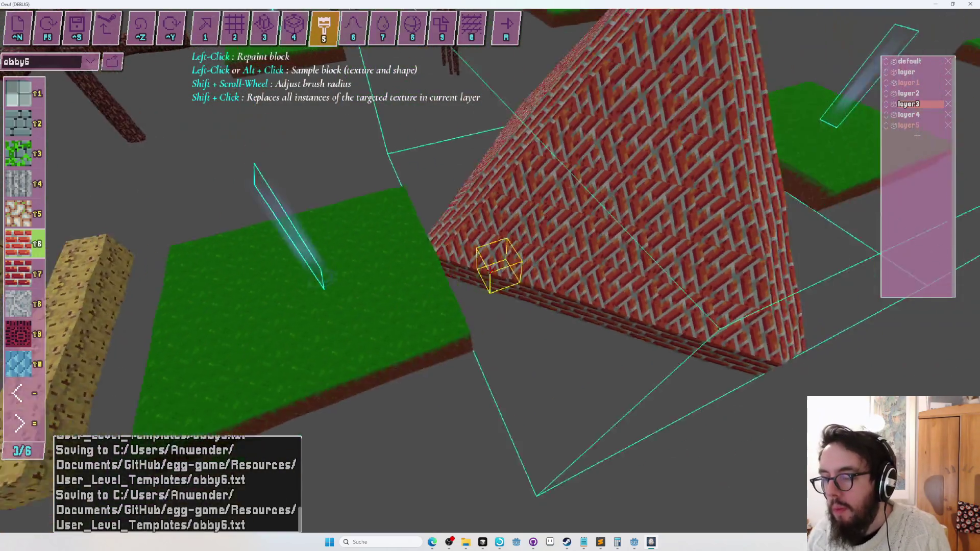
key(s)
key(1)
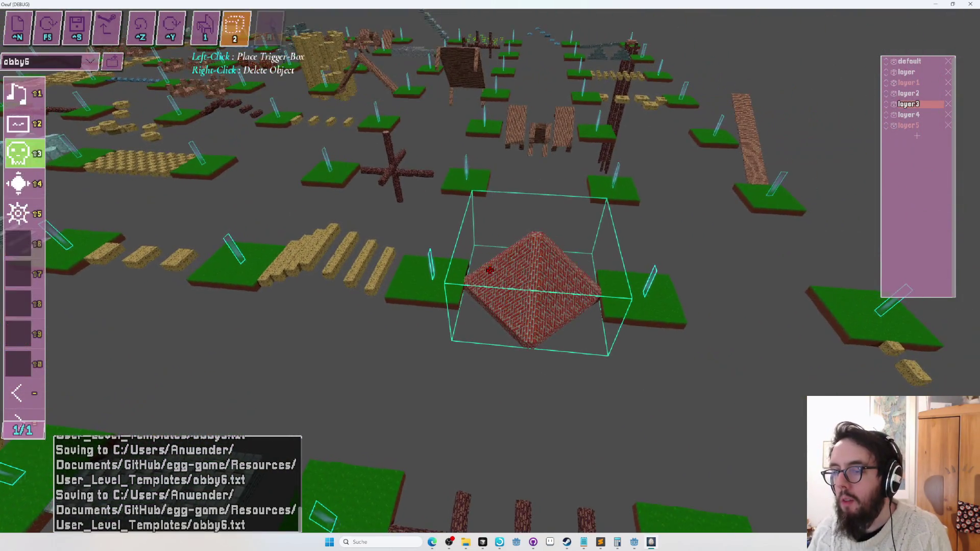
mouse_move(703, 339)
mouse_down()
mouse_move(717, 339)
mouse_move(655, 346)
mouse_up()
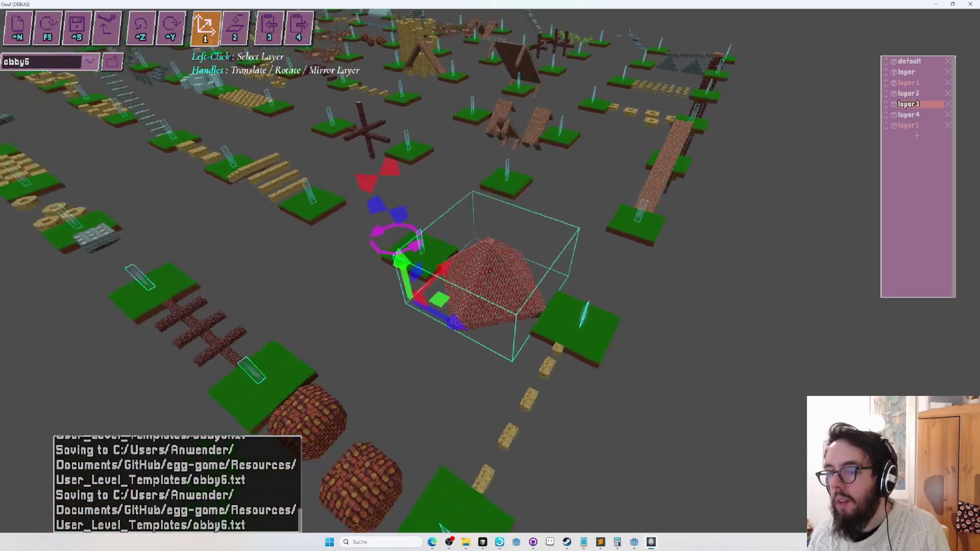
Step: Switch back to block placement and start a playtest with F5
key(5)
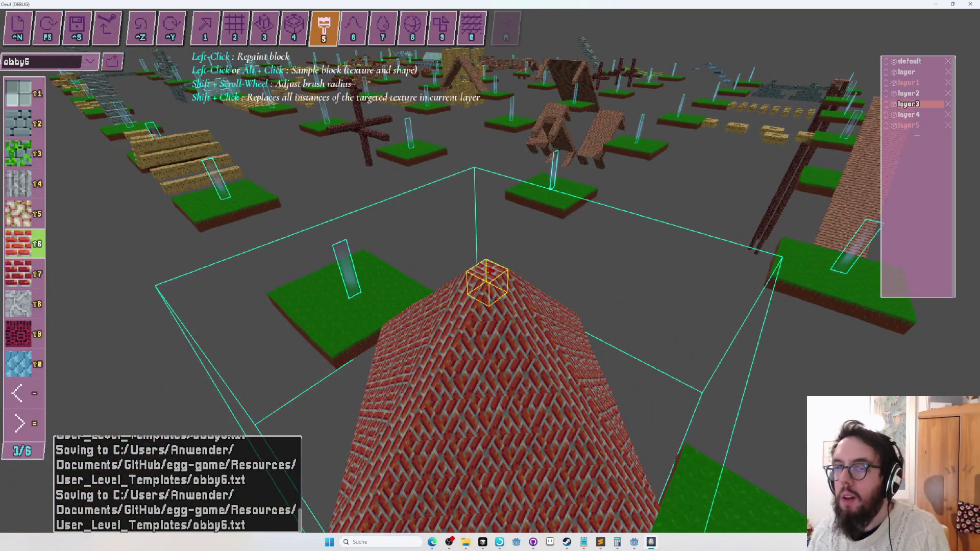
key(1)
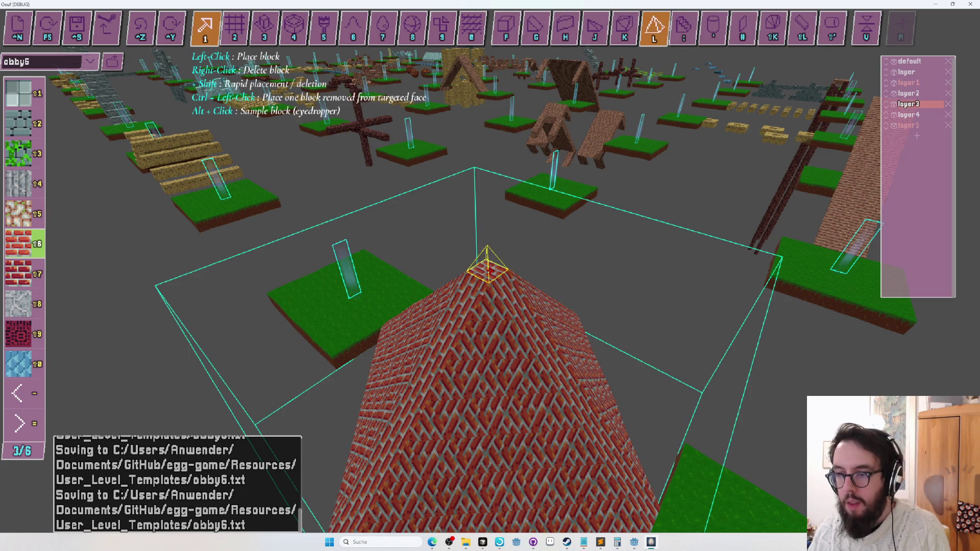
key(F5)
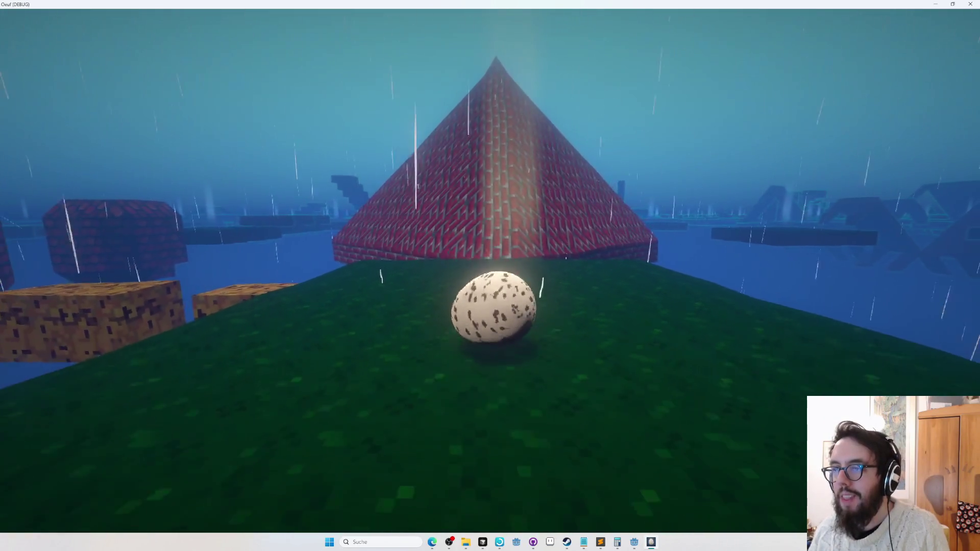
Step: Roll the egg up the brick pyramid toward the platform, respawn and retry, then exit the playtest
key(w)
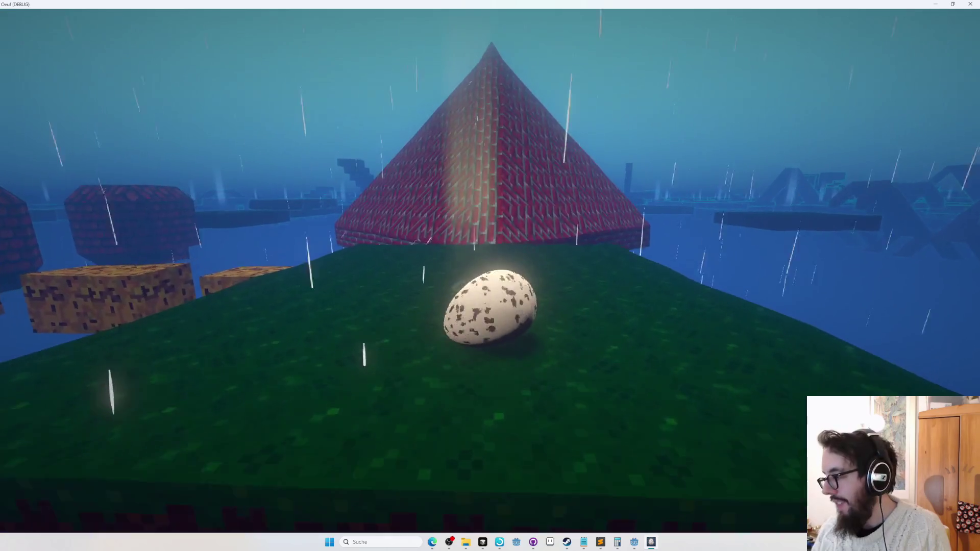
key(w)
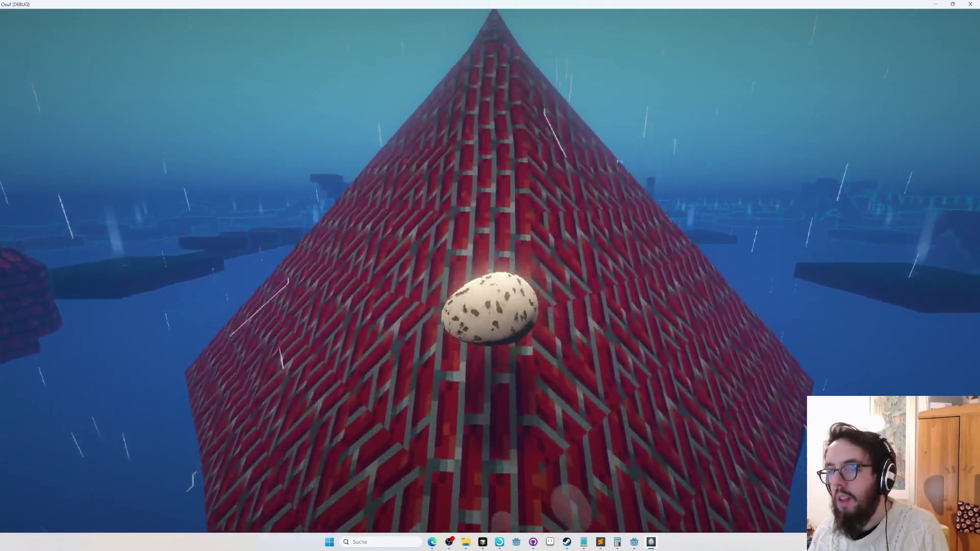
key(w)
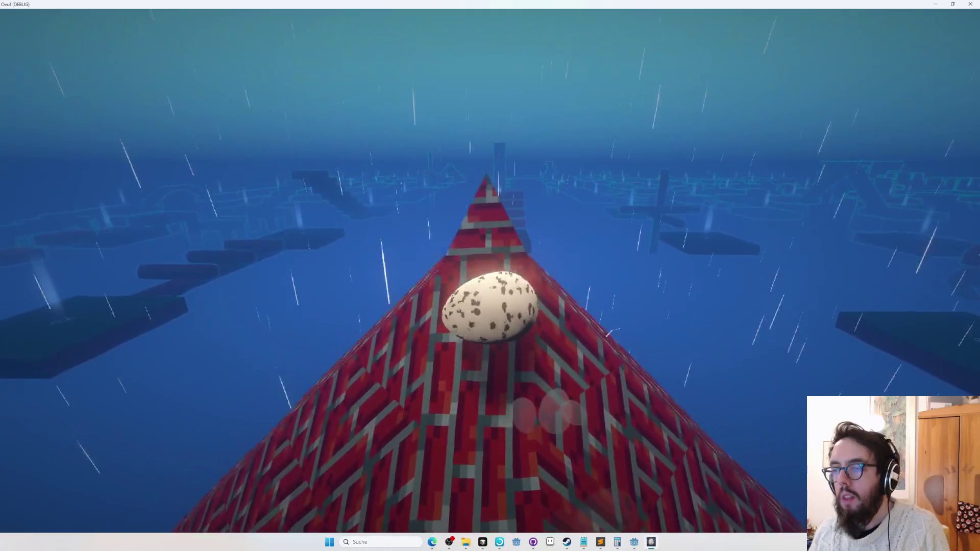
key(w)
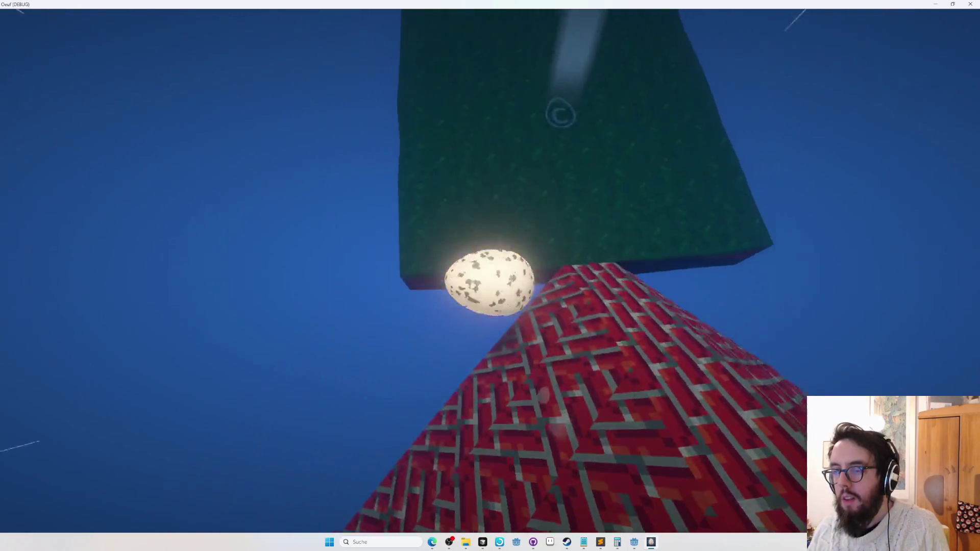
key(r)
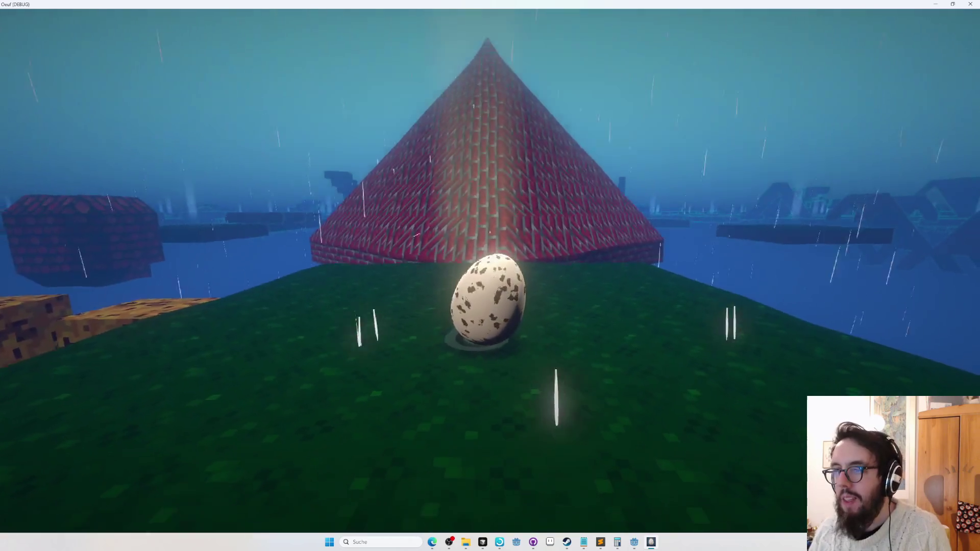
key(w)
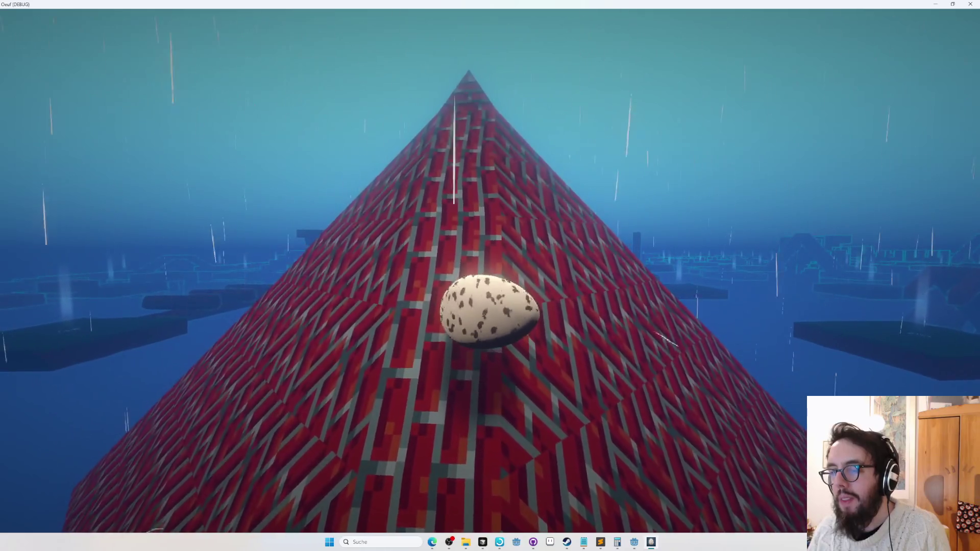
key(Tab)
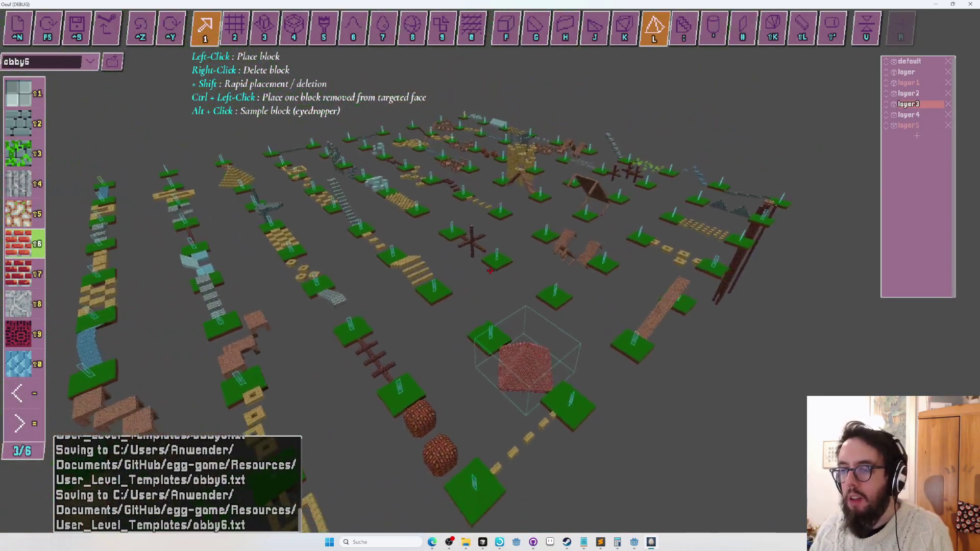
Step: Survey the level and drag the pyramid layer toward the upper left in layer mode
scroll(490, 271, up, 5)
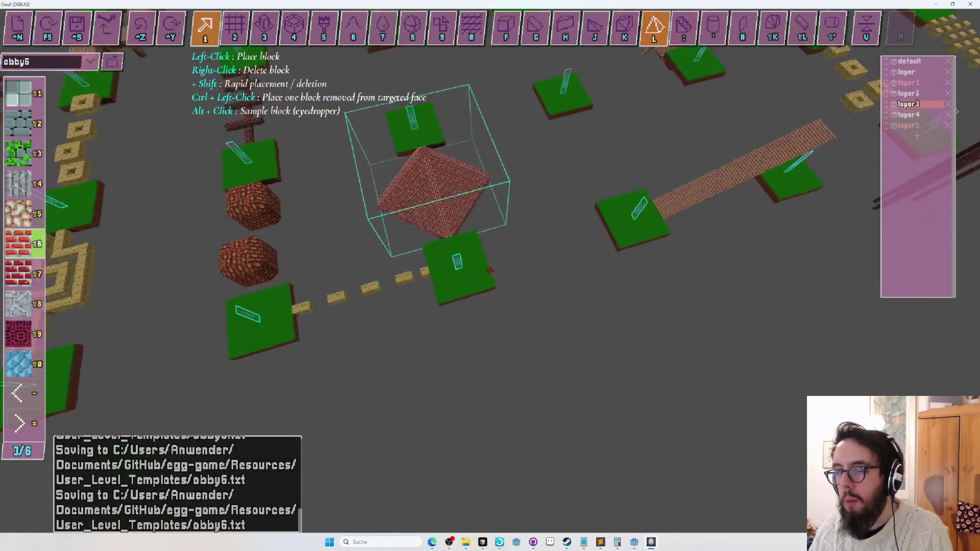
key(s)
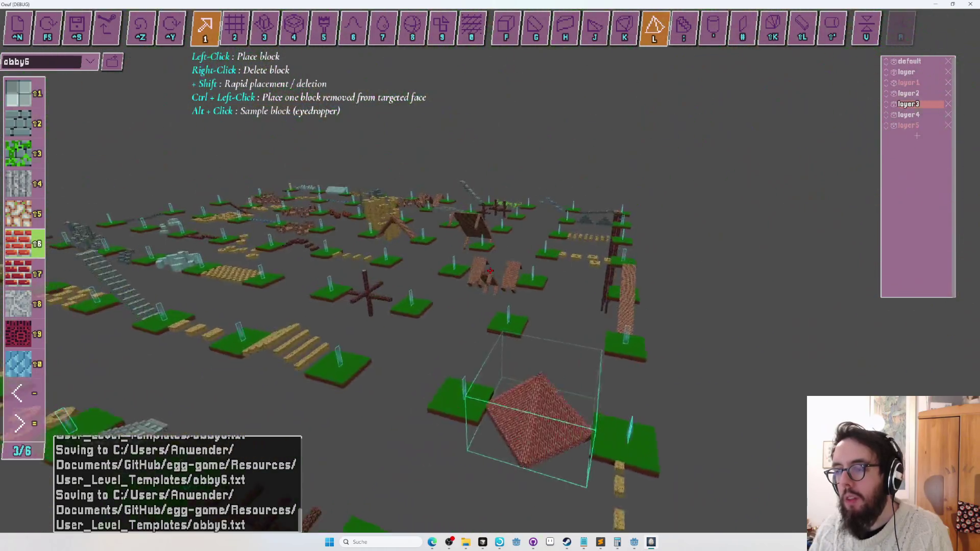
key(s)
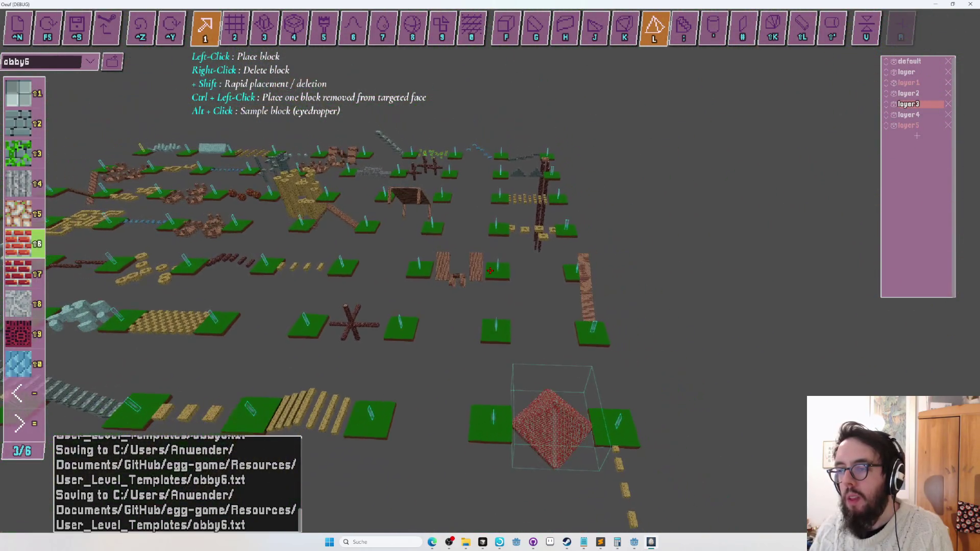
key(w)
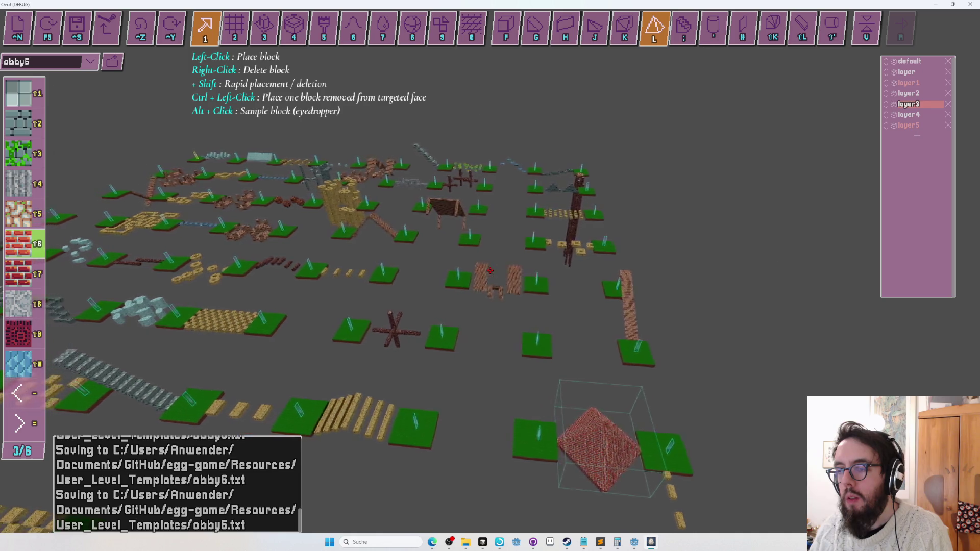
key(a)
key(s)
key(s)
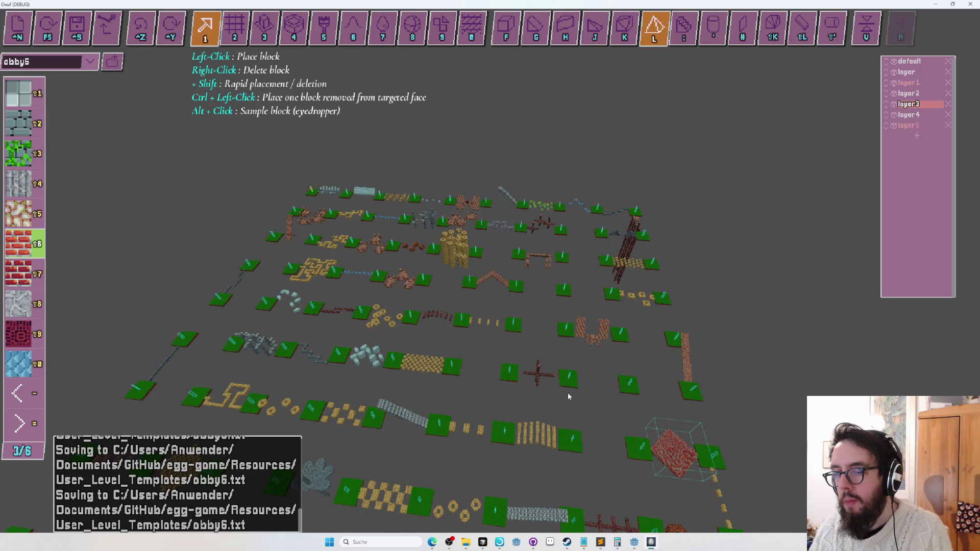
key(s)
key(Tab)
key(Tab)
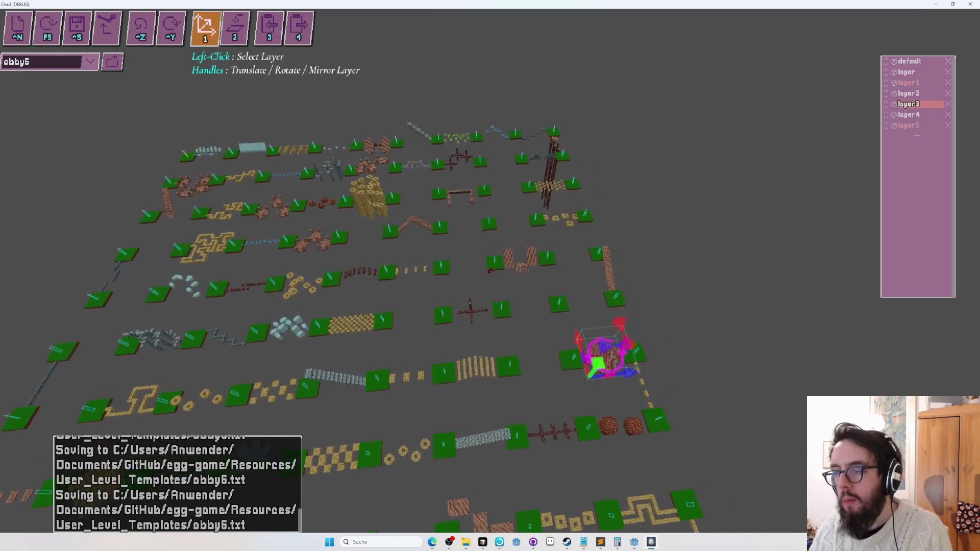
key(s)
key(d)
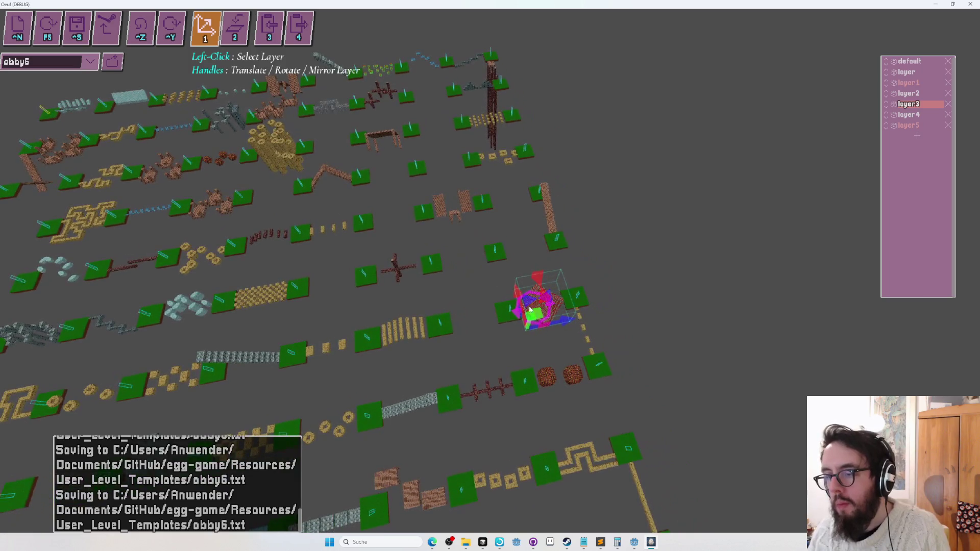
mouse_move(539, 312)
mouse_down()
mouse_move(248, 180)
mouse_move(88, 157)
mouse_move(46, 186)
mouse_move(164, 198)
mouse_move(258, 239)
mouse_move(143, 186)
mouse_up()
Step: Place the brick pyramid layer between the two green platforms beside the yellow maze
key(s)
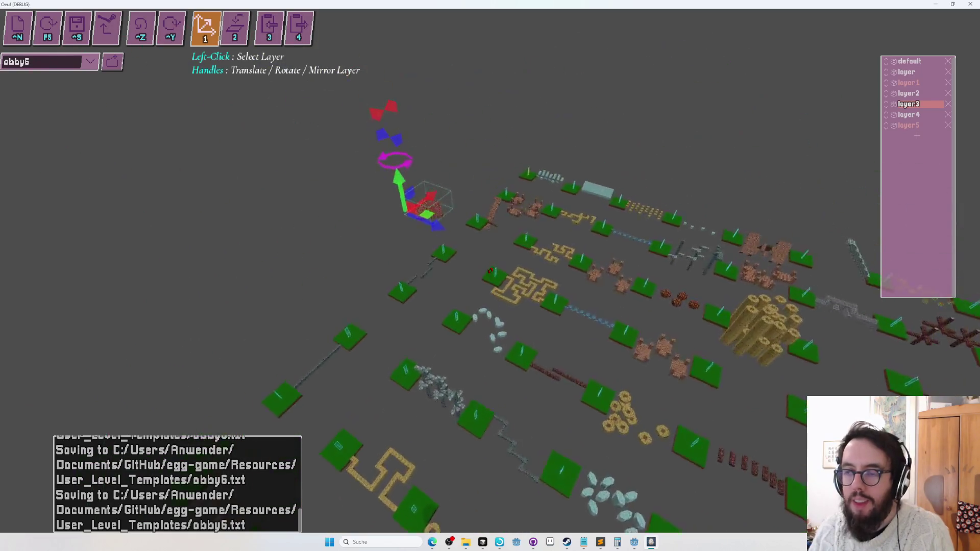
key(w)
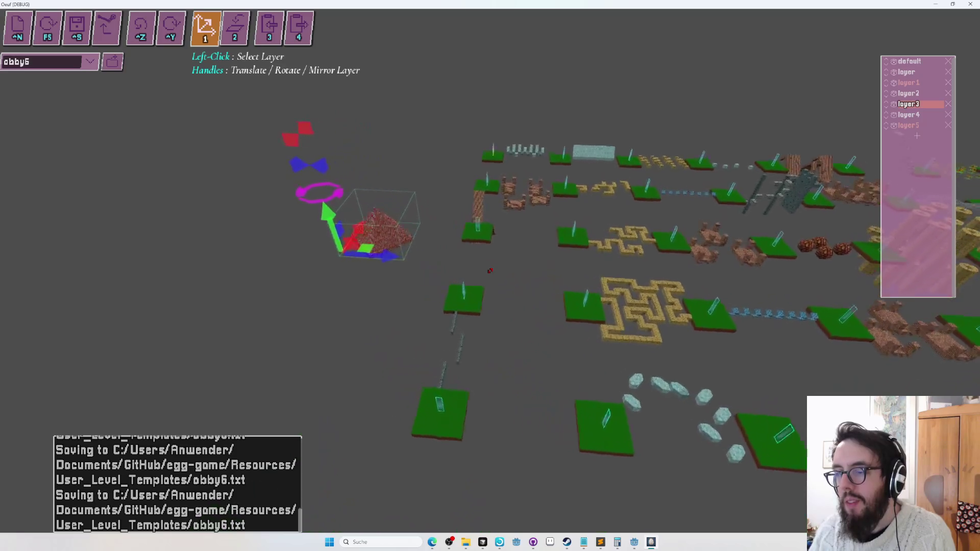
key(w)
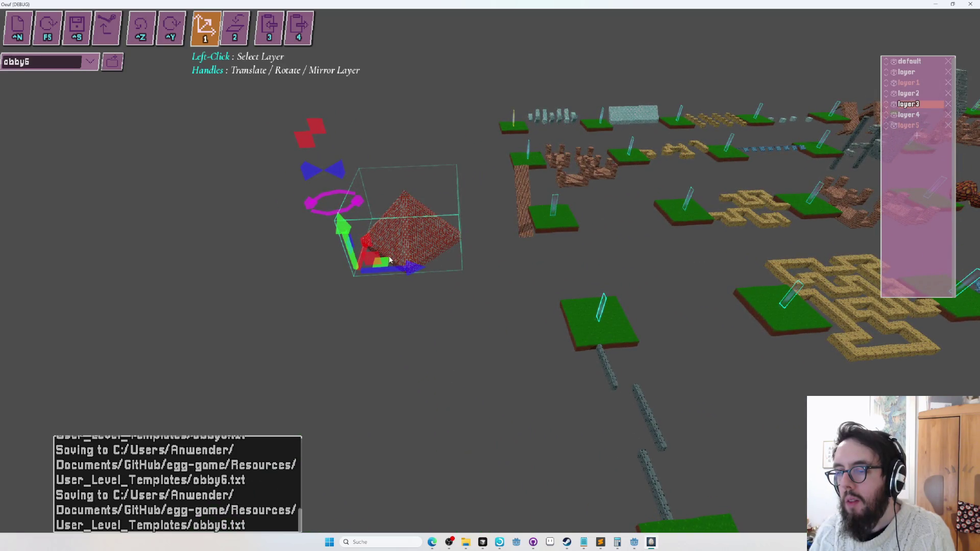
mouse_move(393, 264)
mouse_down()
mouse_move(593, 324)
mouse_move(606, 360)
mouse_up()
key(w)
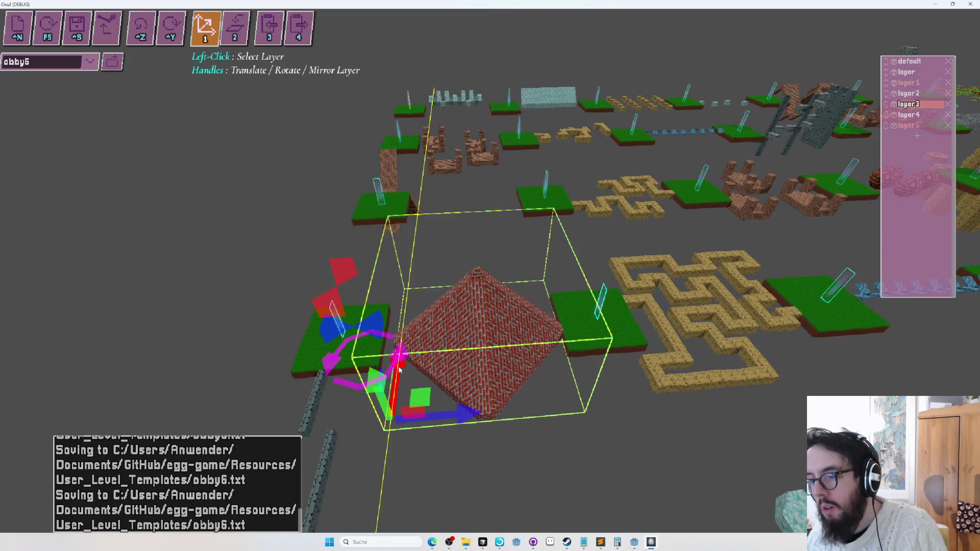
key(w)
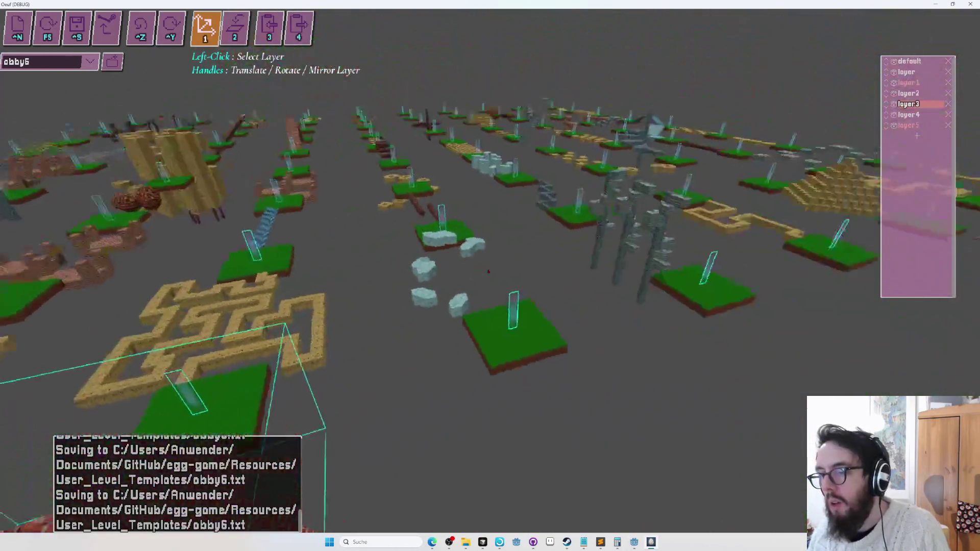
click(91, 62)
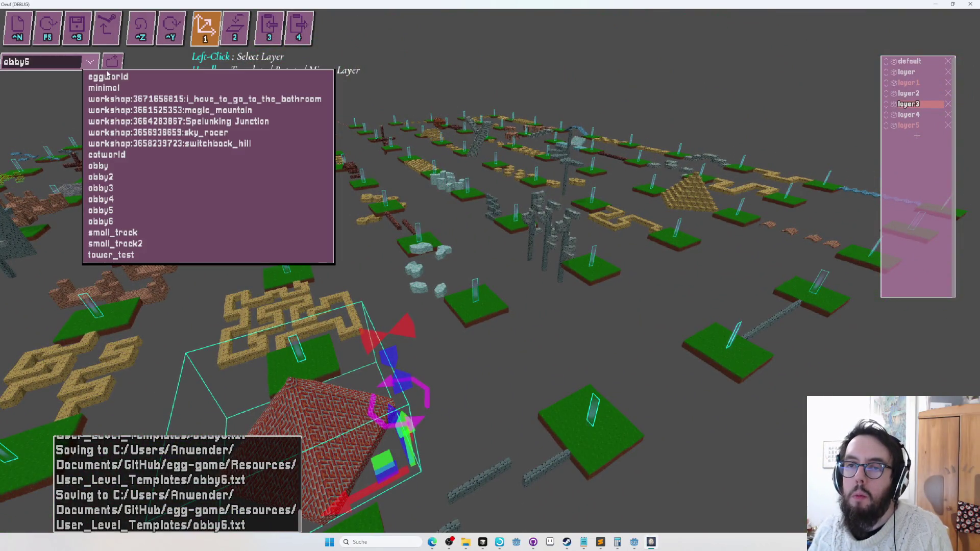
Step: Load the eggworld level and switch to play mode
click(109, 77)
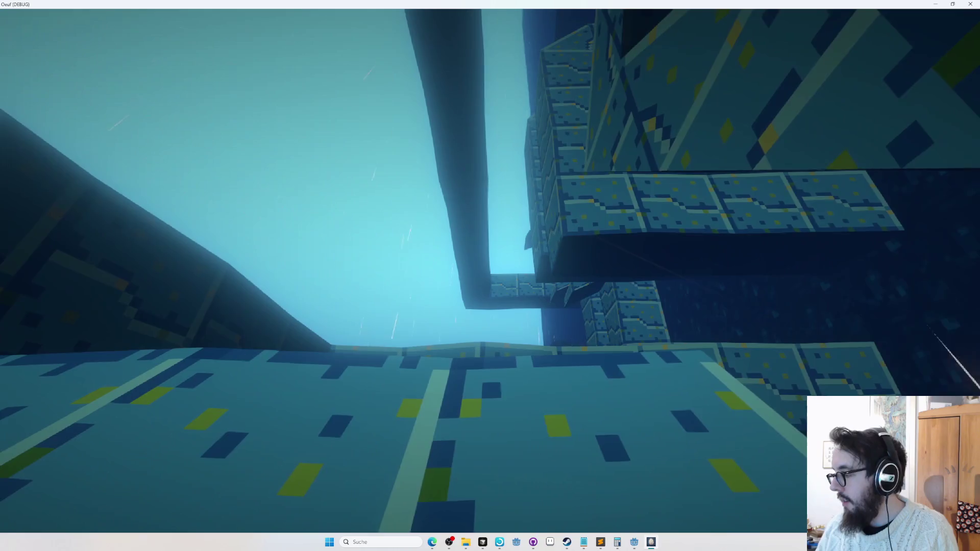
key(Tab)
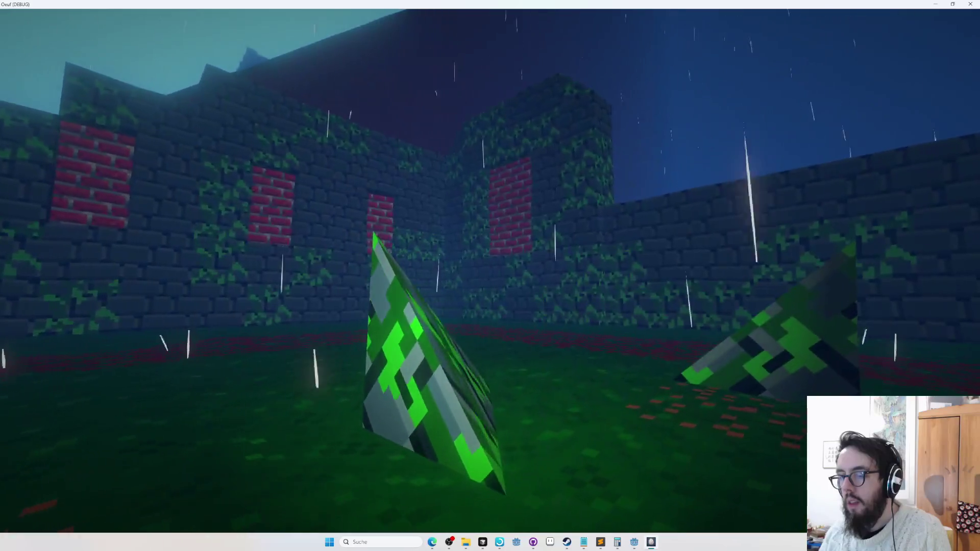
Step: Roll the egg across the rainy courtyard toward the wall while orbiting the camera
key(w)
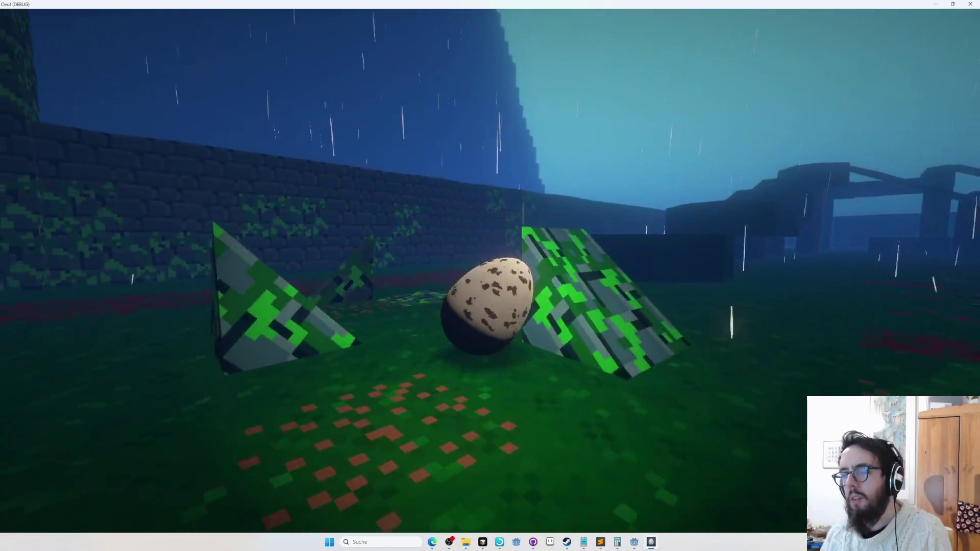
key(w)
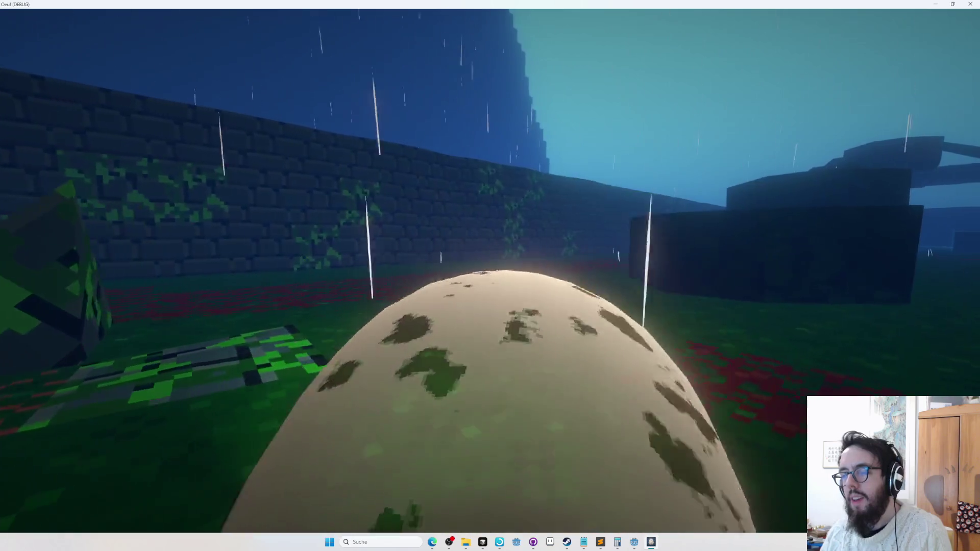
key(w)
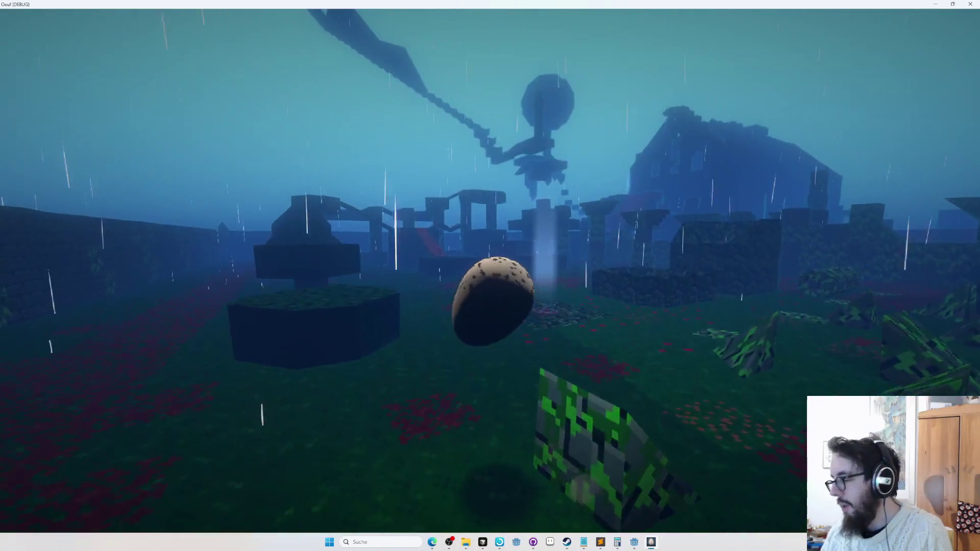
key(w)
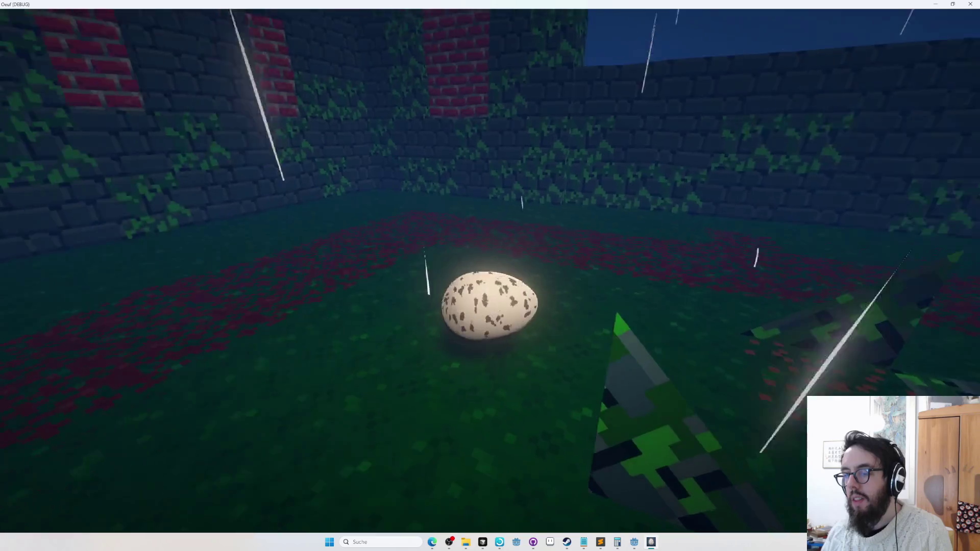
key(w)
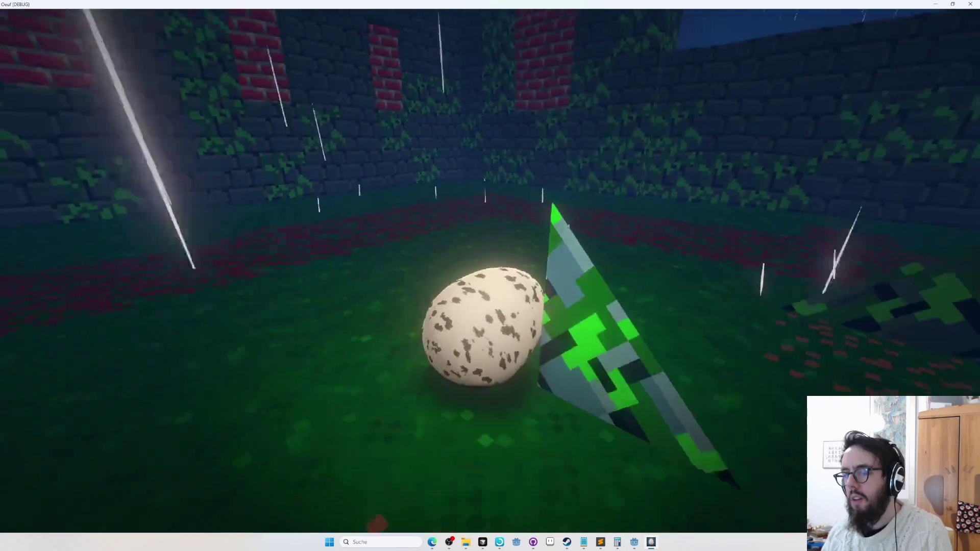
key(w)
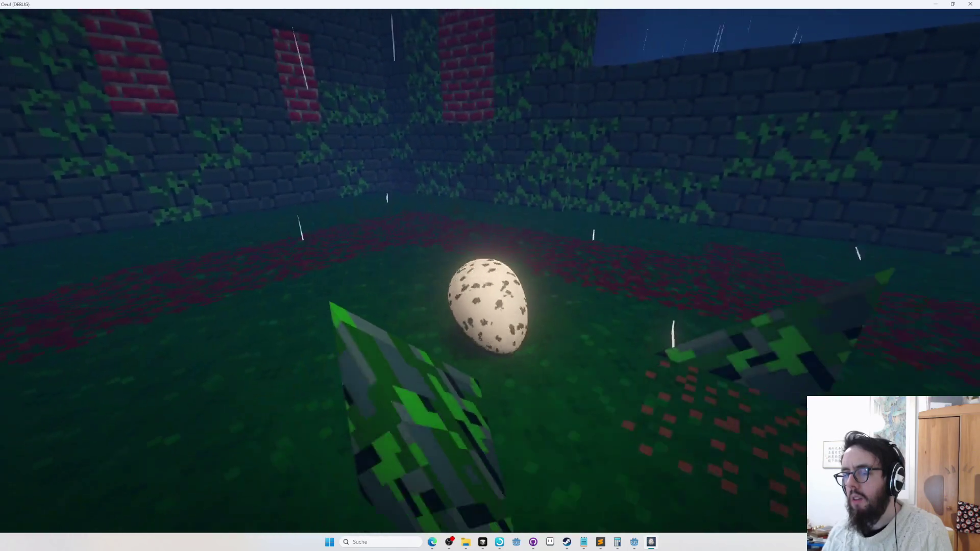
key(w)
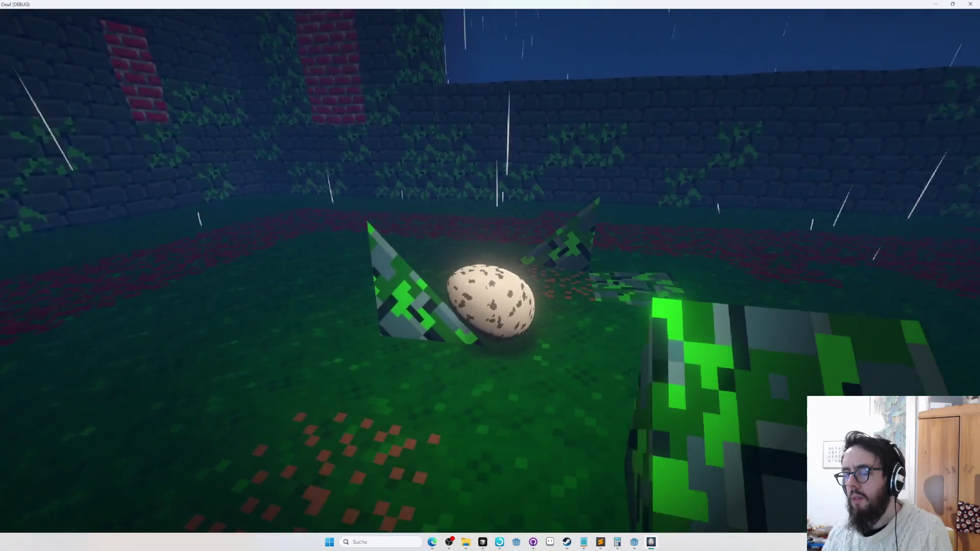
key(w)
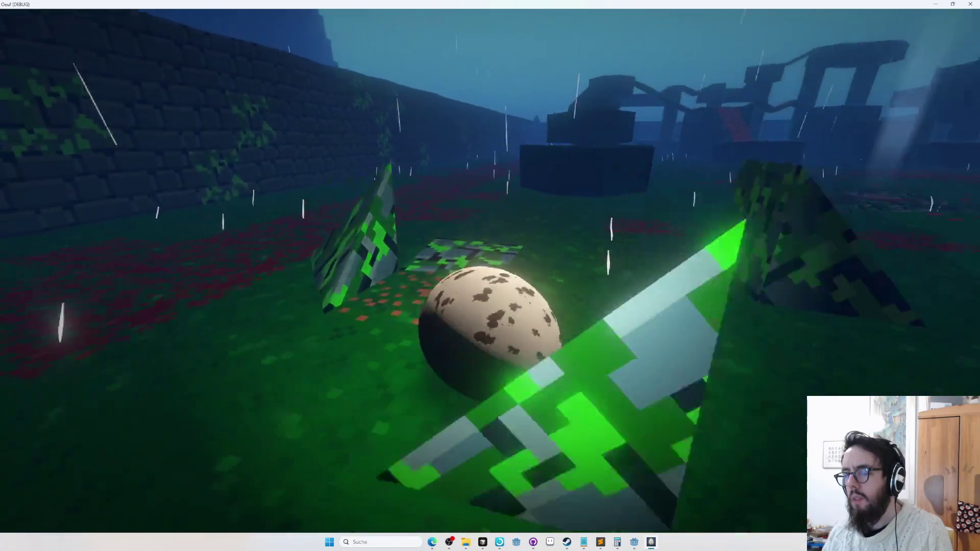
Step: Jump the egg from the mossy block onto the plank and red-brick bridge, then return to editing
key(w)
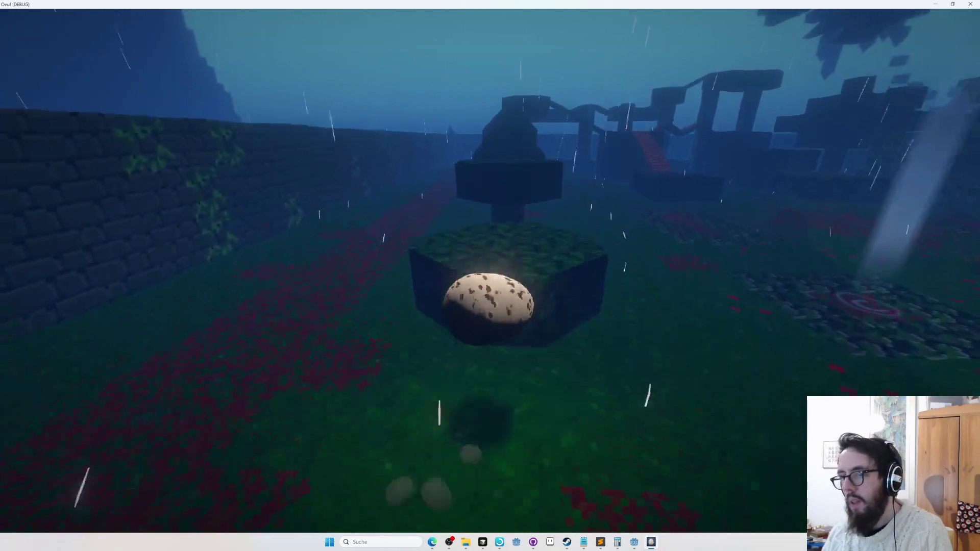
key(space)
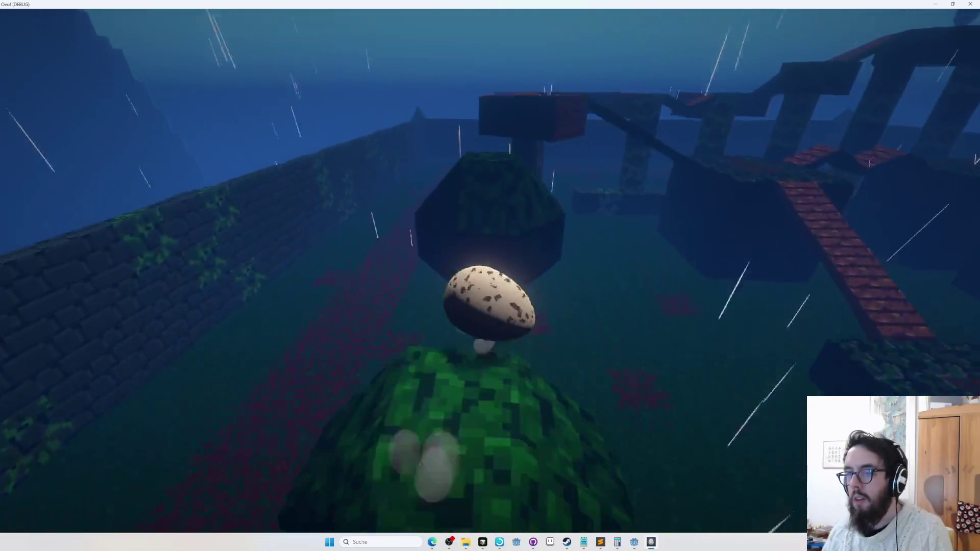
key(space)
key(w)
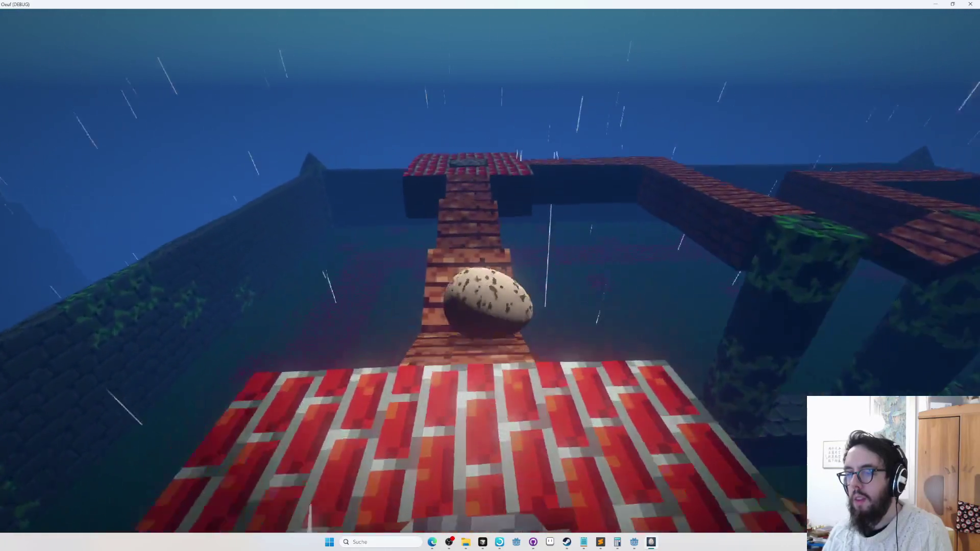
key(w)
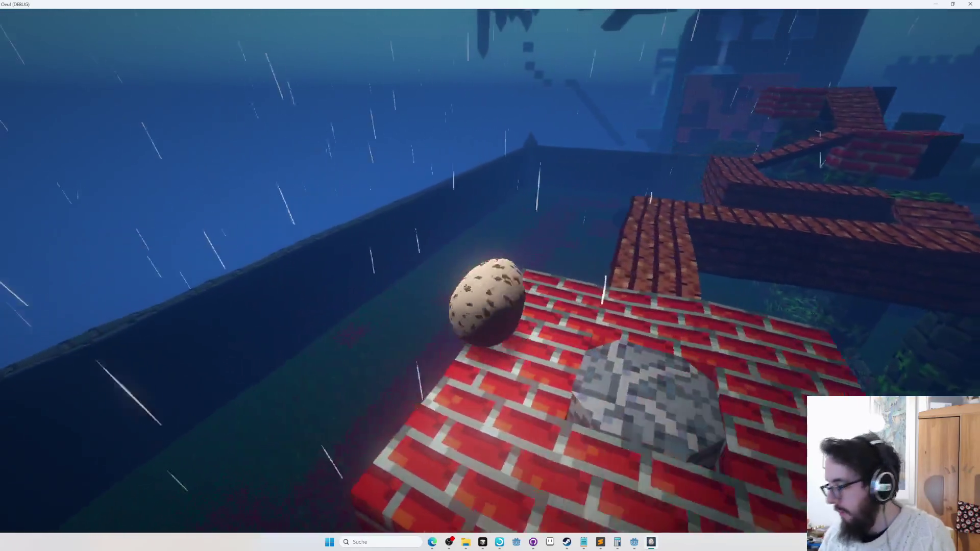
key(Tab)
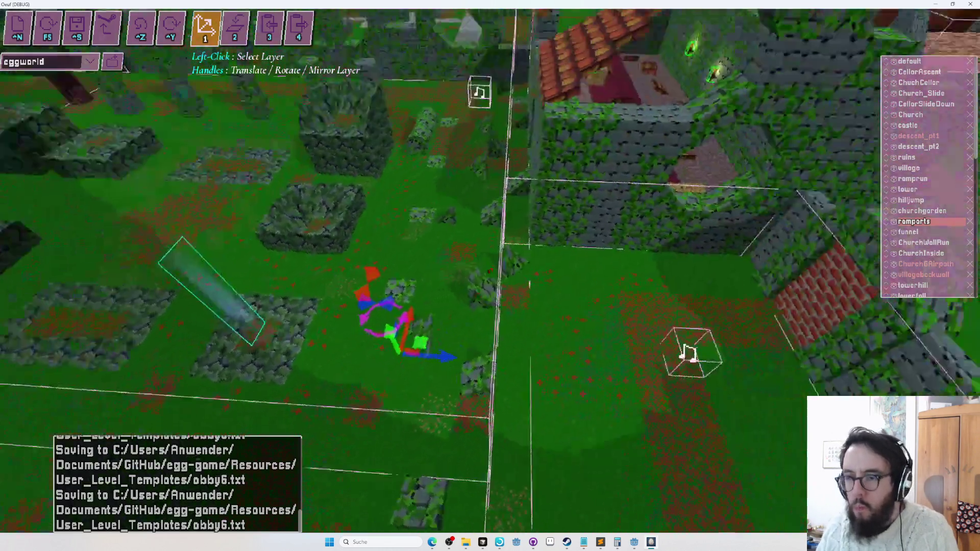
Step: Save eggworld, then load the obby6 level, select the pyramid layer and save it
key(ctrl+s)
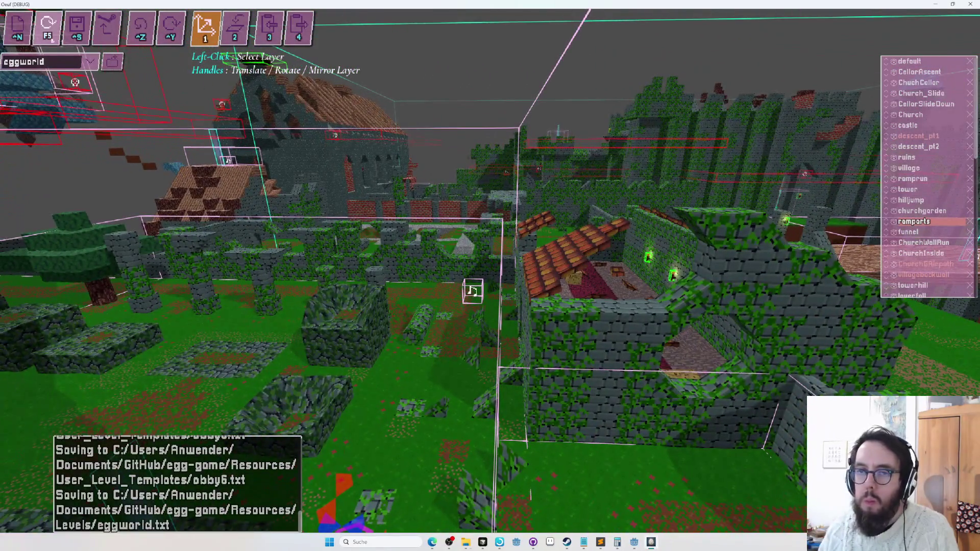
click(91, 62)
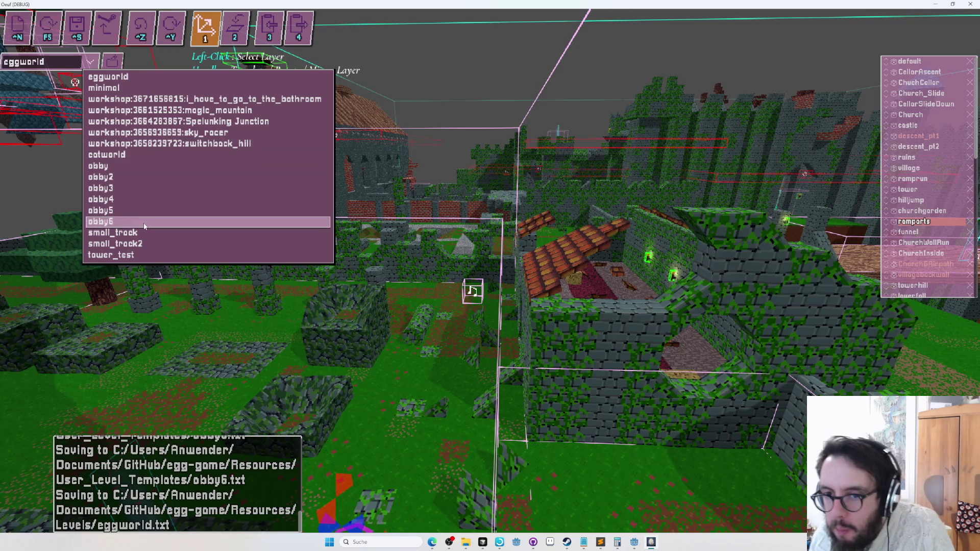
click(144, 224)
click(471, 248)
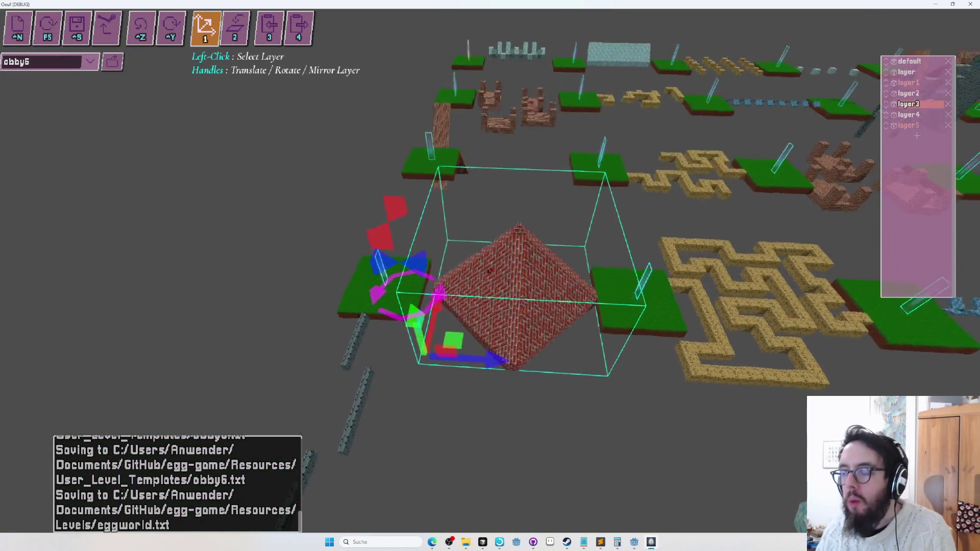
key(ctrl+s)
Step: Assign the brick pyramid to the default layer by dragging a volume around it
key(2)
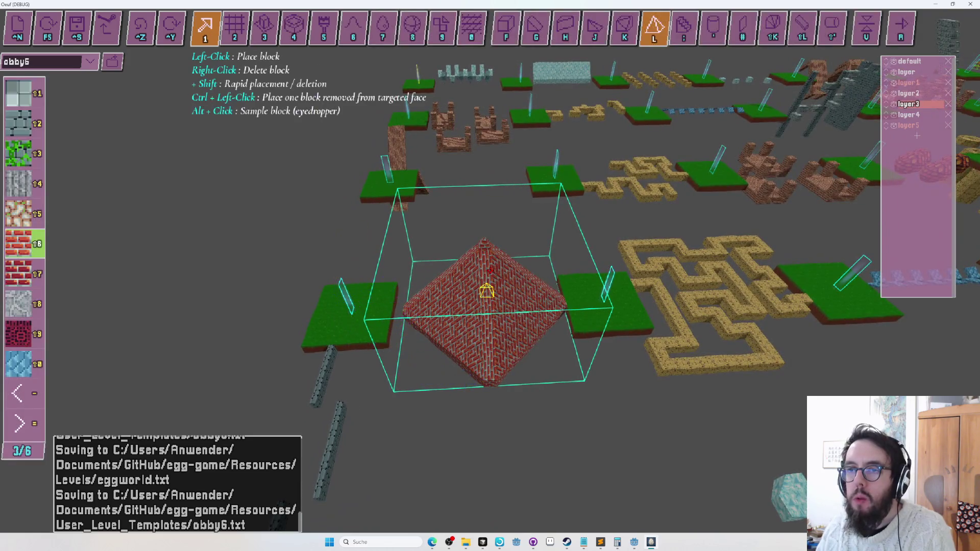
key(1)
key(2)
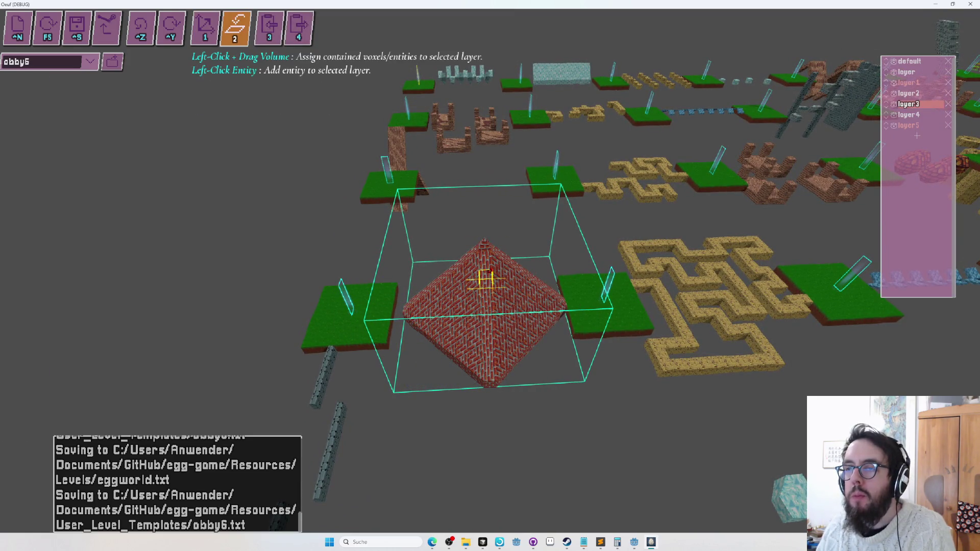
click(908, 62)
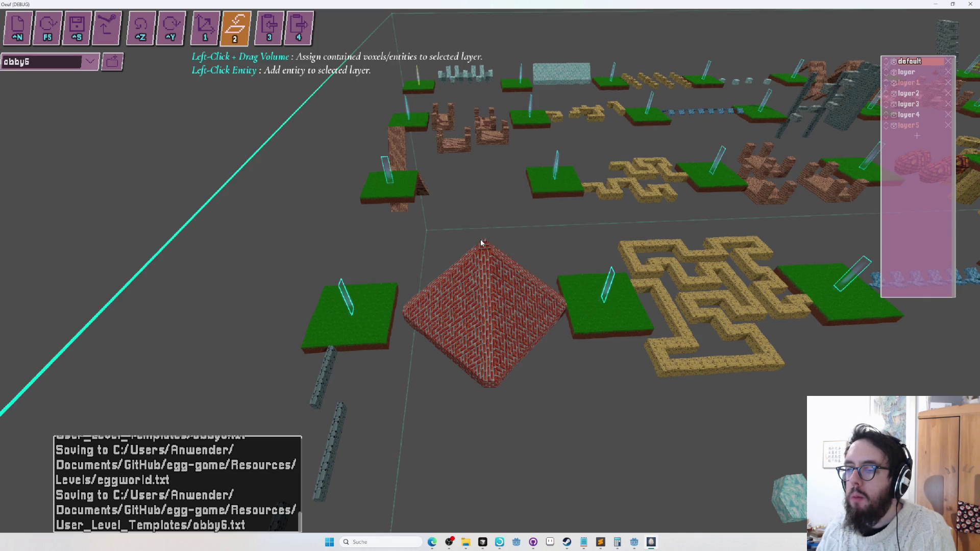
mouse_move(490, 388)
mouse_down()
mouse_move(357, 332)
mouse_move(326, 388)
mouse_move(287, 142)
mouse_move(295, 94)
mouse_move(363, 118)
mouse_up()
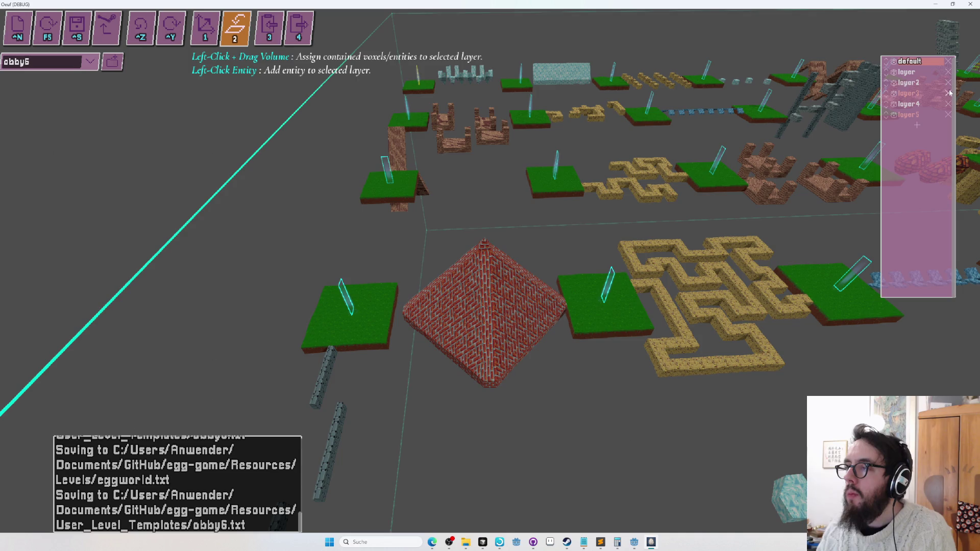
click(907, 94)
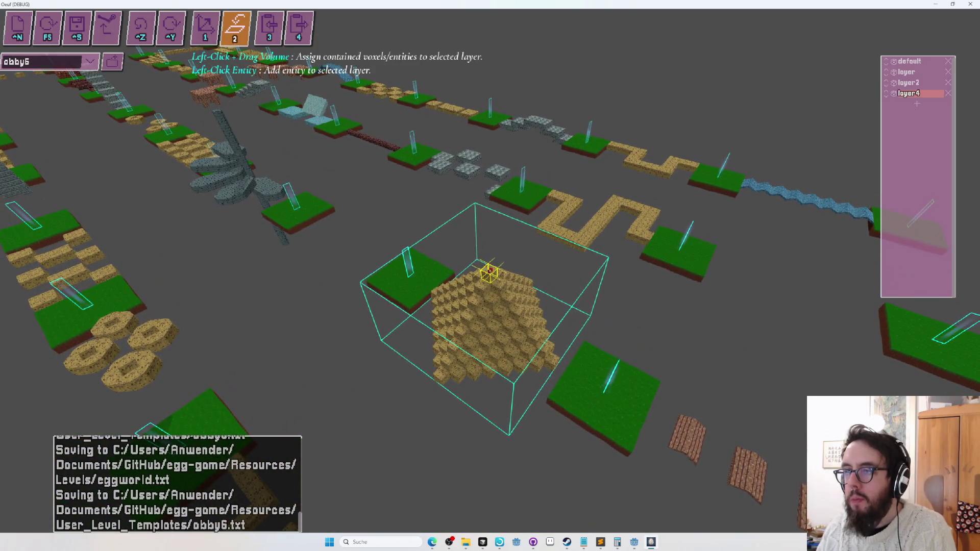
Step: Try enclosing the sandstone pyramid into the default layer, then undo that reassignment
drag(490, 271, 502, 274)
key(Escape)
key(Escape)
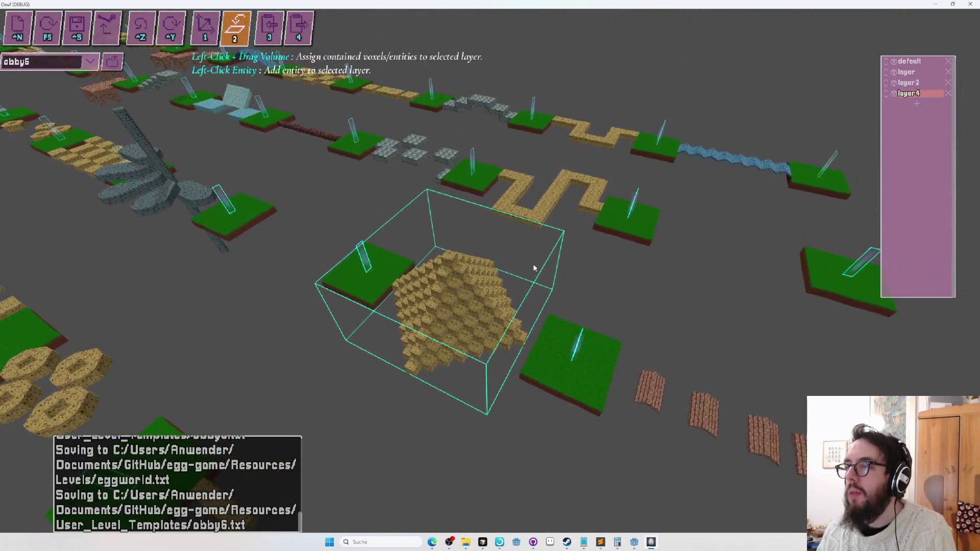
click(924, 62)
mouse_move(449, 259)
mouse_down()
mouse_move(476, 402)
mouse_move(464, 472)
mouse_up()
drag(525, 265, 489, 271)
key(ctrl+z)
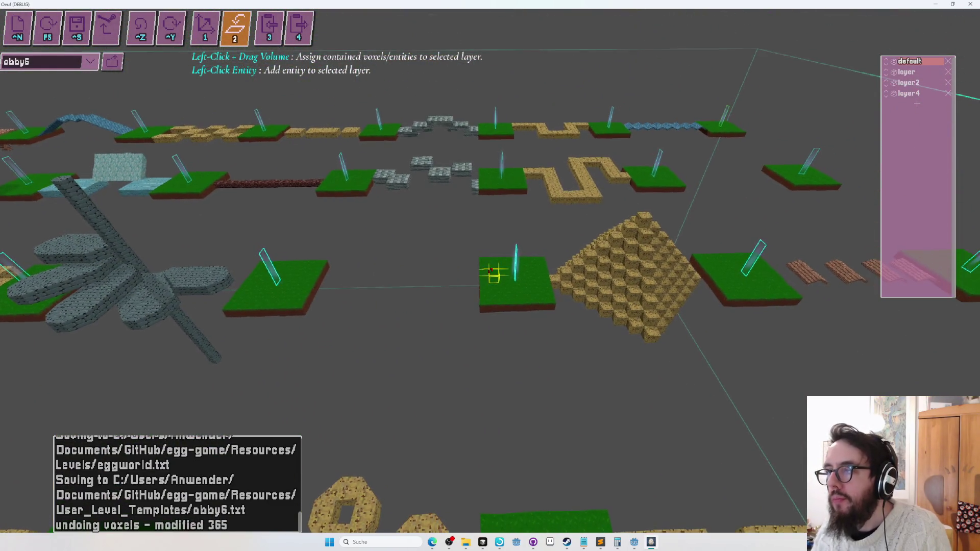
Step: Inspect layer and layer4, surveying the flower structure from above
click(907, 72)
click(909, 94)
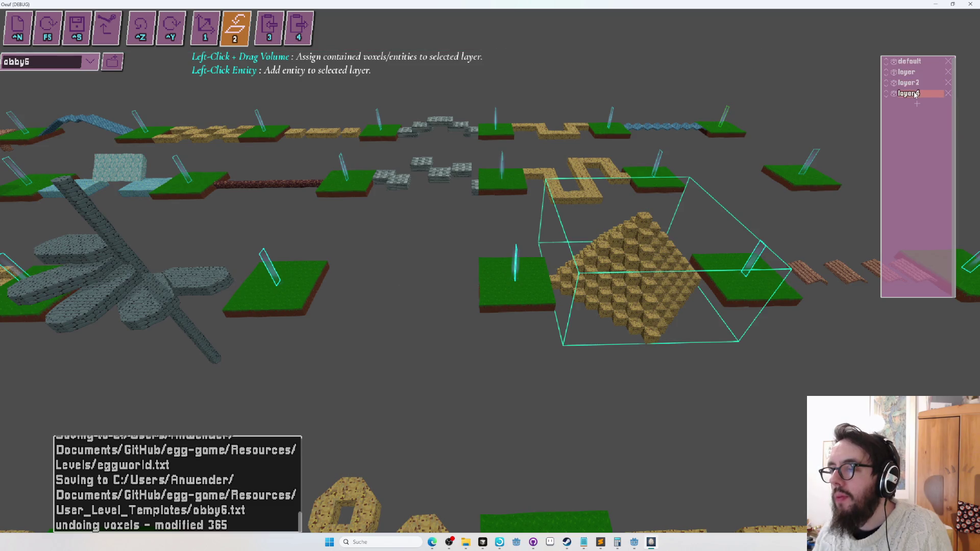
key(a)
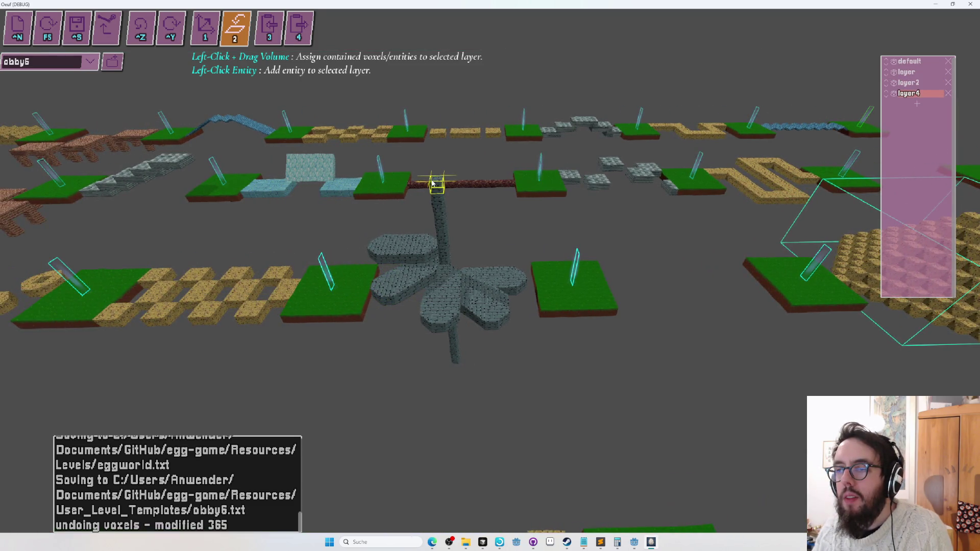
key(d)
key(a)
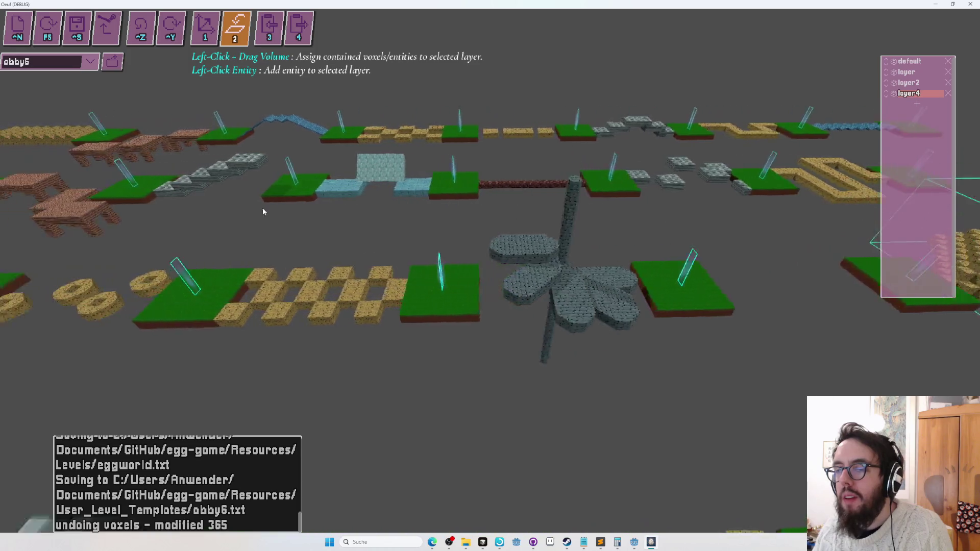
key(d)
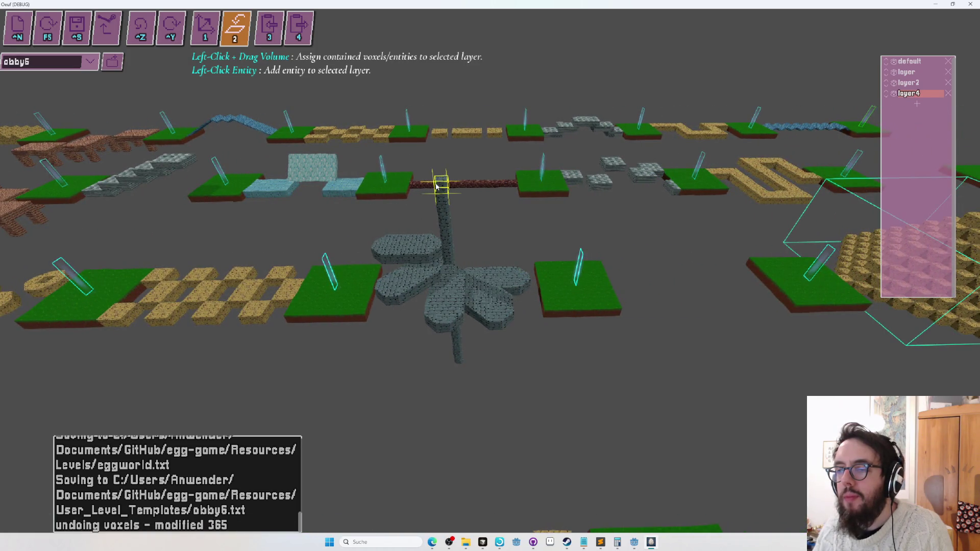
key(a)
key(w)
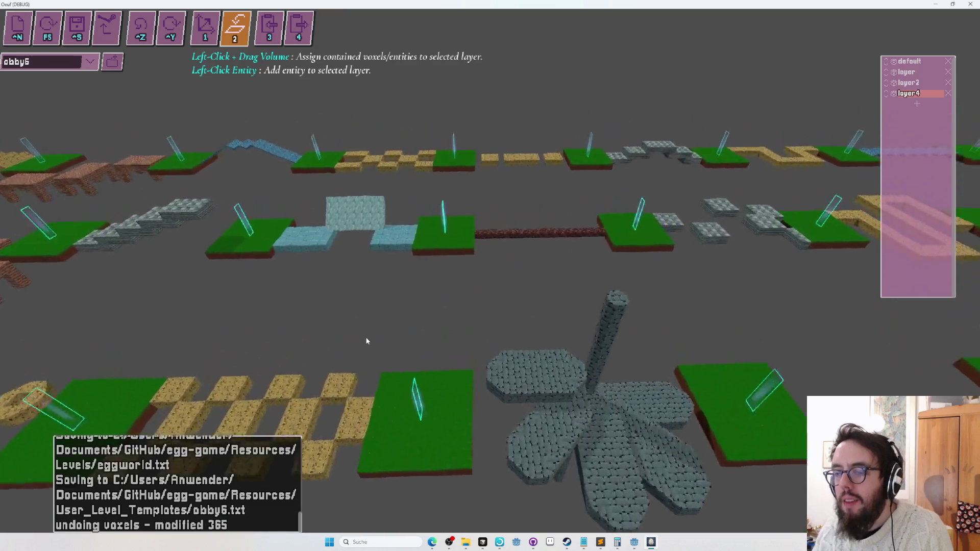
key(s)
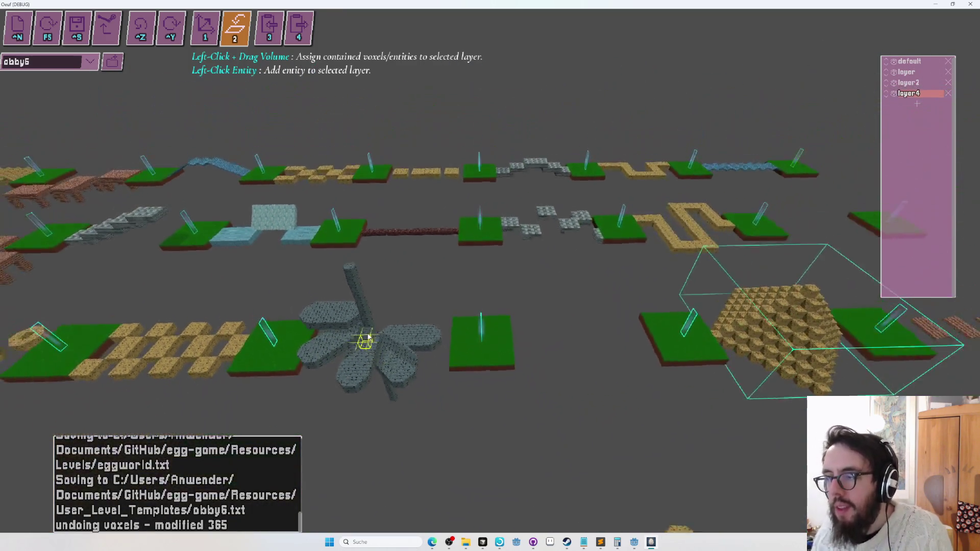
mouse_move(368, 332)
mouse_down()
mouse_move(490, 271)
mouse_move(503, 283)
mouse_move(490, 274)
mouse_up()
key(1)
Step: Reassign the sandstone pyramid to the default layer by volume and save obby6
key(2)
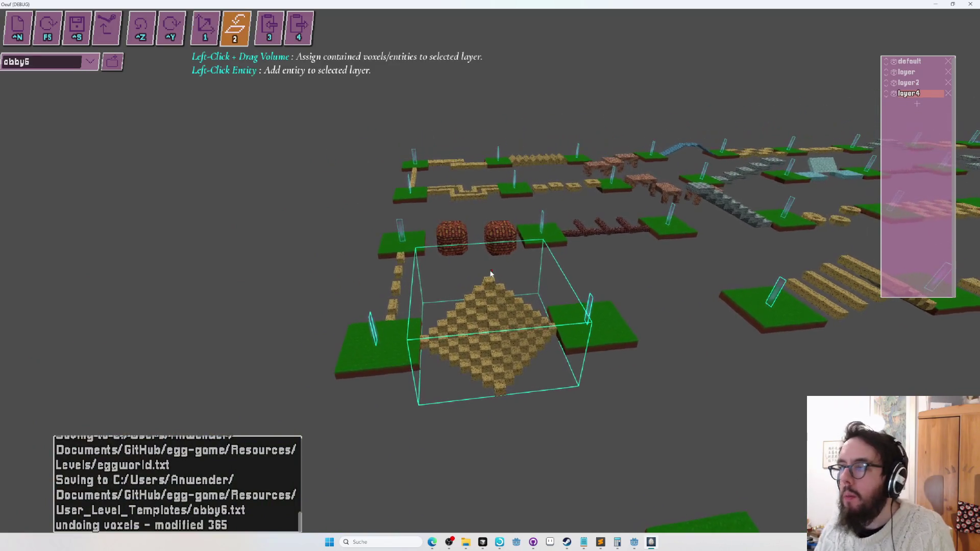
click(903, 62)
mouse_move(563, 303)
mouse_down()
mouse_move(679, 367)
mouse_move(625, 242)
mouse_move(621, 183)
mouse_up()
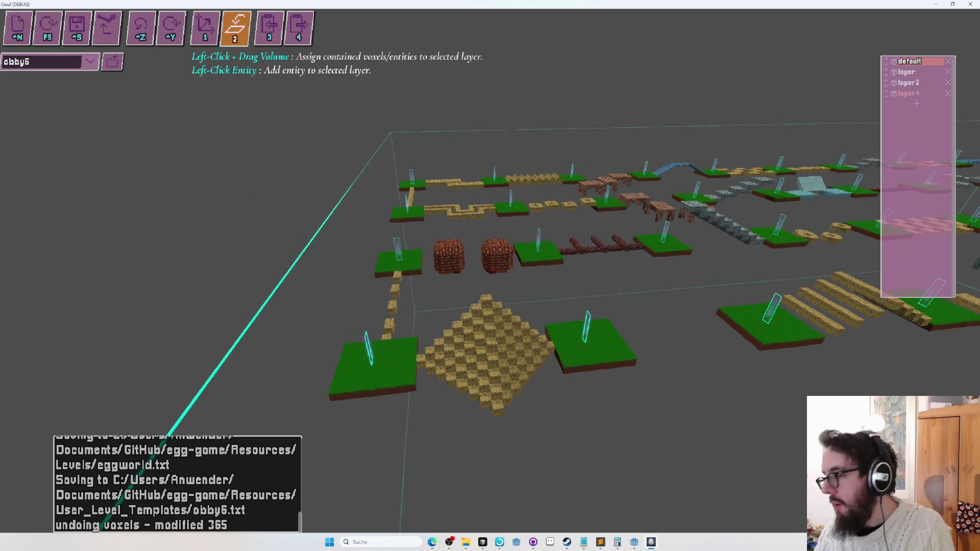
key(ctrl+s)
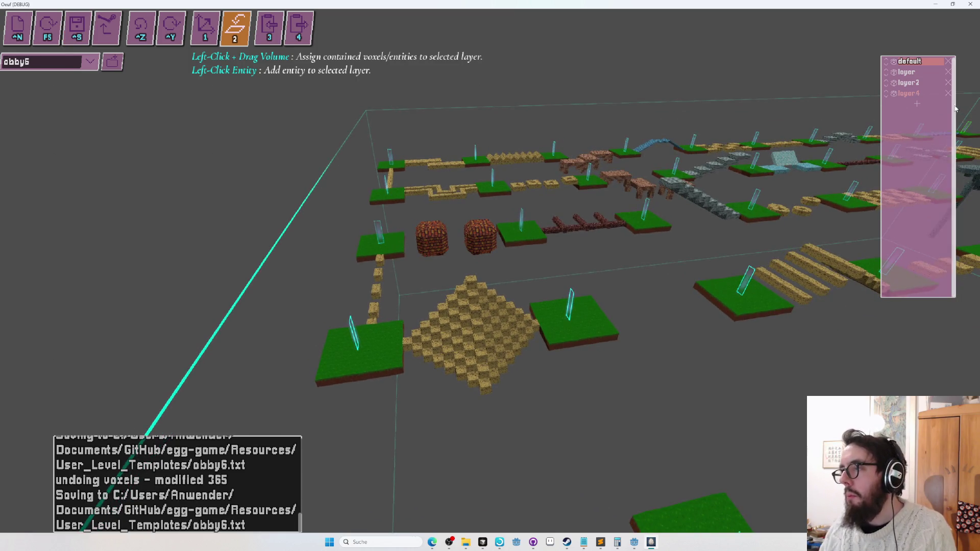
click(914, 75)
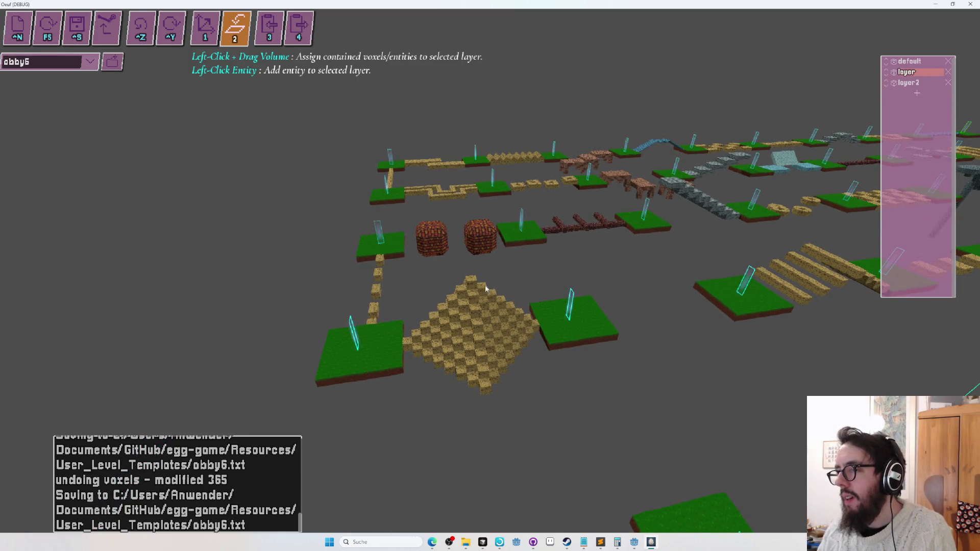
Step: Move the wooden cross into the default layer by enclosing it in a volume
key(s)
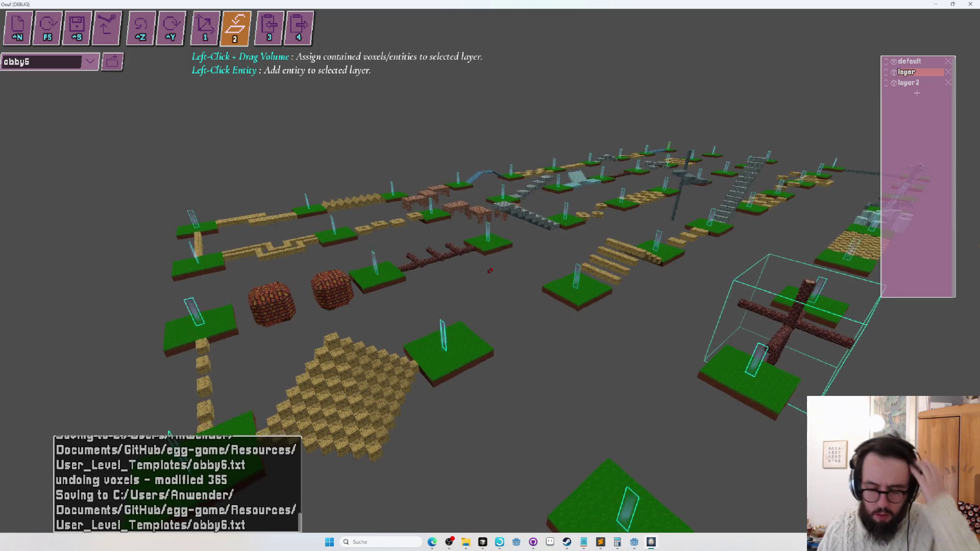
key(d)
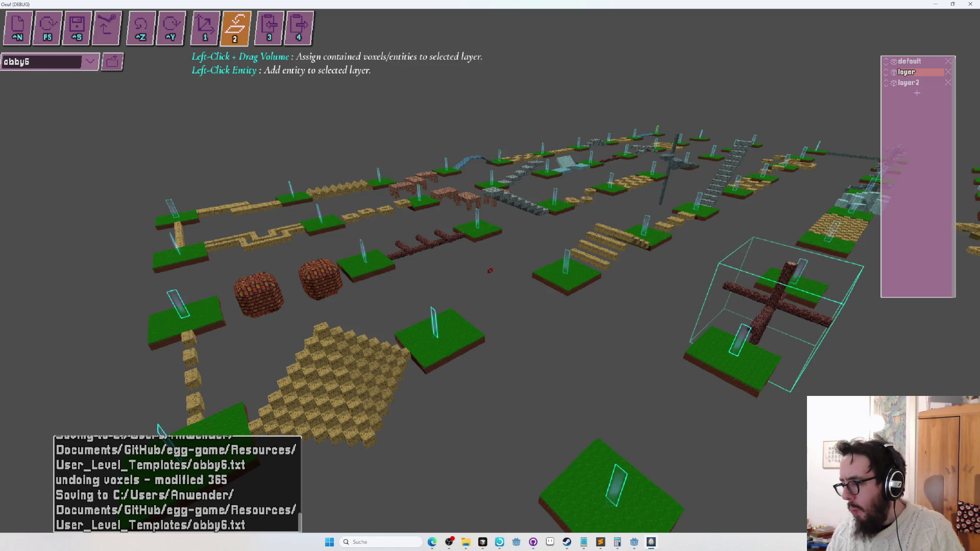
key(d)
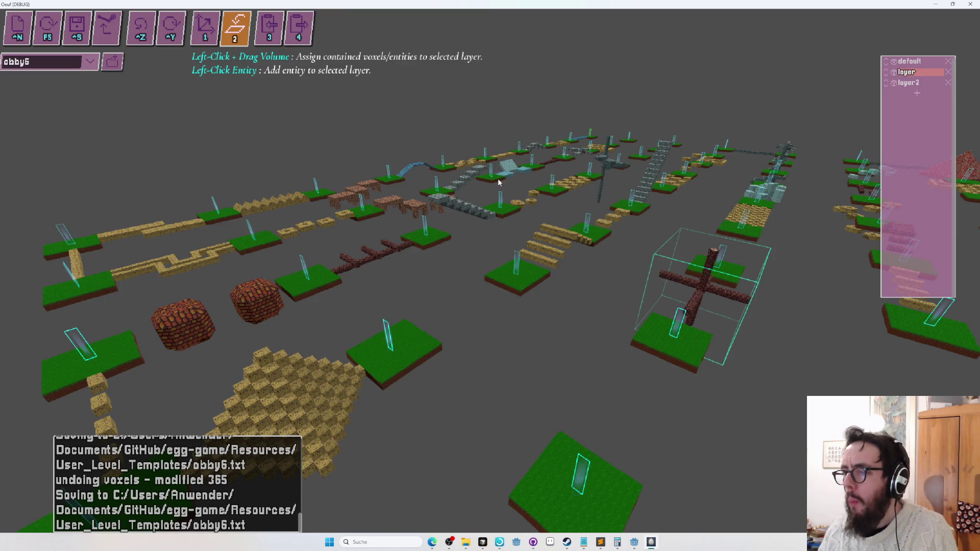
key(w)
key(a)
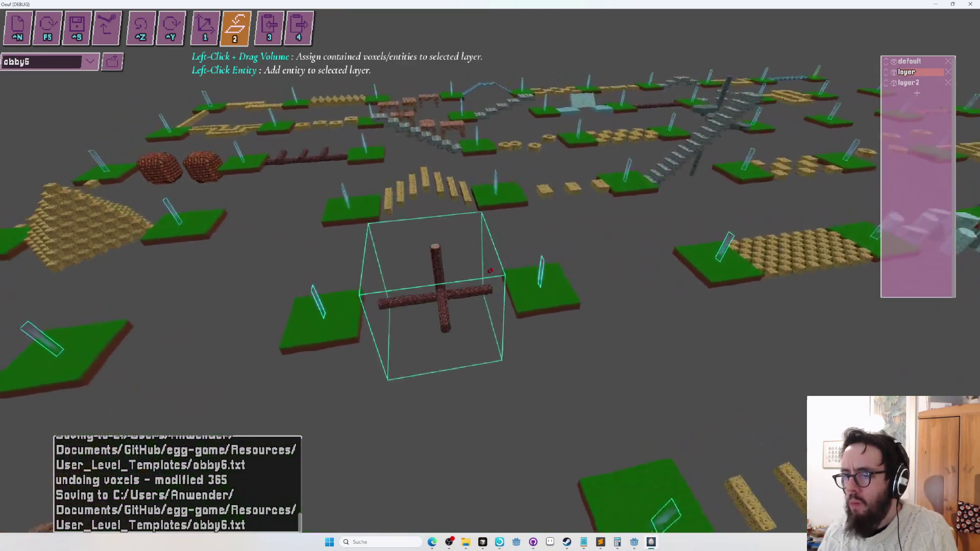
key(d)
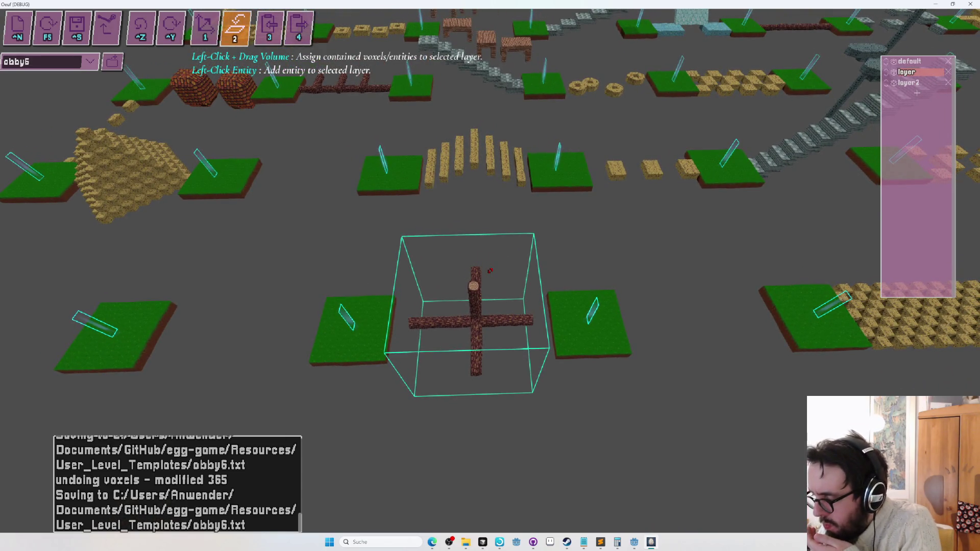
key(Up)
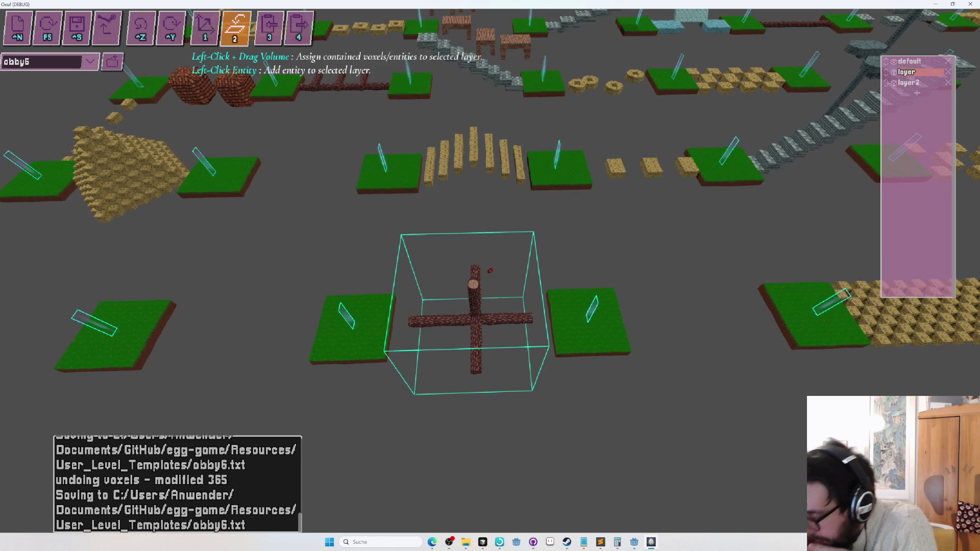
key(Down)
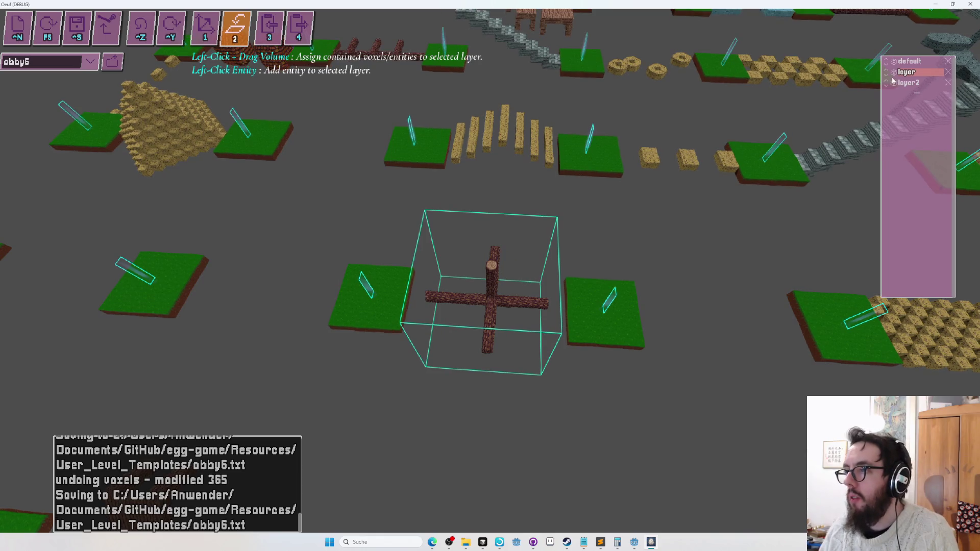
click(921, 63)
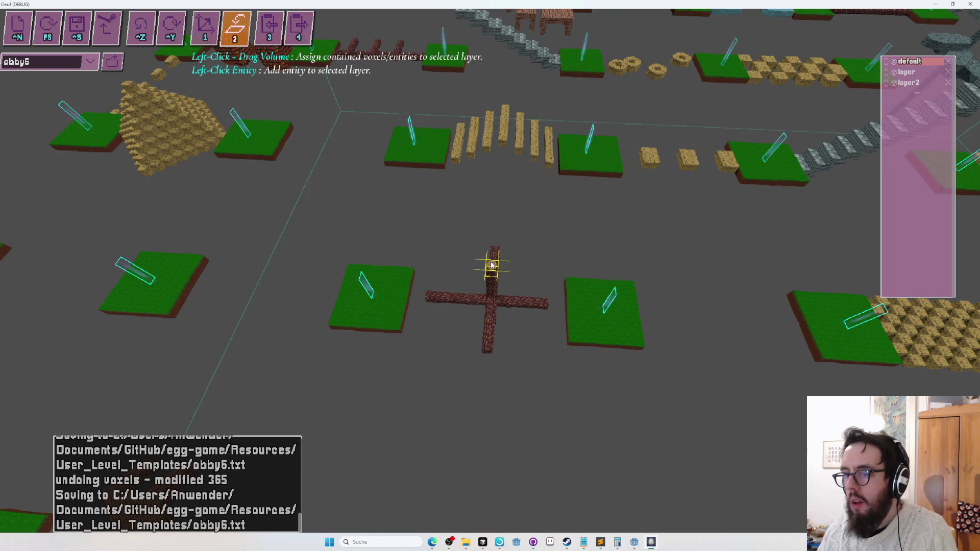
mouse_move(394, 320)
mouse_down()
mouse_move(352, 352)
mouse_move(418, 394)
mouse_up()
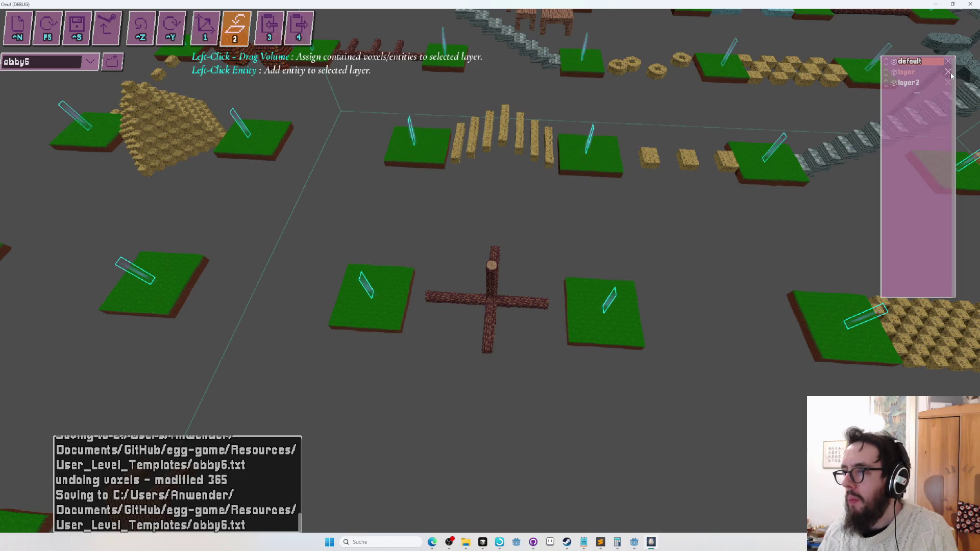
Step: Save the level with Ctrl+S and make default the active layer again
key(ctrl+s)
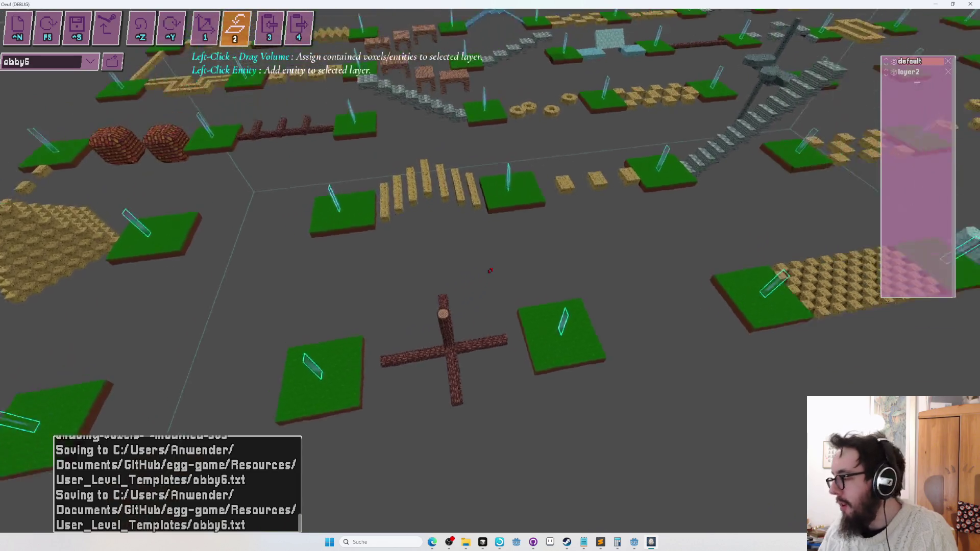
drag(488, 273, 490, 271)
click(910, 61)
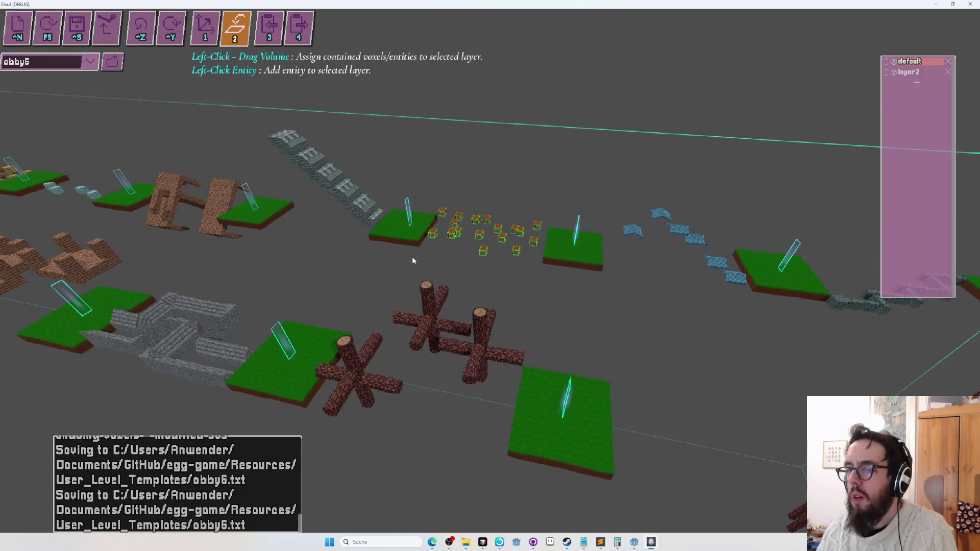
Step: Orbit back over the whole level and switch to the single-block tool (1)
drag(427, 285, 490, 270)
drag(490, 270, 490, 270)
key(1)
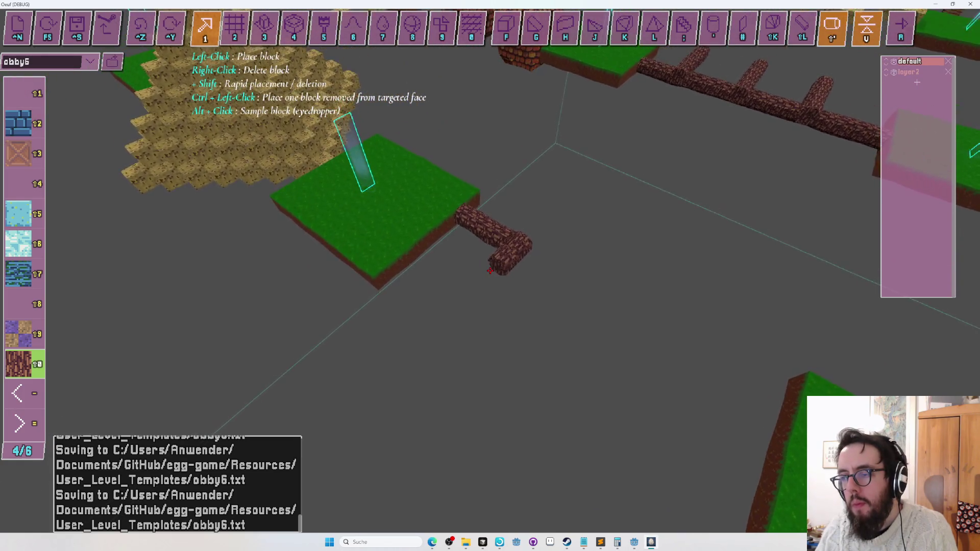
Step: Undo the tall brick column at the end of the zigzag log path
drag(490, 271, 491, 271)
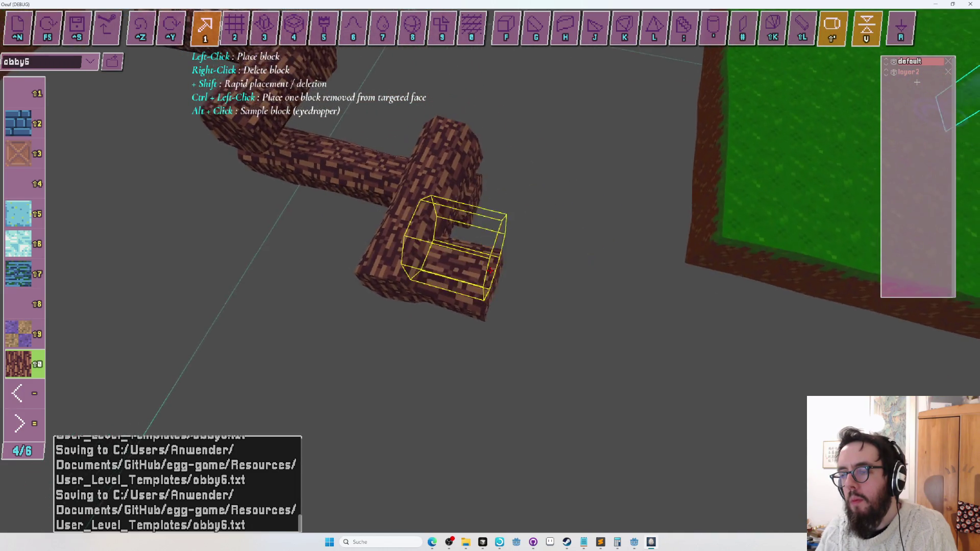
scroll(490, 271, down, 5)
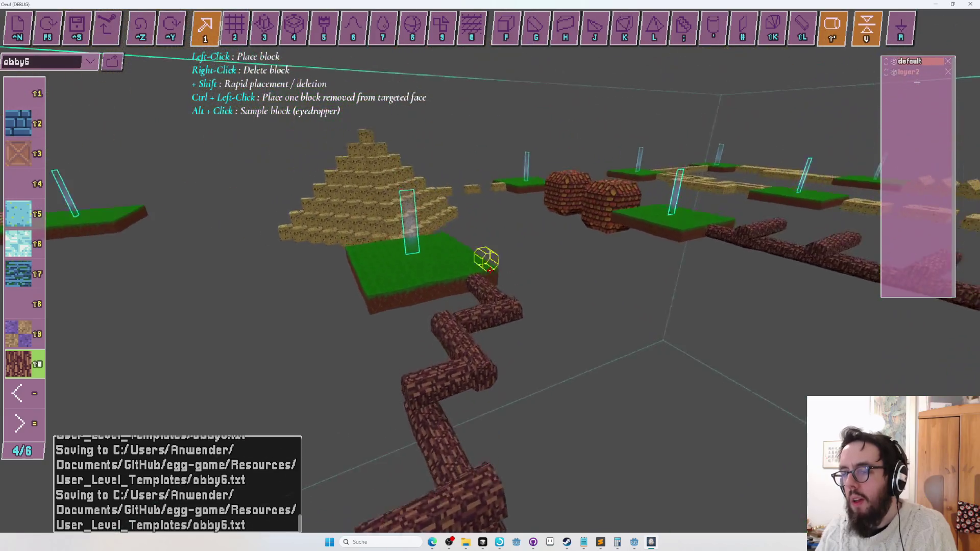
scroll(491, 273, up, 5)
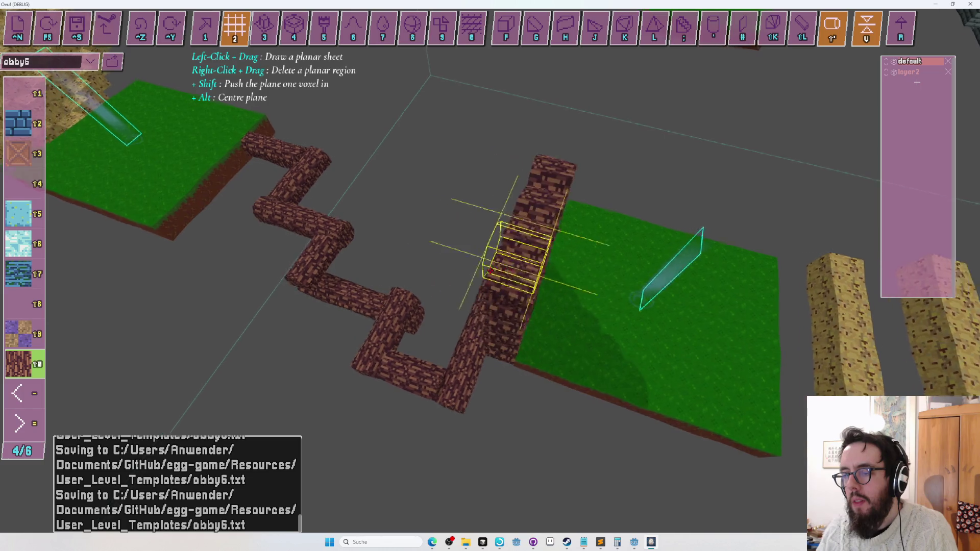
key(ctrl+z)
Step: Undo two stray voxels, patch the path end with a small planar sheet, and start a playtest
key(1)
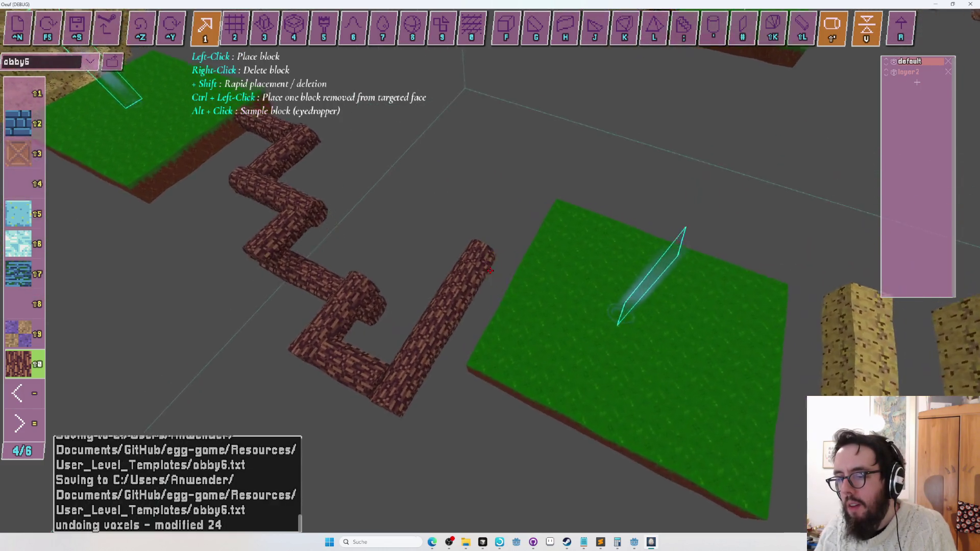
key(2)
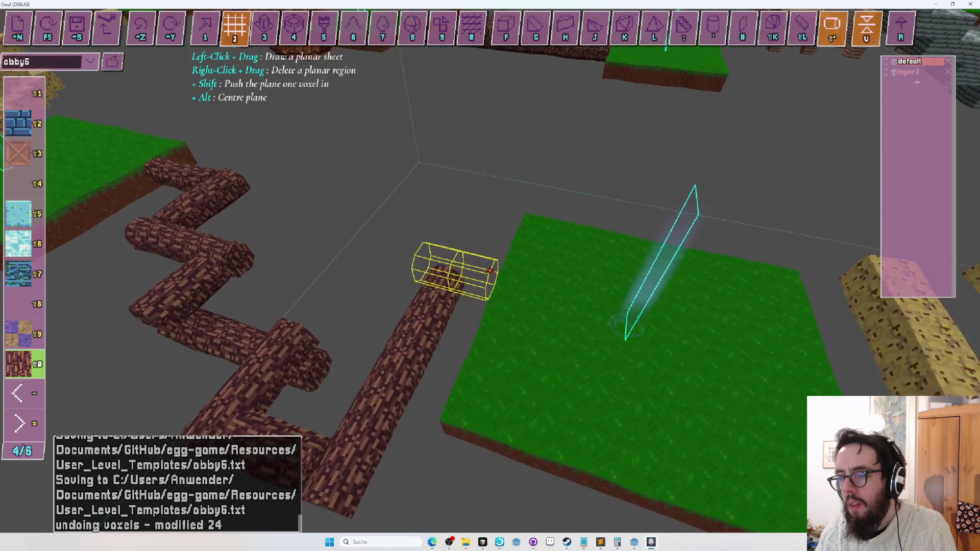
key(ctrl+z)
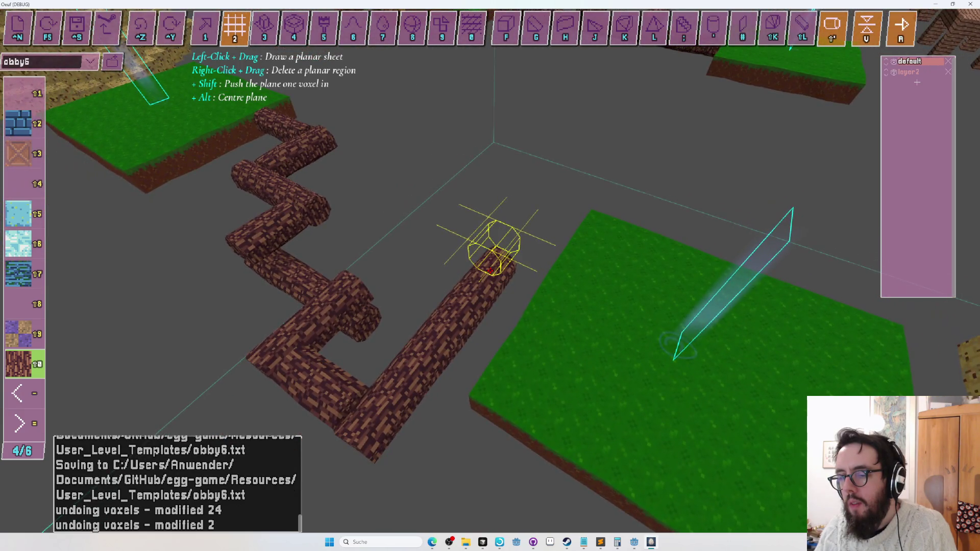
right_click(490, 271)
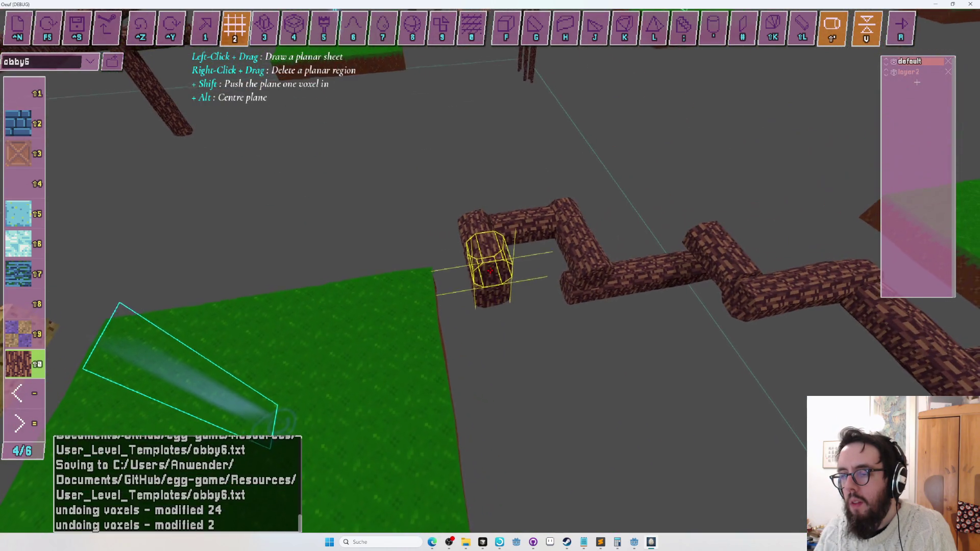
drag(491, 271, 490, 271)
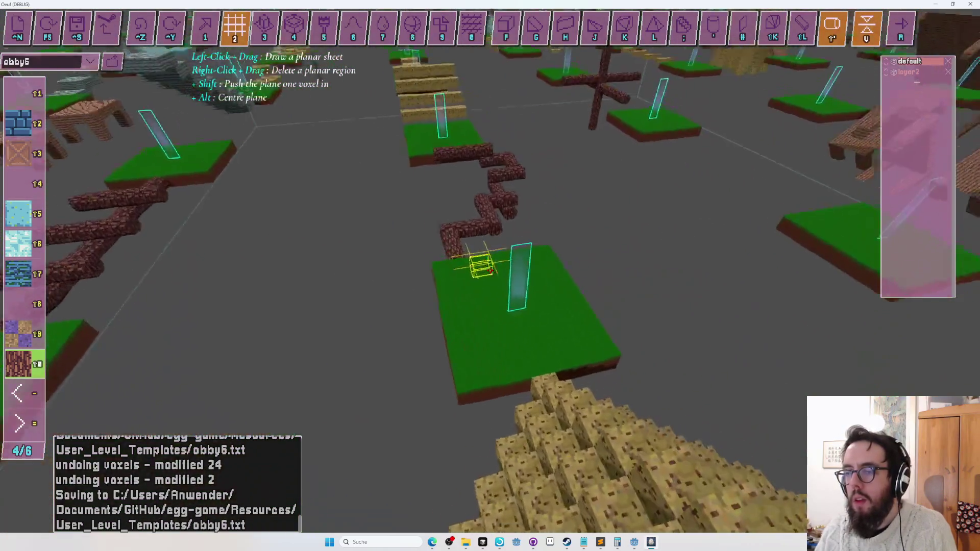
key(r)
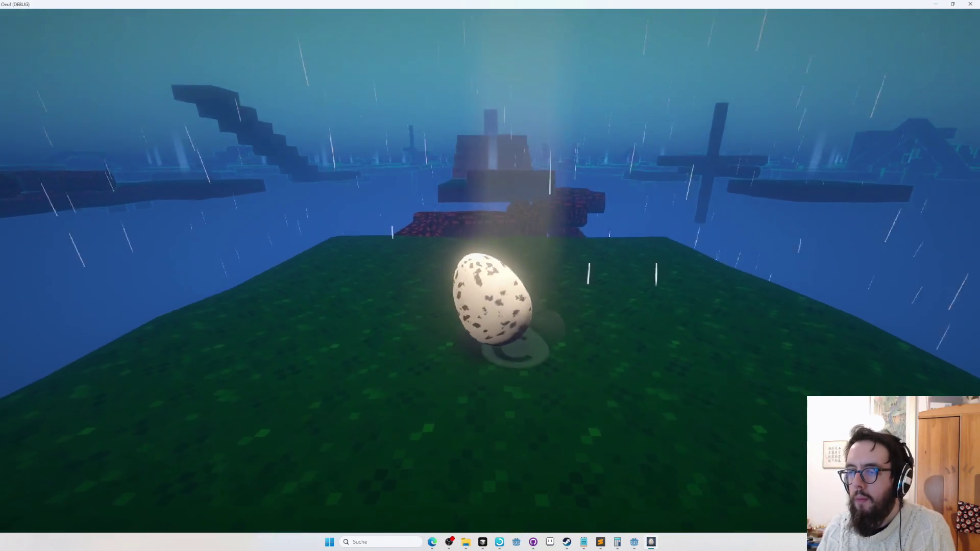
key(w)
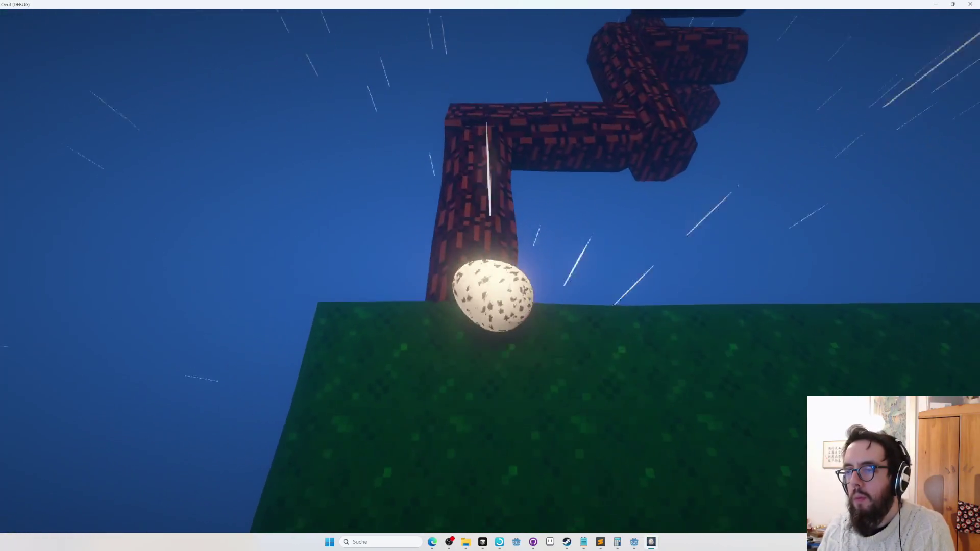
key(w)
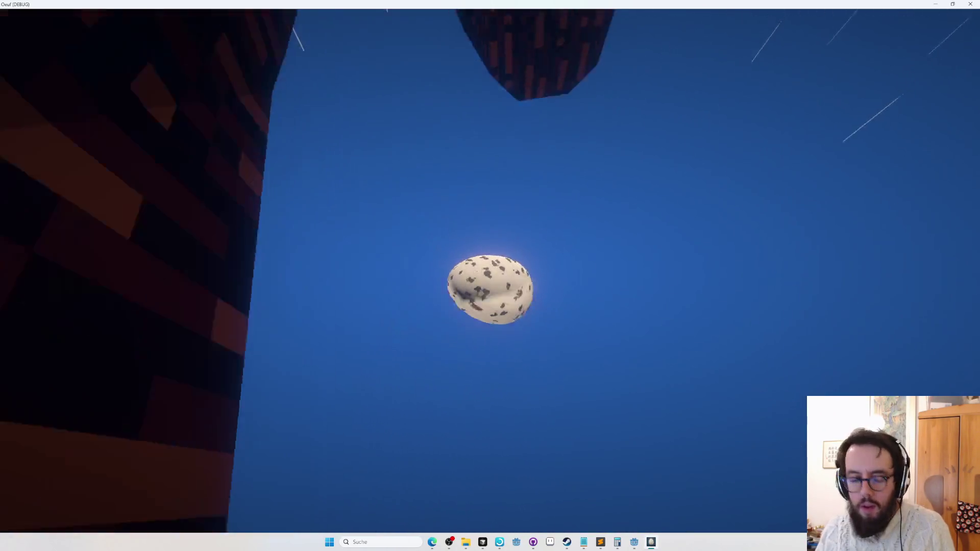
key(r)
key(w)
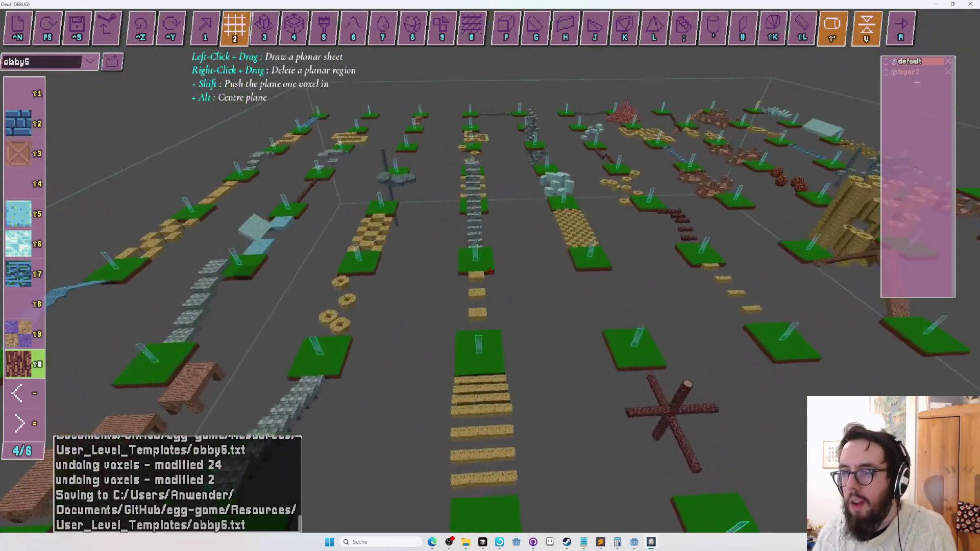
Step: Assign the zigzag log path to layer2 with a volume around it
key(w)
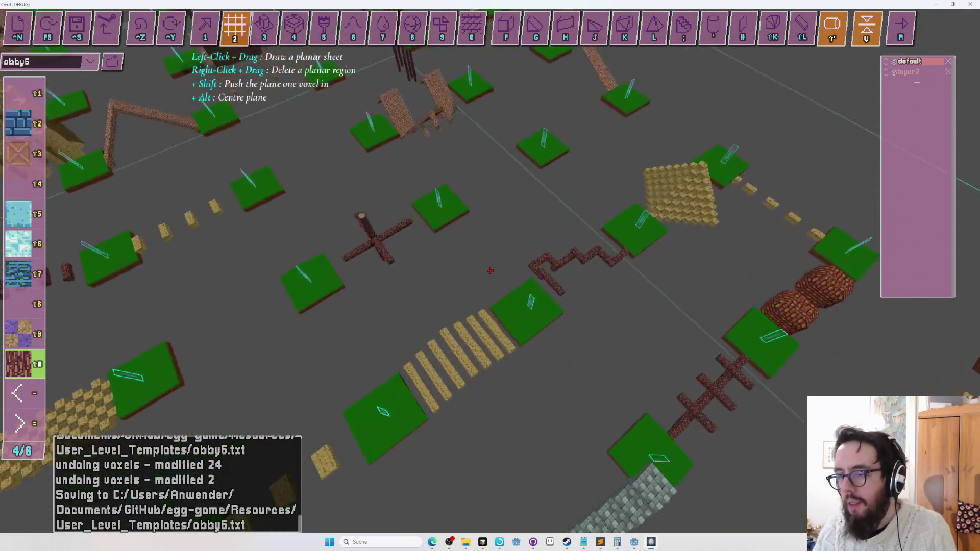
key(s)
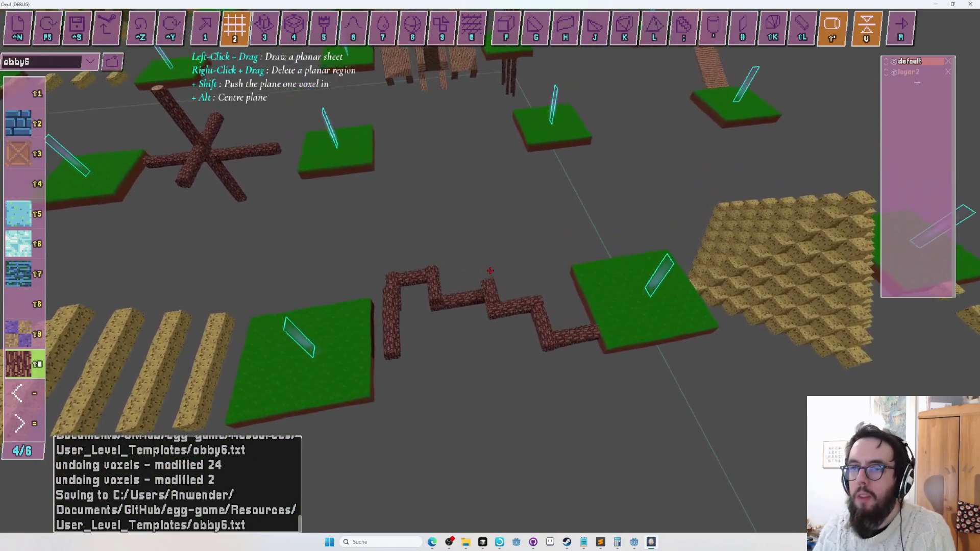
key(Tab)
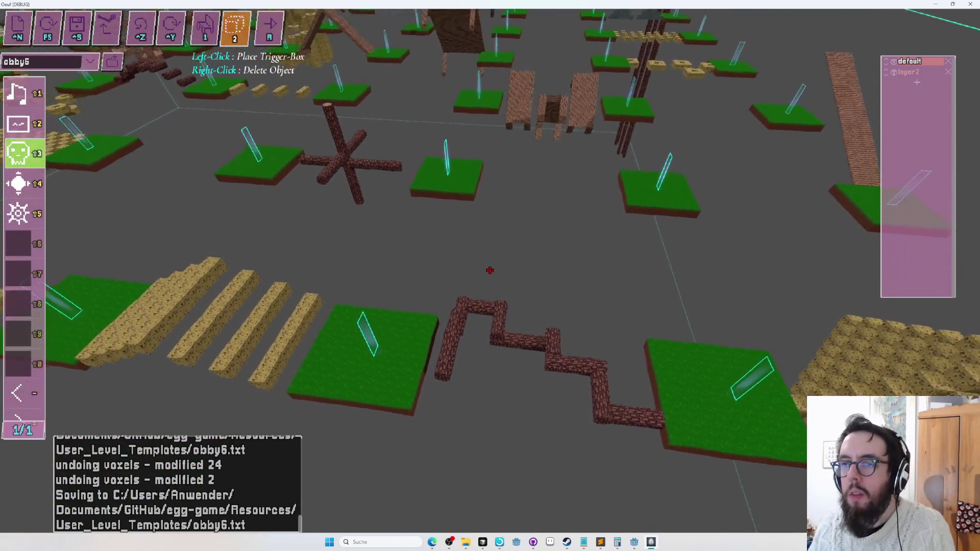
key(Tab)
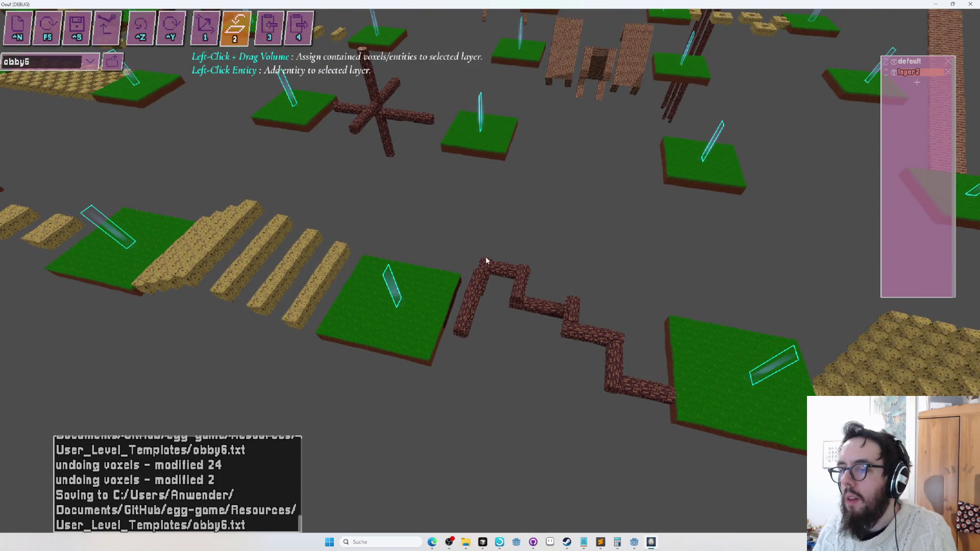
click(667, 444)
click(643, 338)
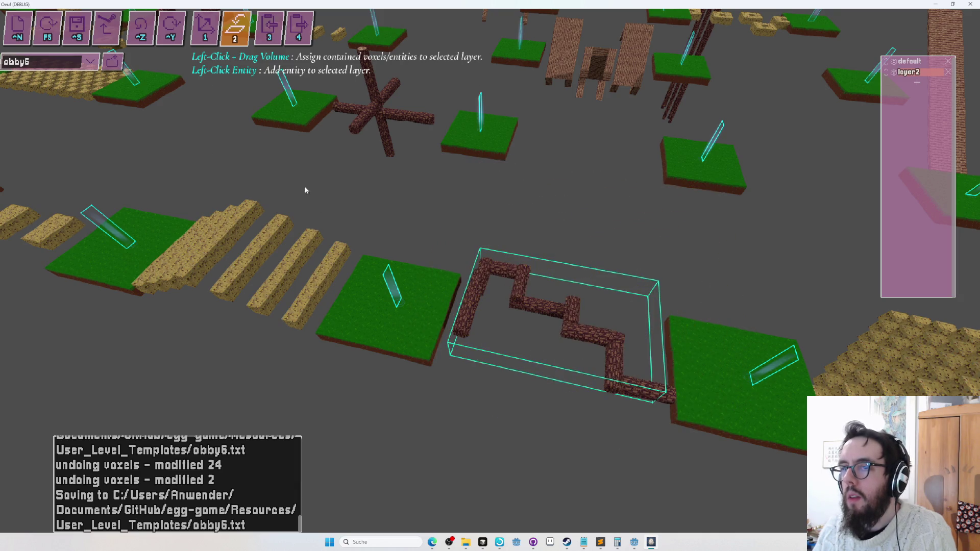
Step: Switch to layer selection and drag the zigzag path layer sideways
scroll(540, 226, down, 10)
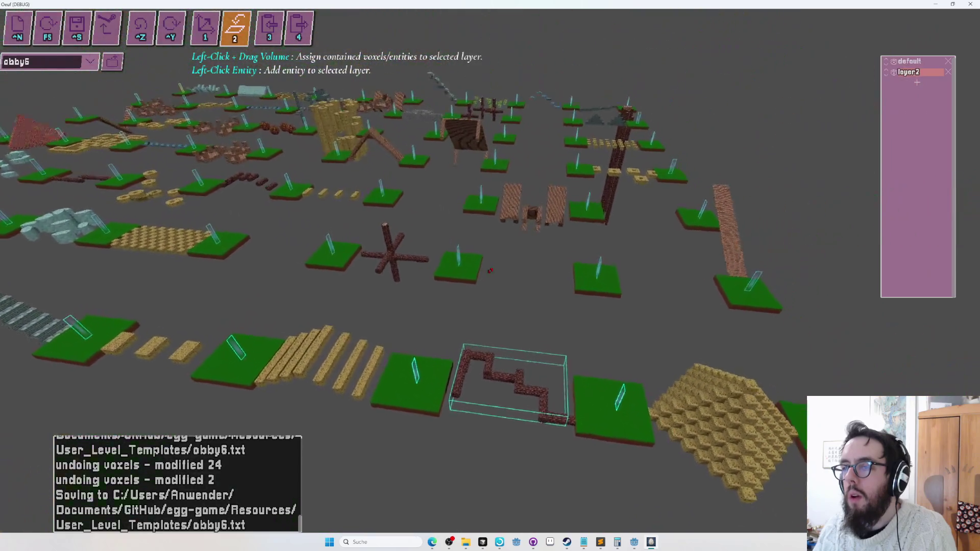
key(Tab)
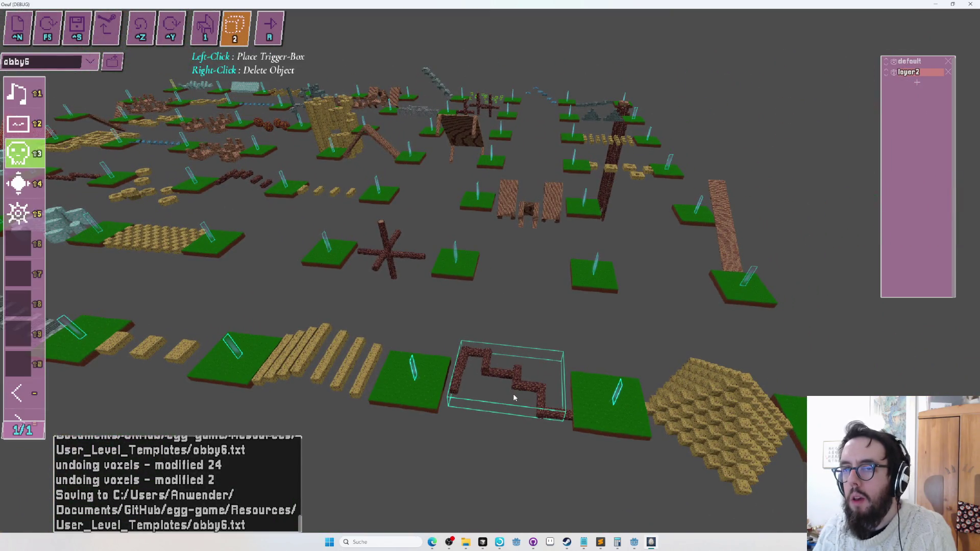
key(Tab)
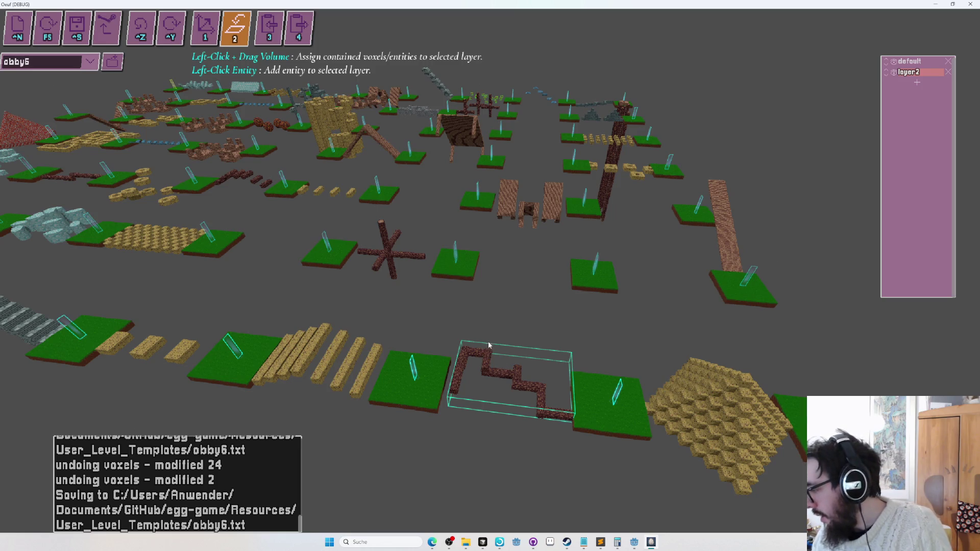
scroll(515, 351, up, 5)
key(Tab)
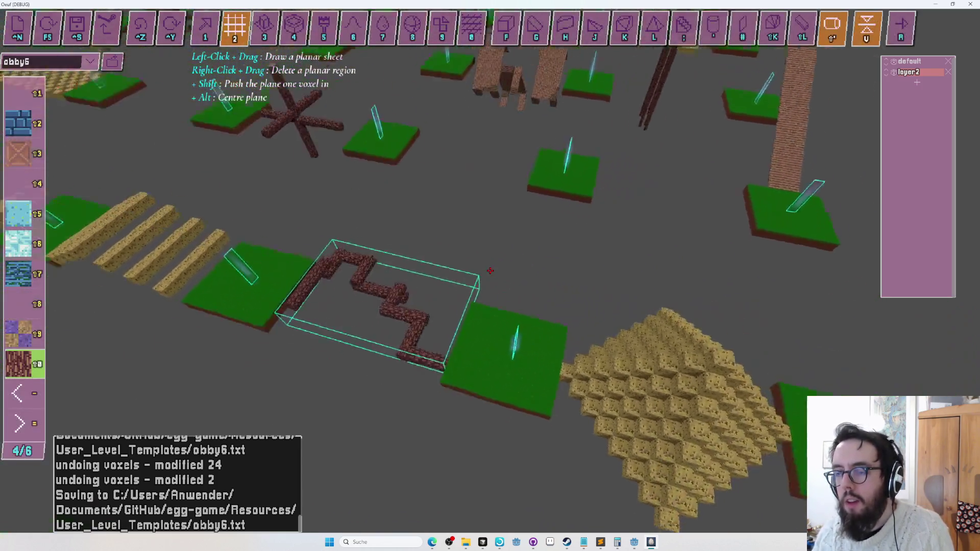
scroll(490, 271, down, 5)
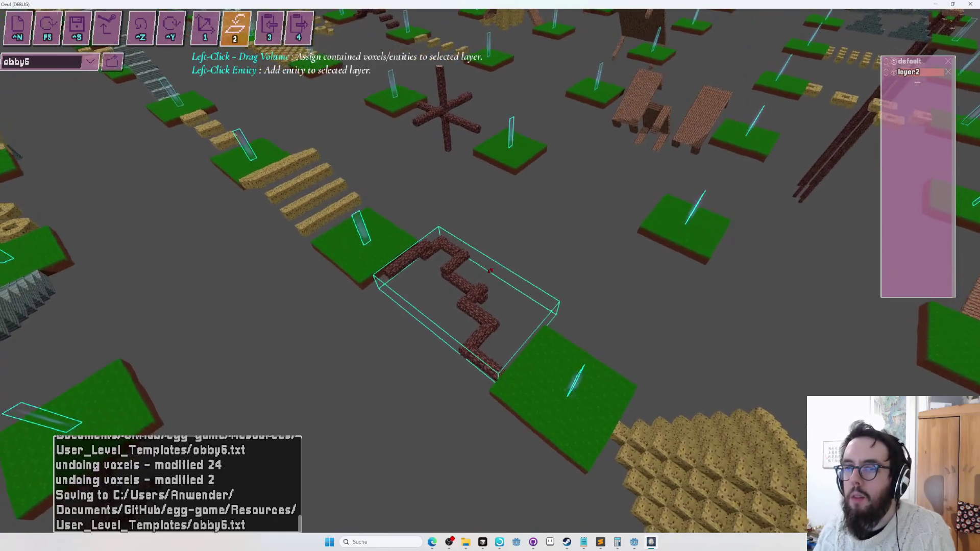
key(Tab)
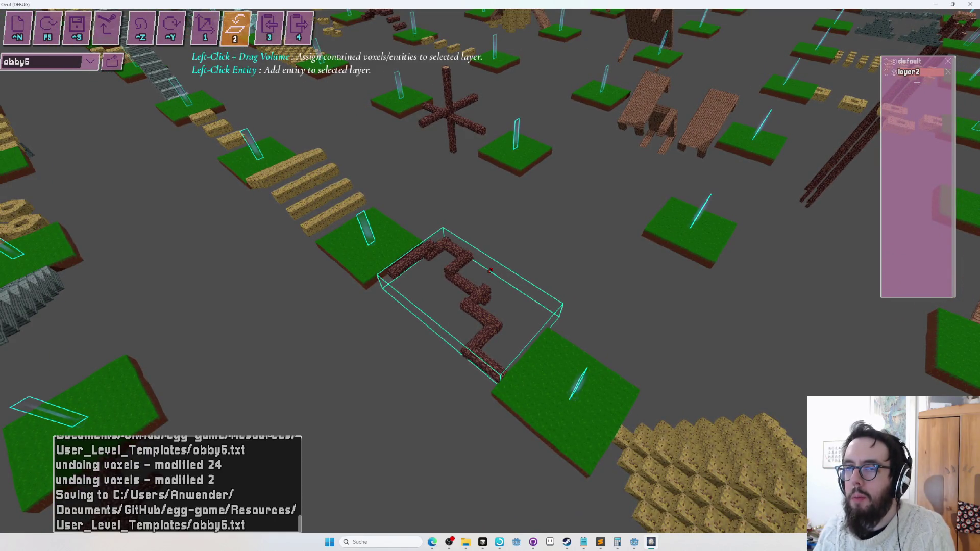
key(Tab)
key(Tab)
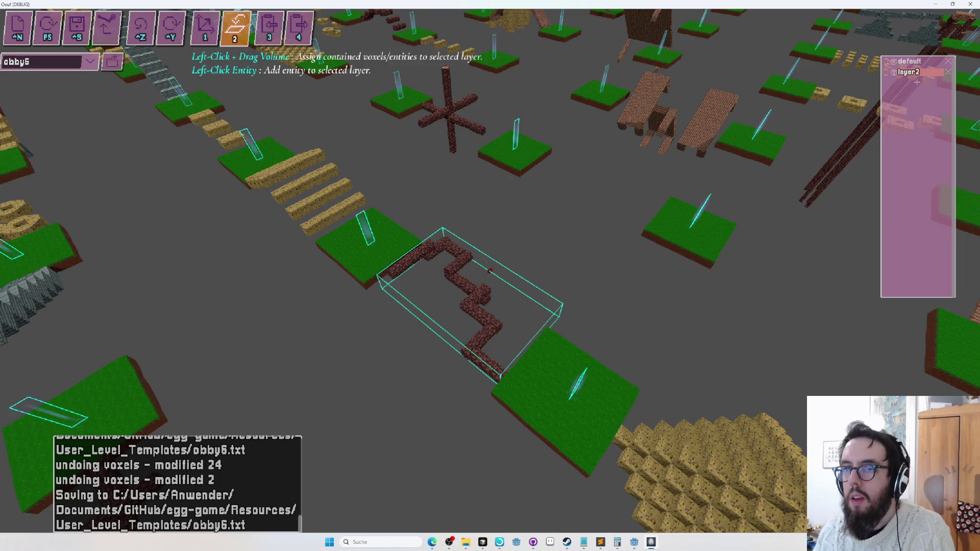
key(s)
mouse_move(426, 281)
mouse_down()
mouse_move(462, 237)
mouse_move(528, 217)
mouse_move(322, 199)
mouse_move(273, 220)
mouse_move(383, 265)
mouse_move(383, 220)
mouse_move(445, 217)
mouse_move(378, 208)
mouse_move(390, 207)
mouse_up()
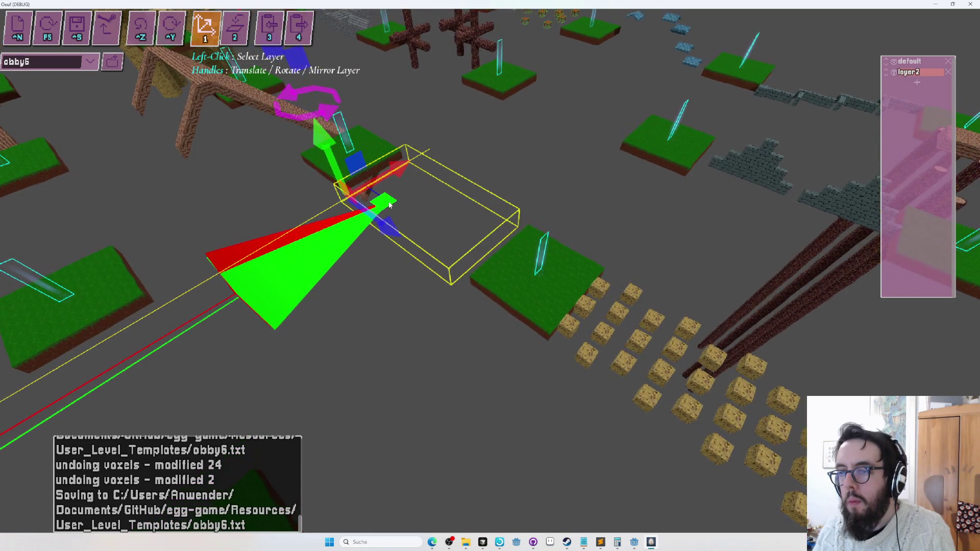
Step: Undo the layer move and re-enclose the zigzag path in a layer volume
key(w)
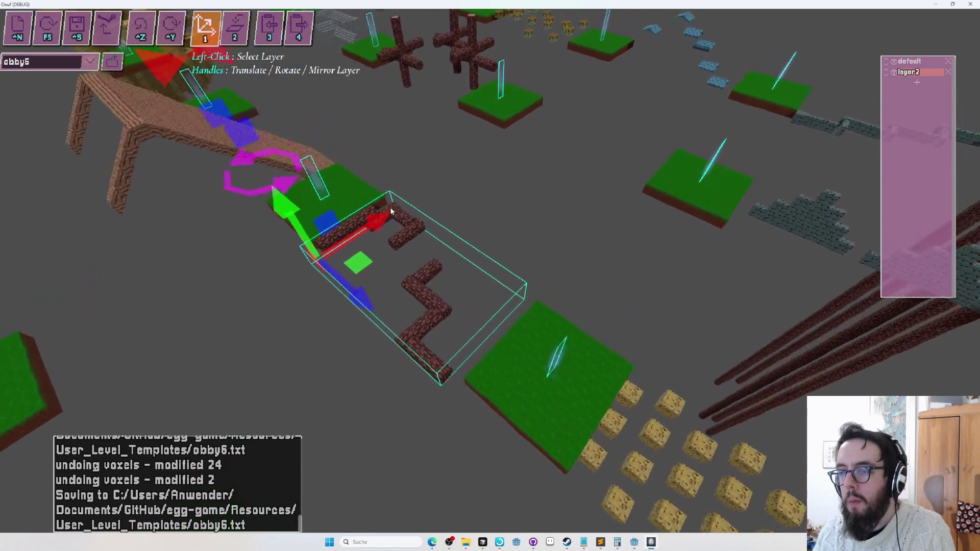
key(s)
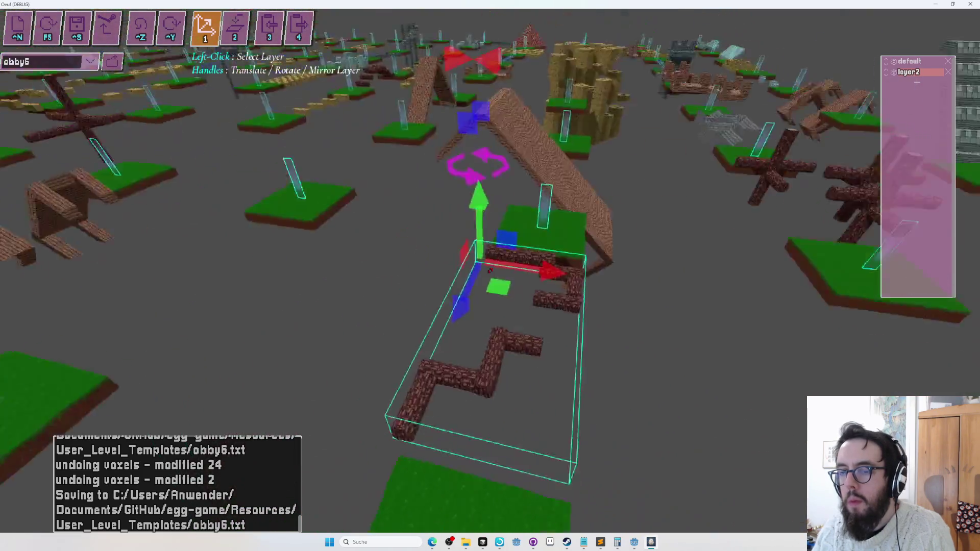
key(ctrl+z)
key(w)
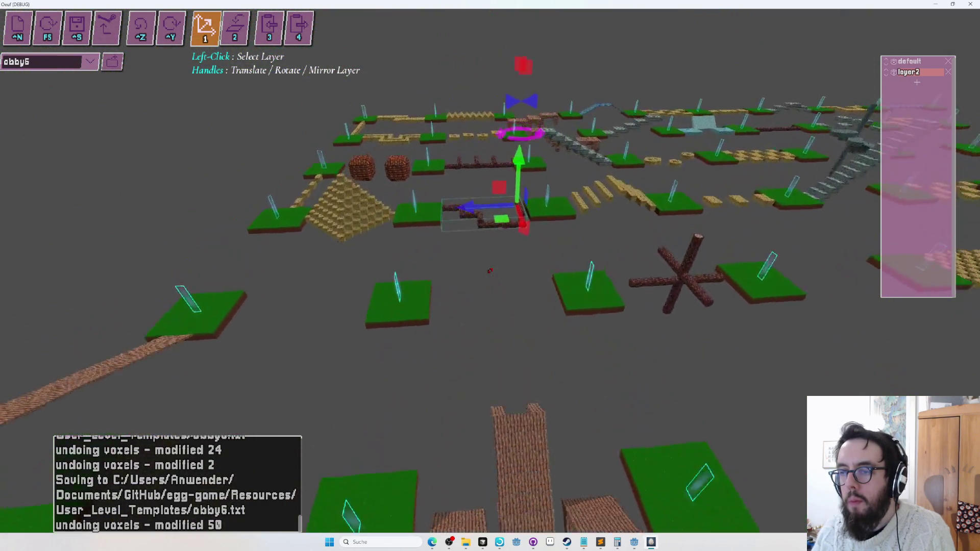
key(2)
key(w)
drag(490, 270, 491, 270)
Step: Slide the zigzag layer along the X axis between the two green platforms
key(s)
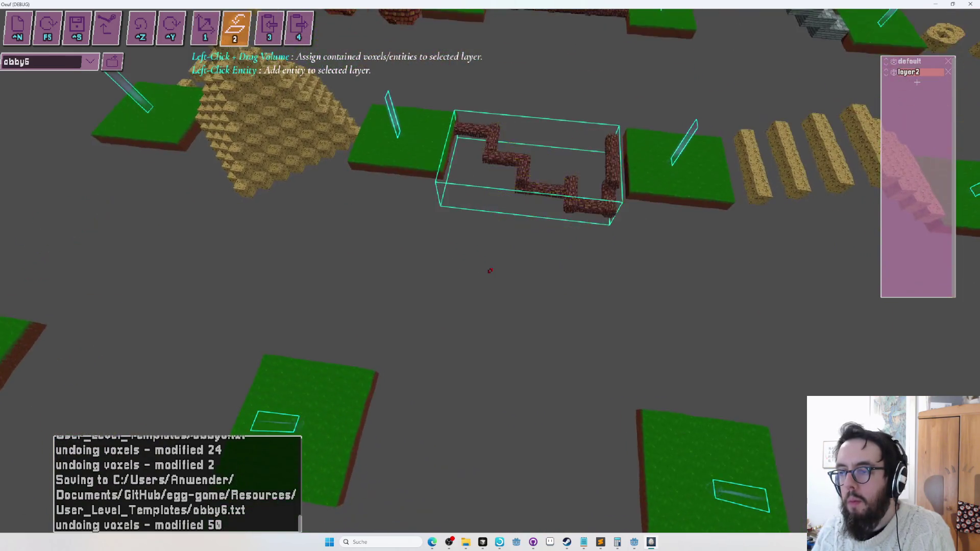
key(w)
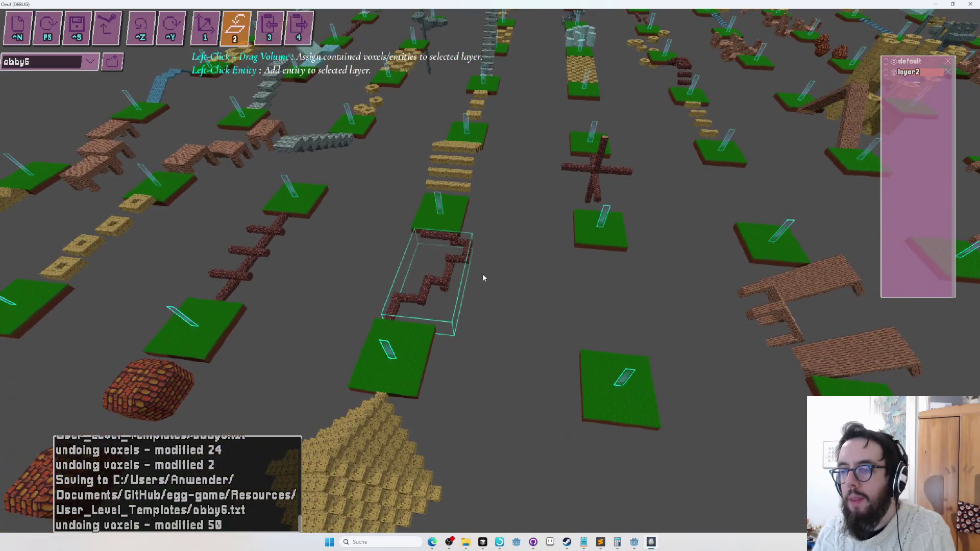
key(1)
mouse_move(462, 250)
mouse_down()
mouse_move(556, 245)
mouse_move(630, 218)
mouse_up()
key(d)
key(w)
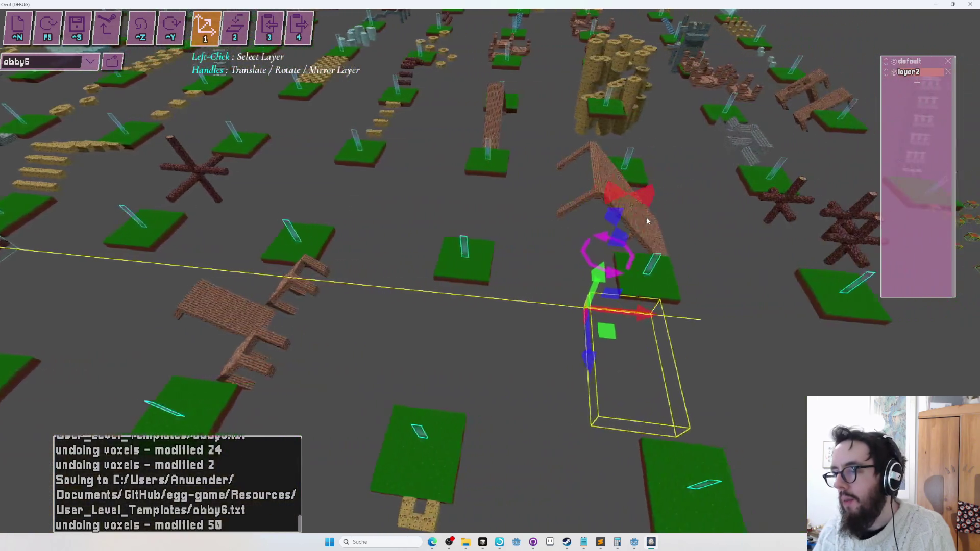
key(w)
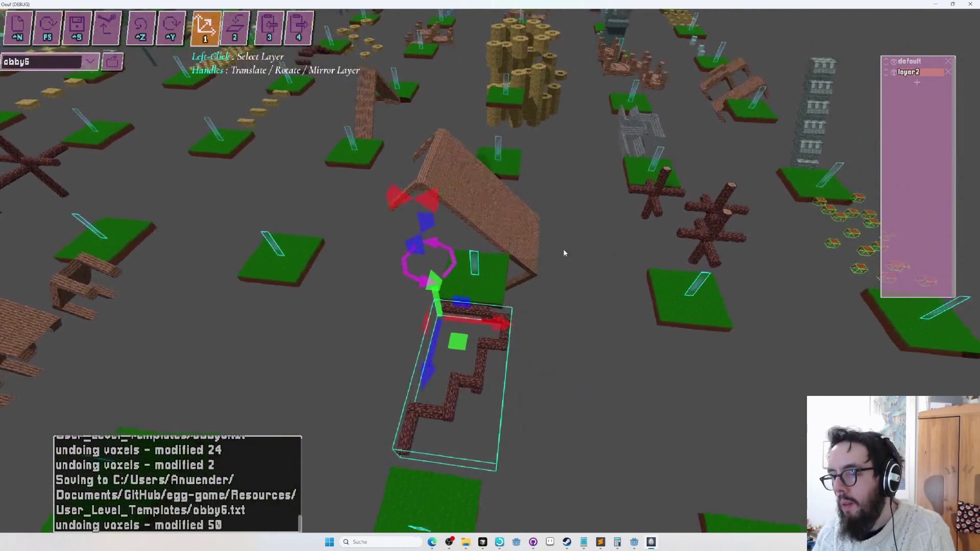
Step: Check the path placement from several angles, then save and start a playtest with F5
key(w)
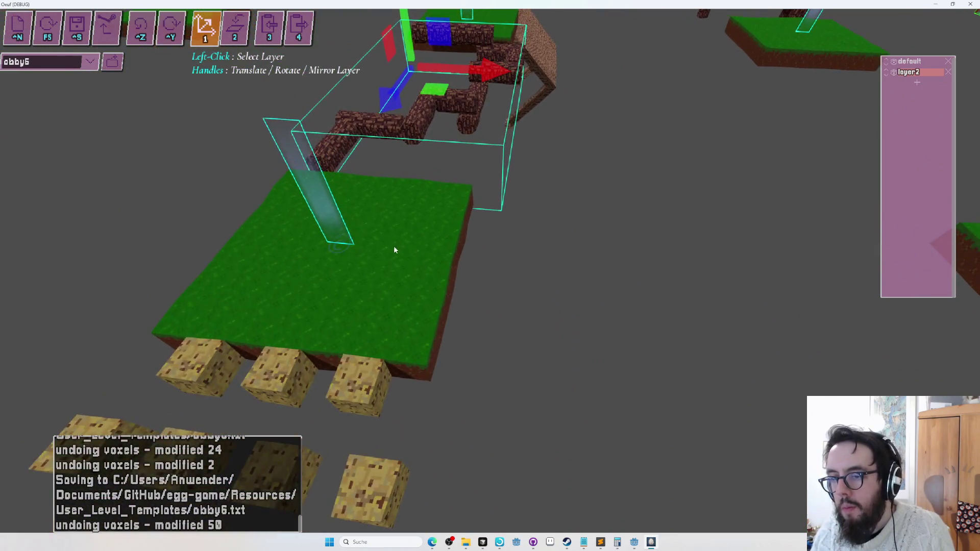
key(s)
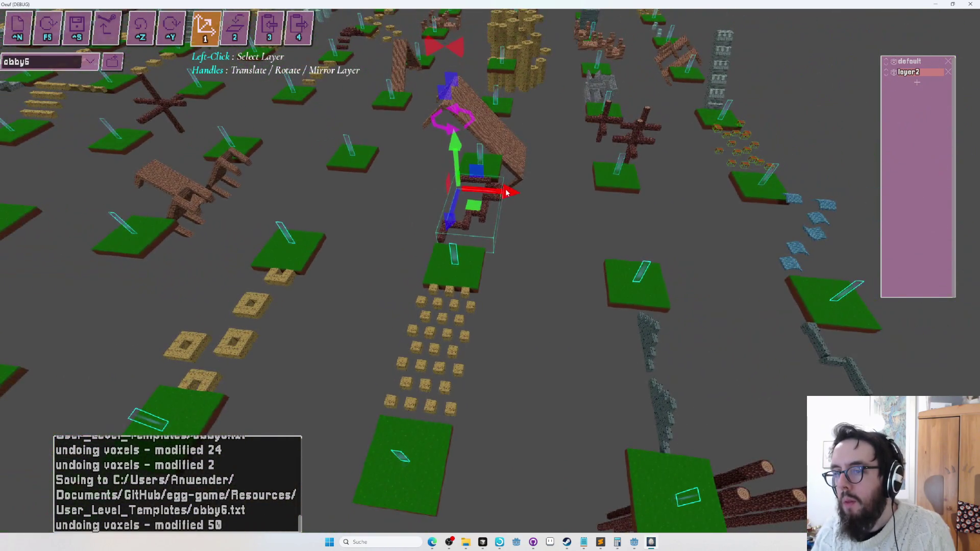
key(d)
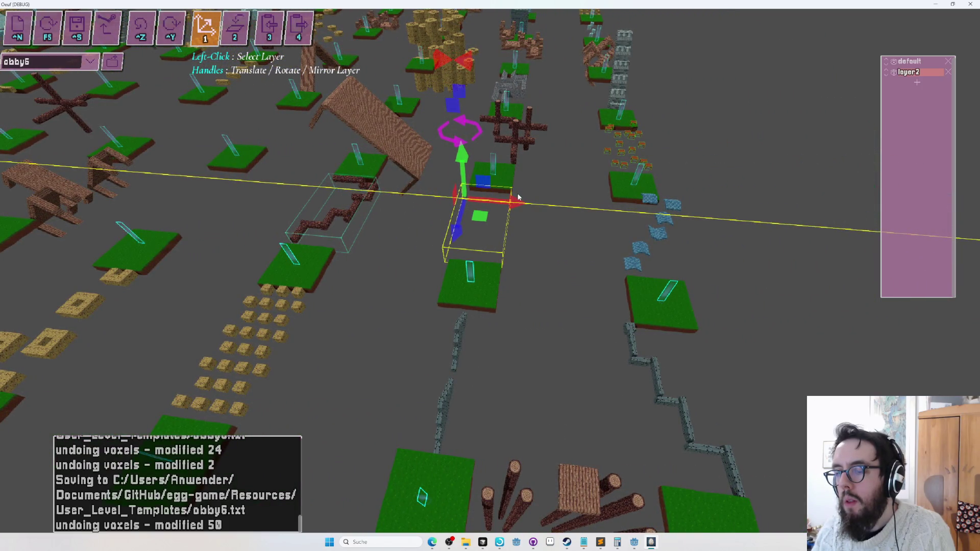
key(s)
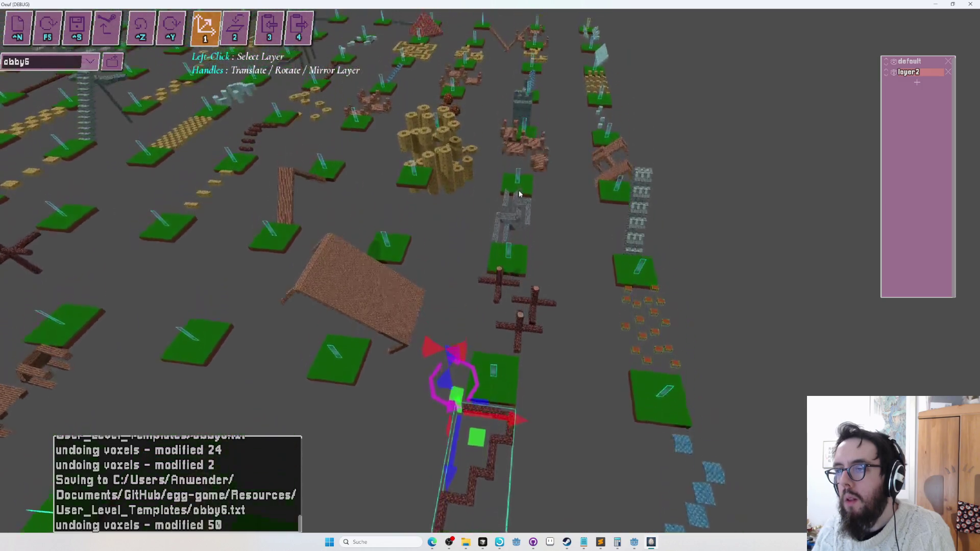
key(w)
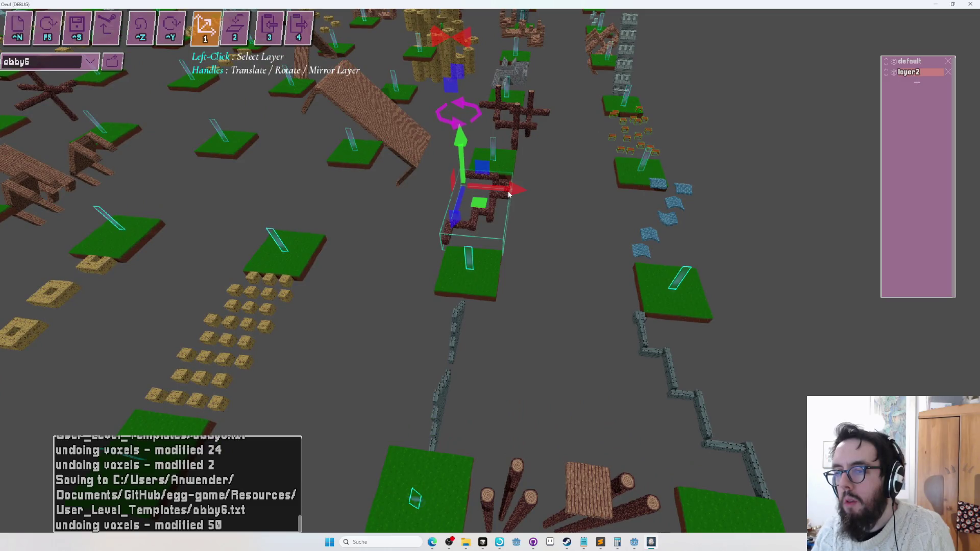
key(w)
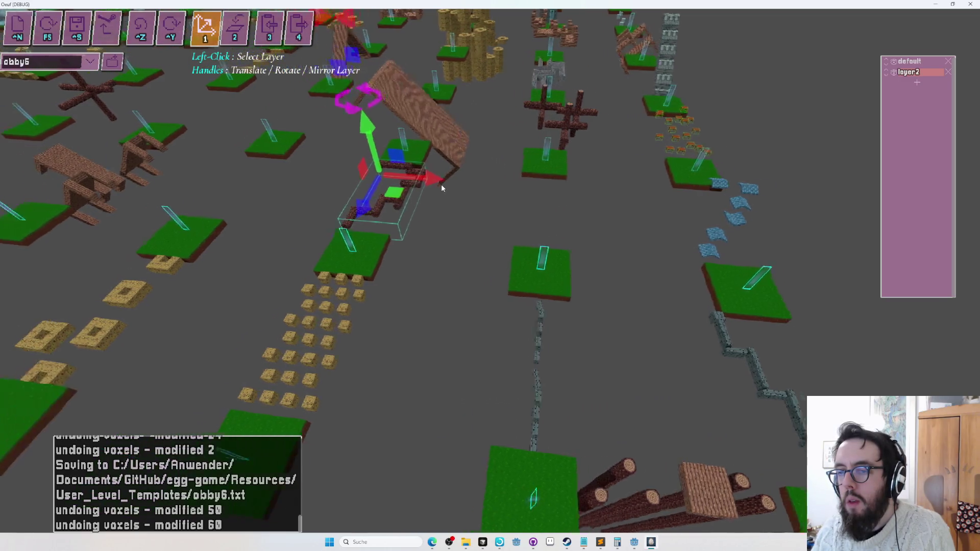
key(s)
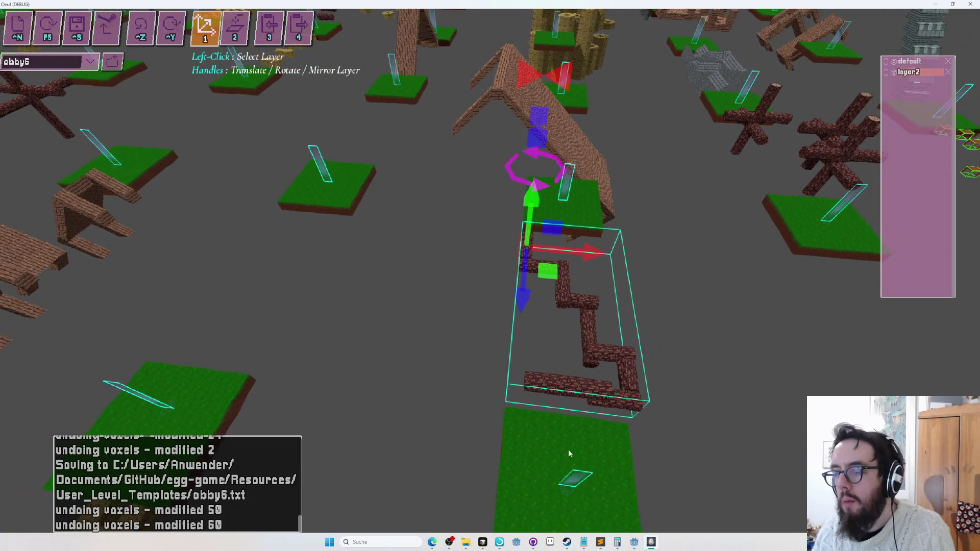
key(s)
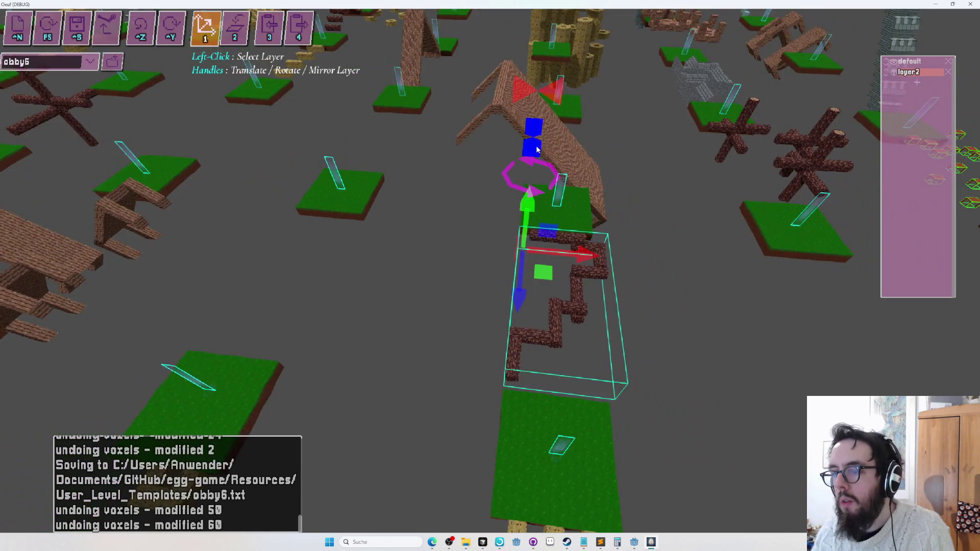
key(s)
key(F5)
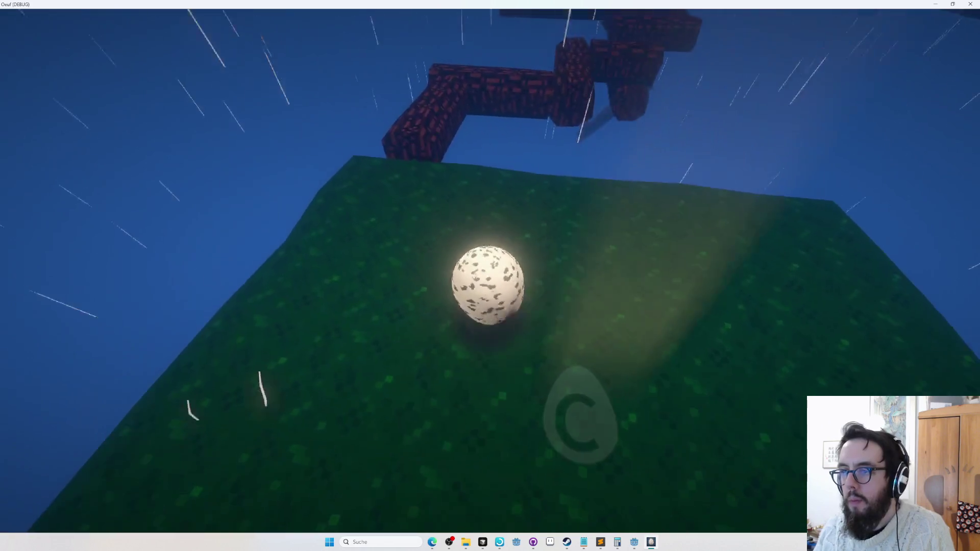
Step: Roll the egg along the red zigzag path to the far green platform after one respawn, then exit
key(w)
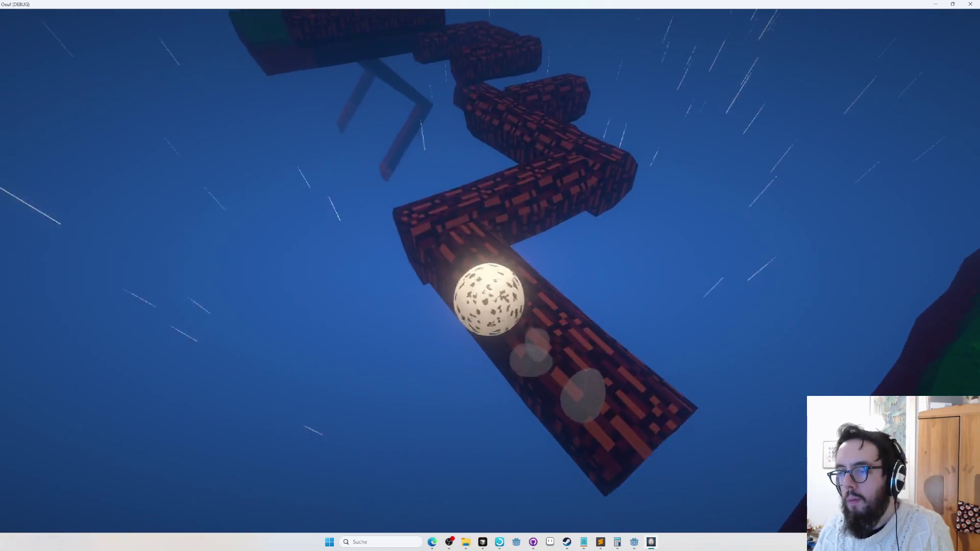
key(r)
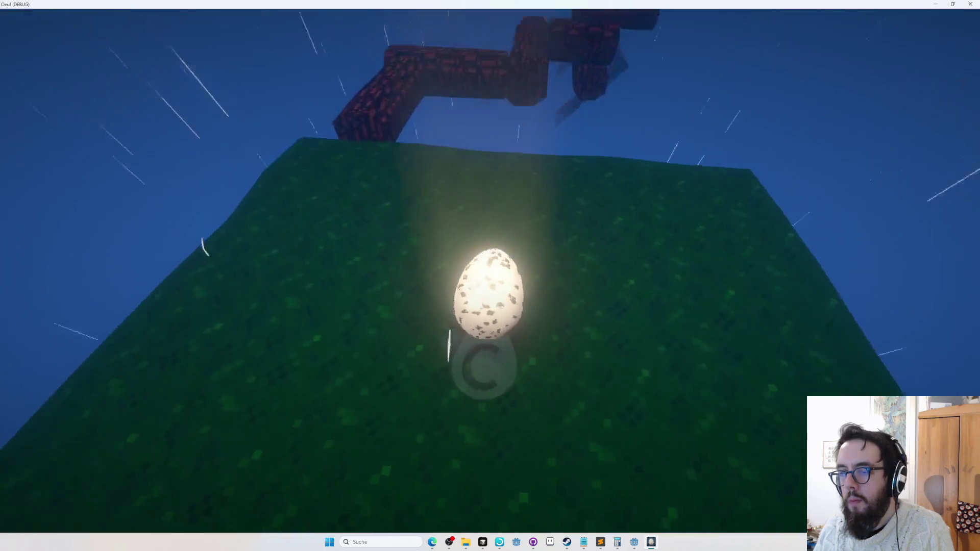
key(w)
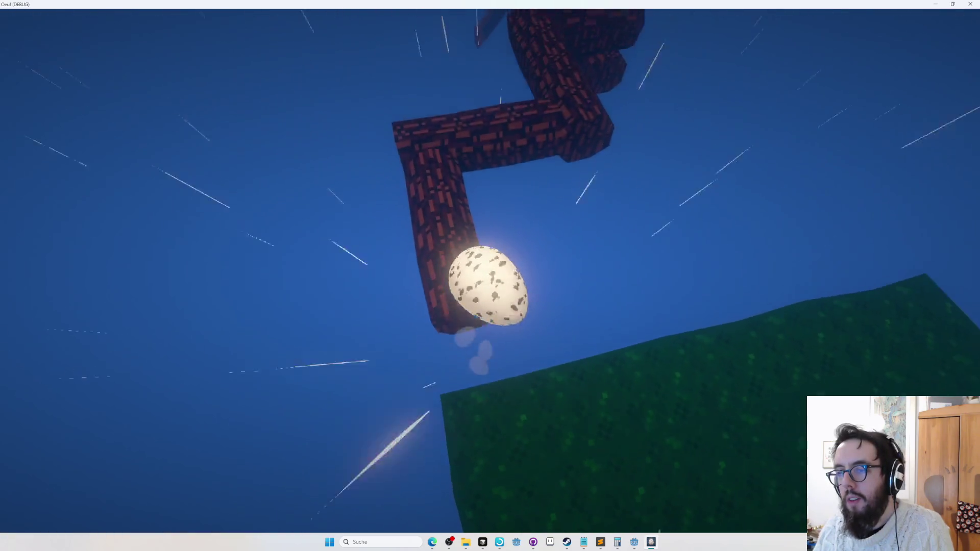
key(w)
key(w)
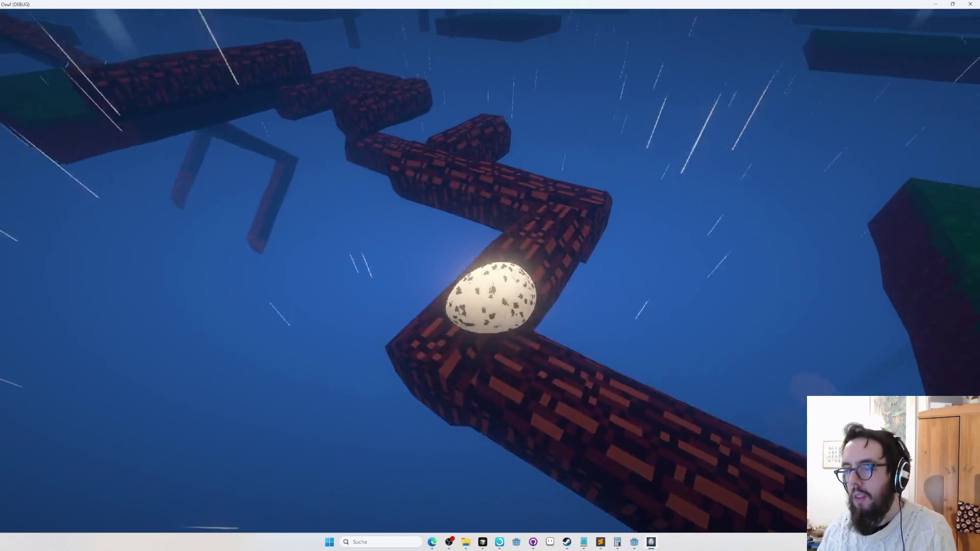
key(w)
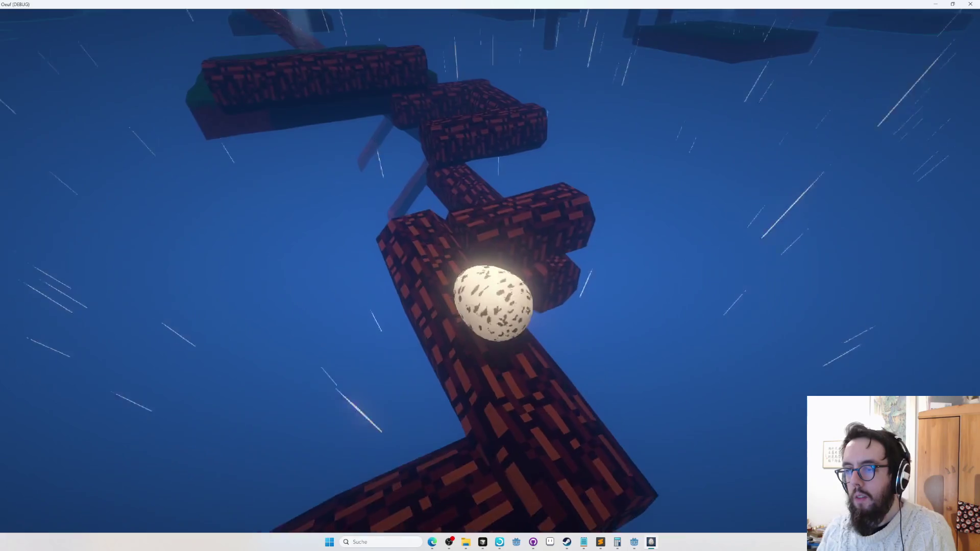
key(w)
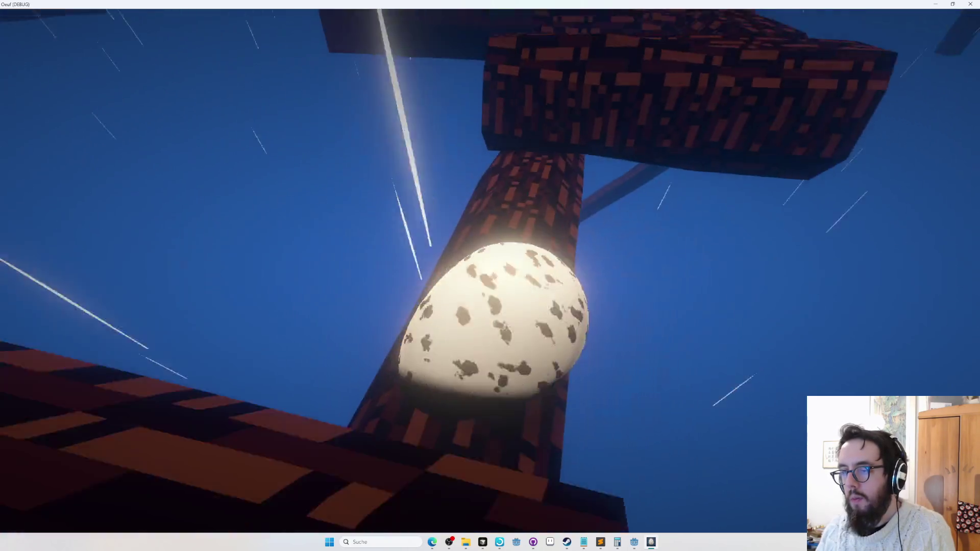
key(w)
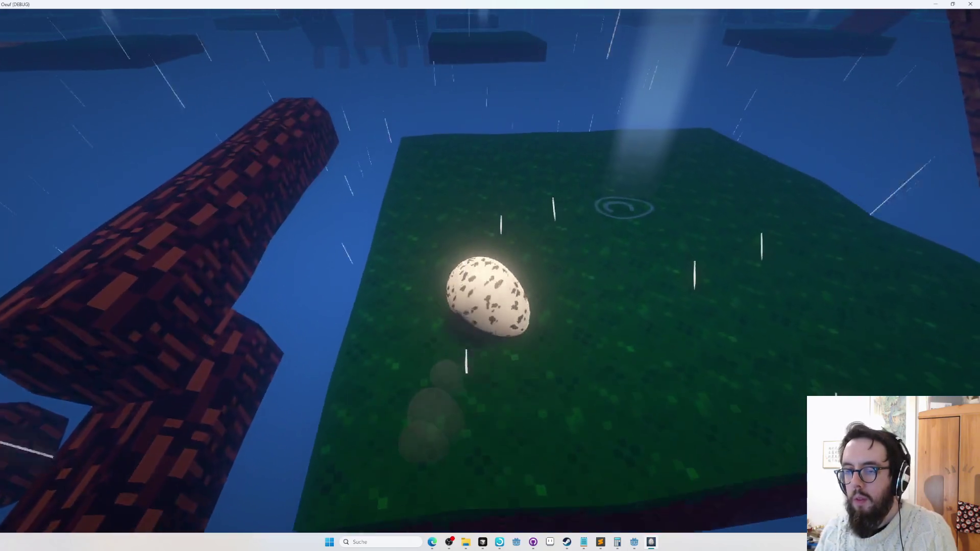
key(F5)
Step: Cycle through the layer tools and save the level with Ctrl+S
key(2)
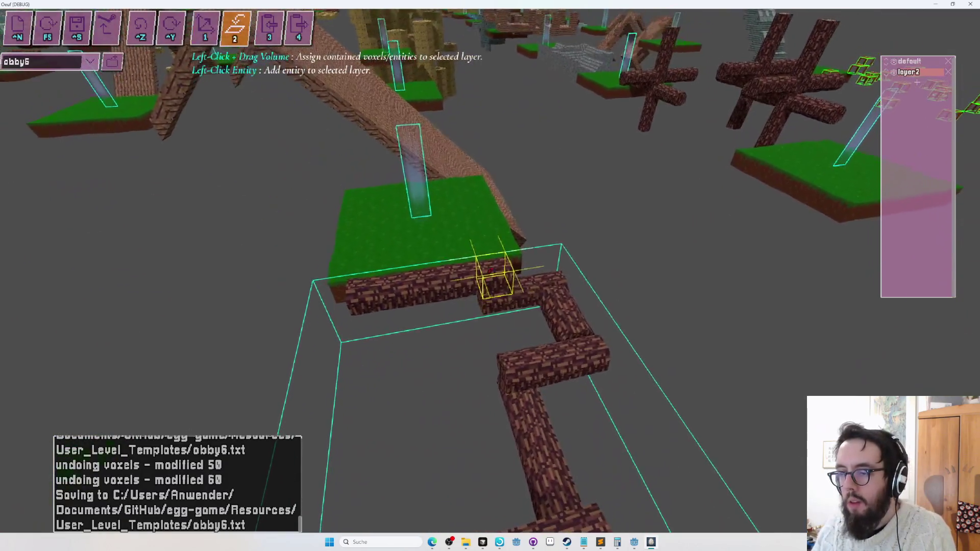
key(1)
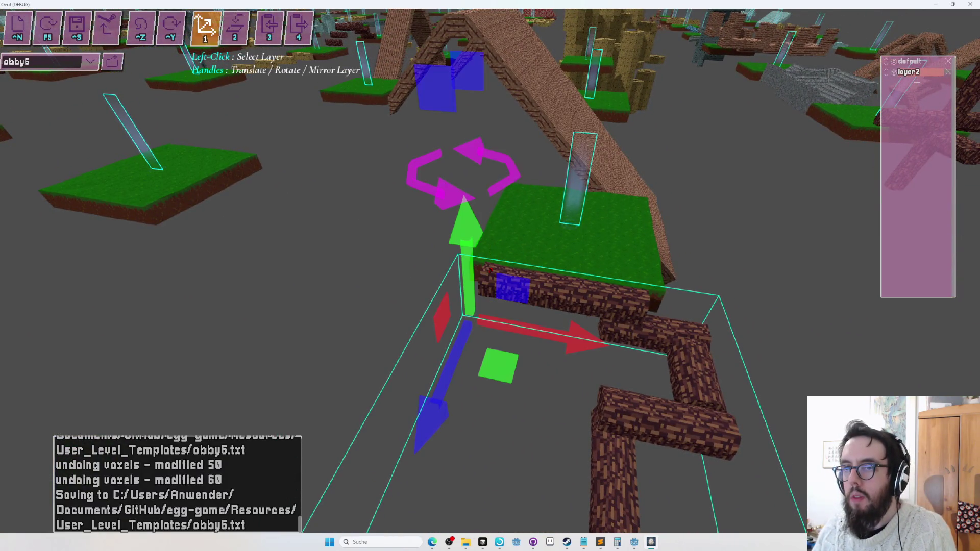
key(2)
key(w)
key(s)
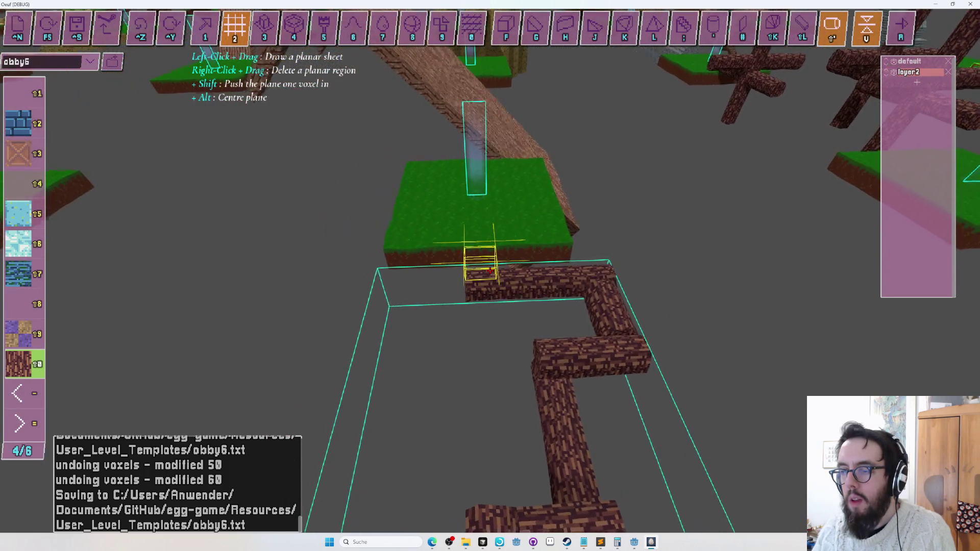
key(ctrl+s)
key(s)
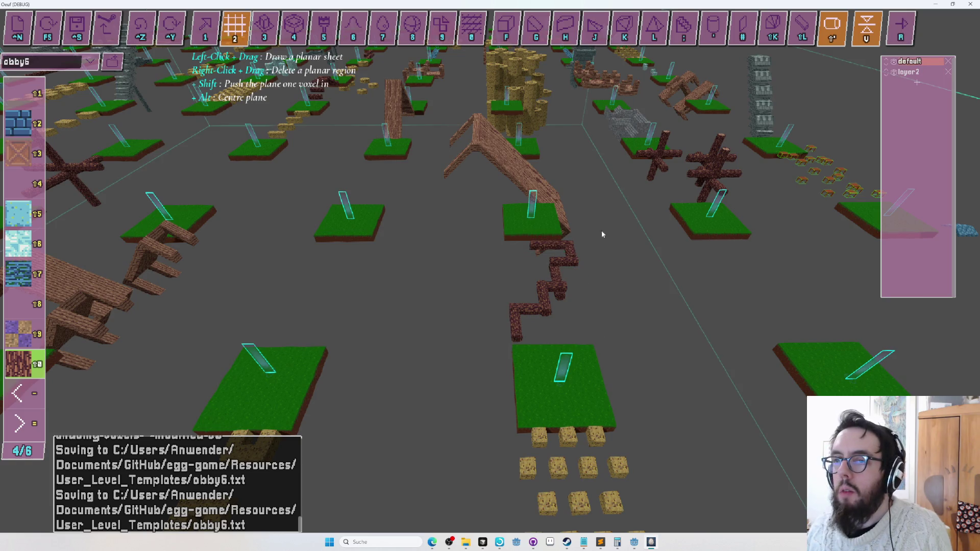
Step: Enclose the brick zigzag path in a volume to assign it to the default layer
key(Tab)
key(Tab)
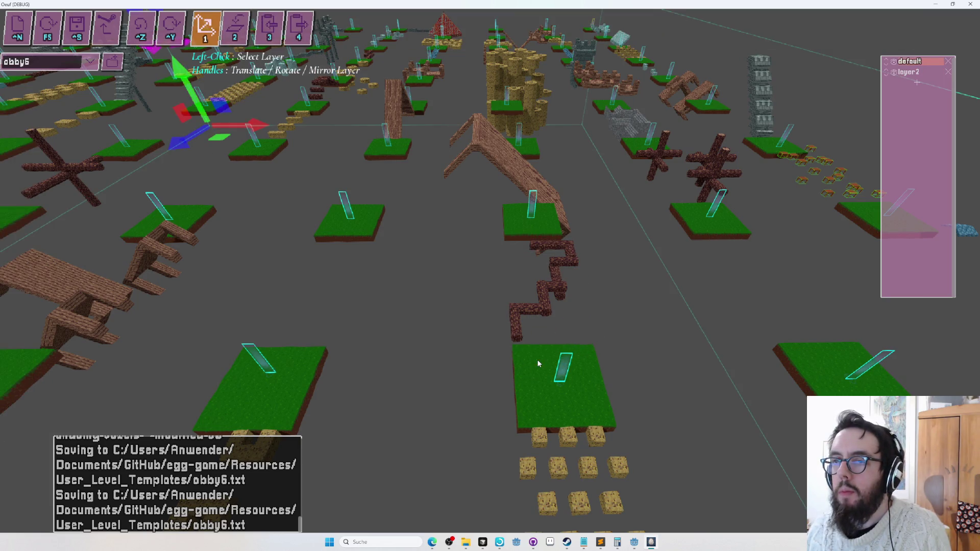
key(Tab)
drag(617, 201, 641, 176)
drag(643, 402, 643, 402)
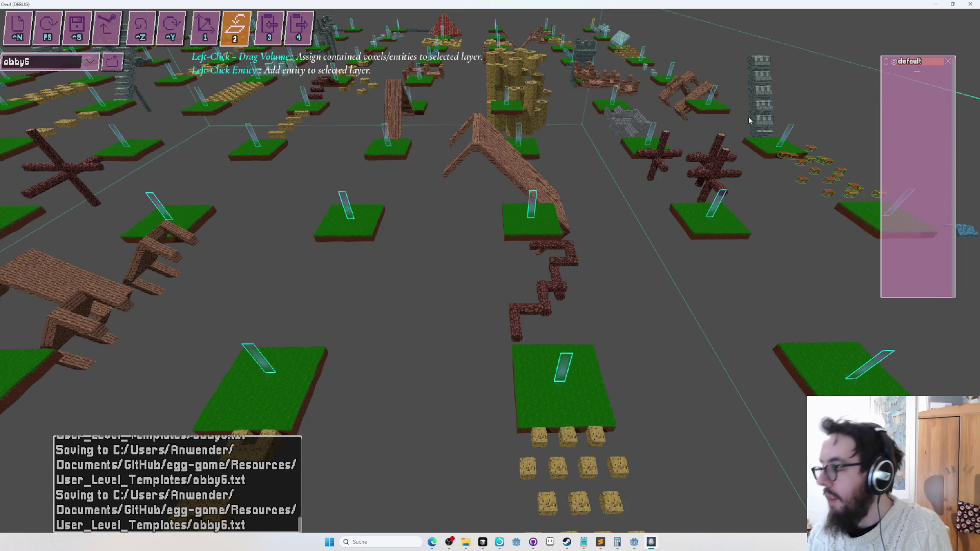
key(s)
key(s)
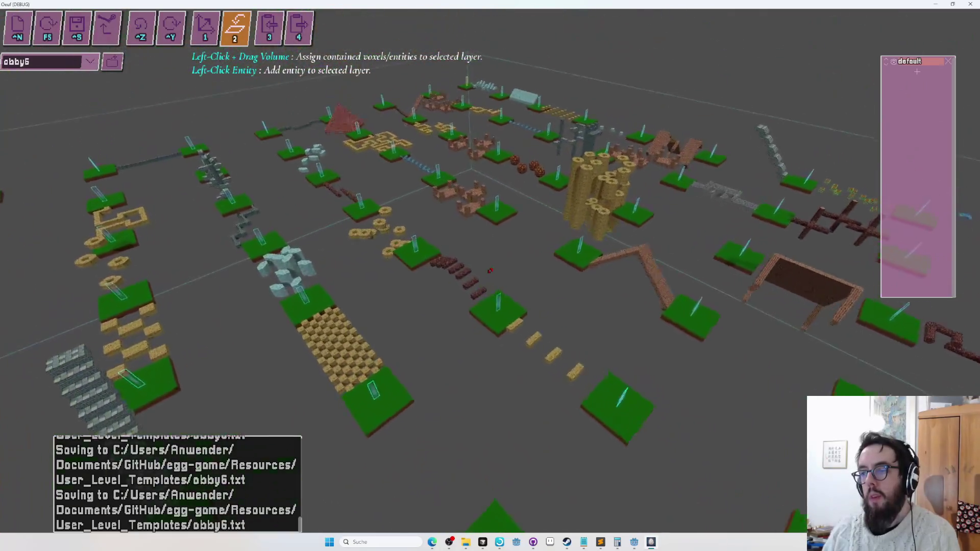
Step: Pick the flat-sheet tool, page the material palette to 5/6, and glance at the open windows
key(s)
key(s)
key(s)
key(Left)
key(Left)
key(Left)
key(Left)
key(Left)
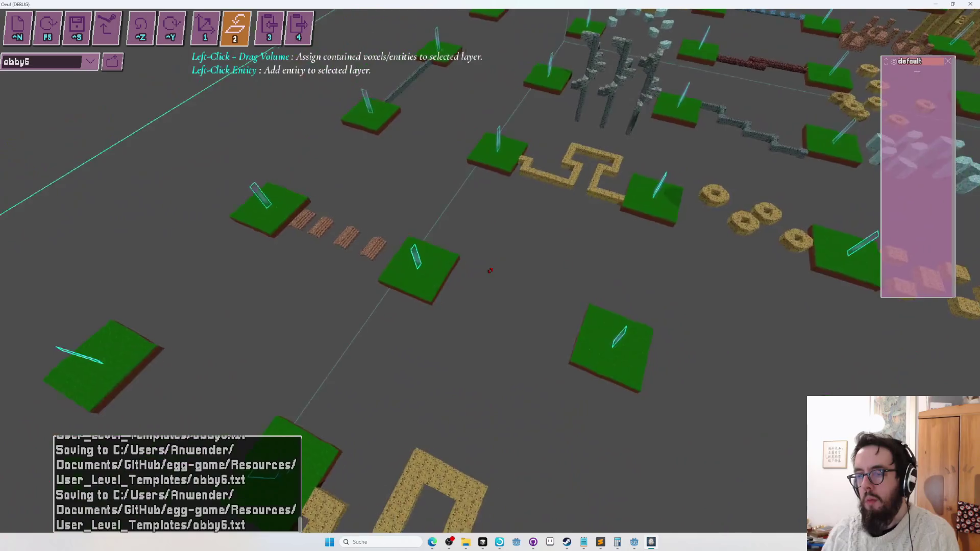
key(4)
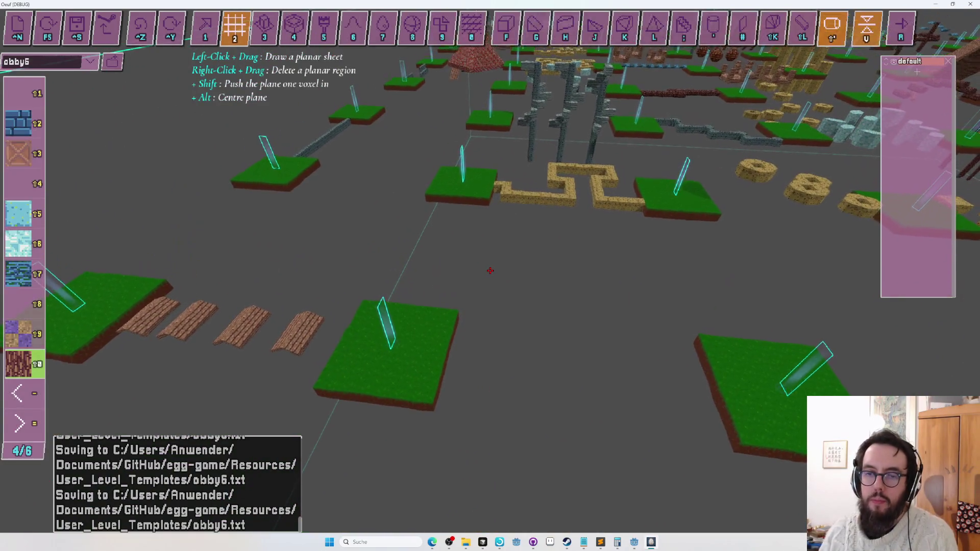
key(Up)
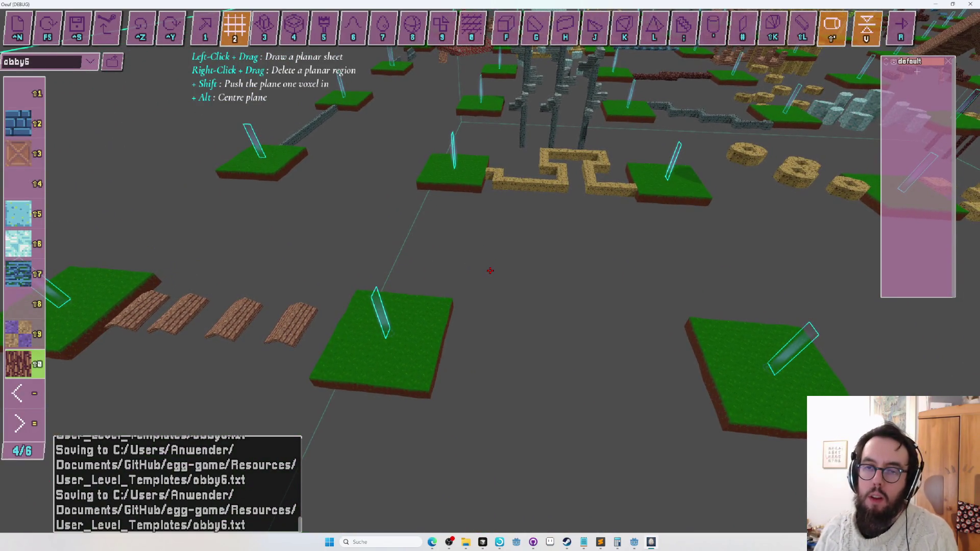
key(equal)
key(alt+Tab)
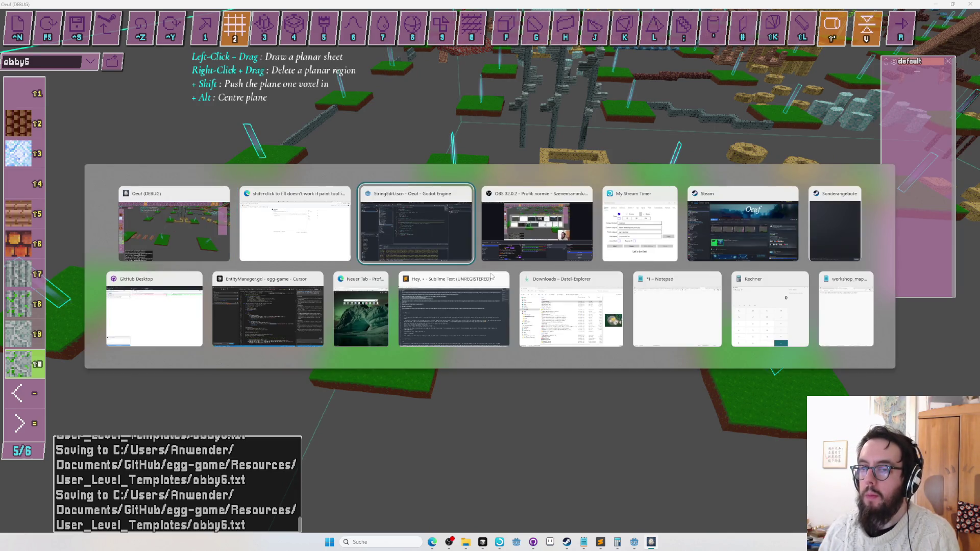
key(Escape)
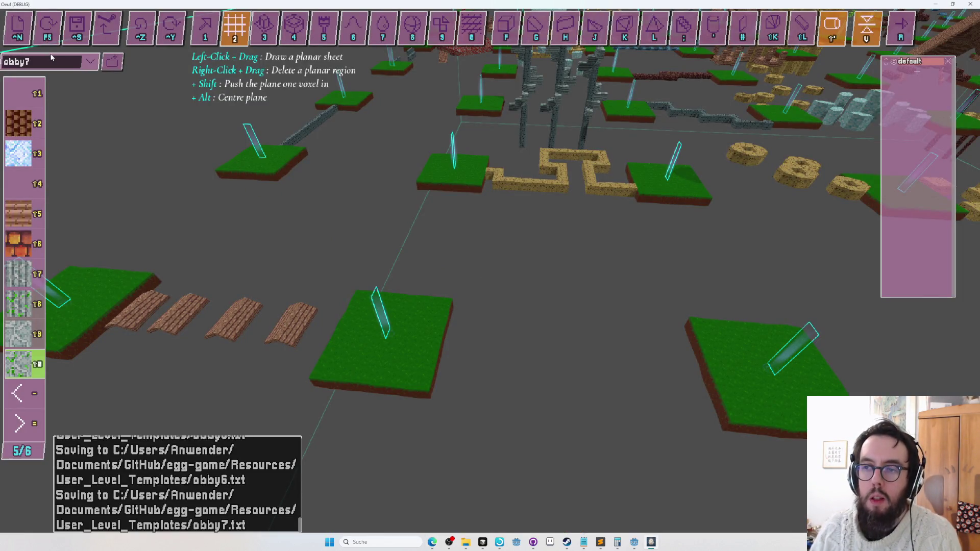
key(Down)
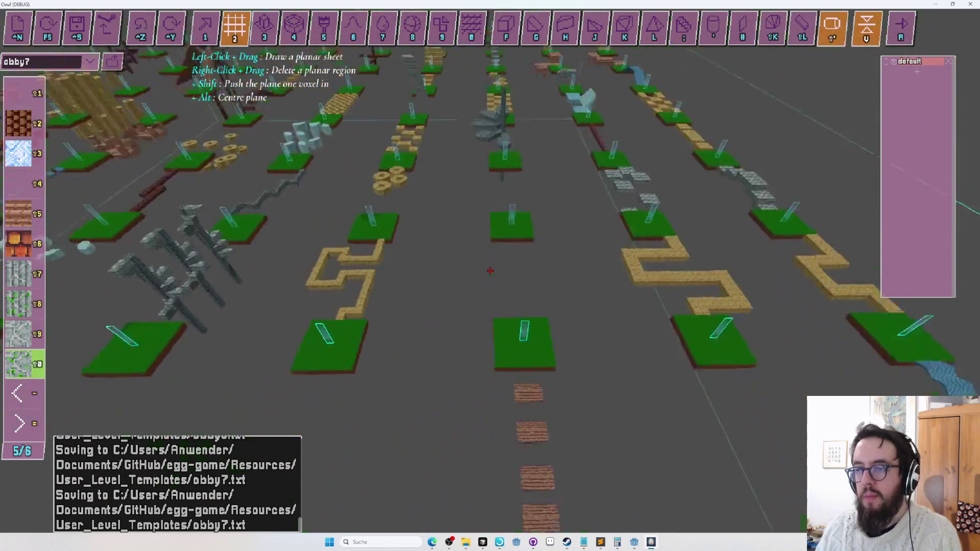
key(Down)
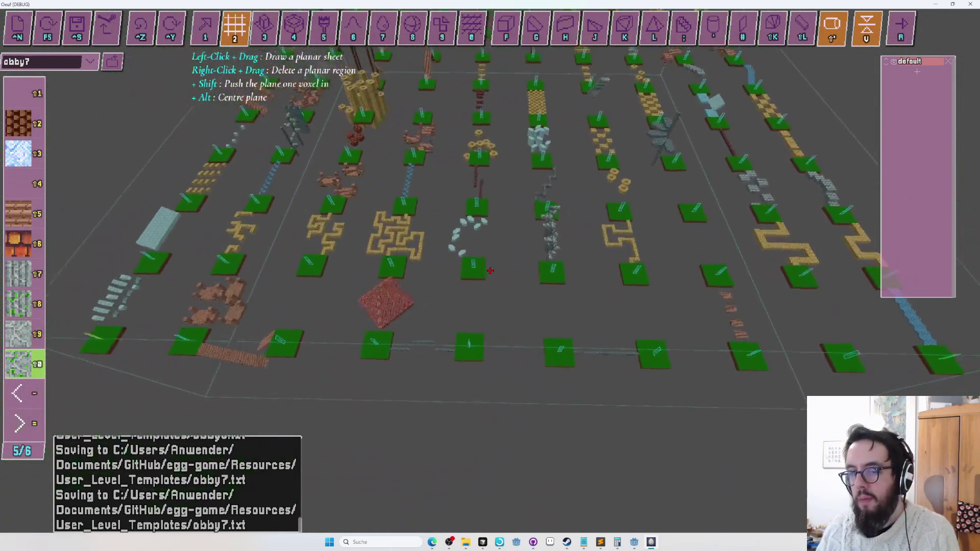
key(Down)
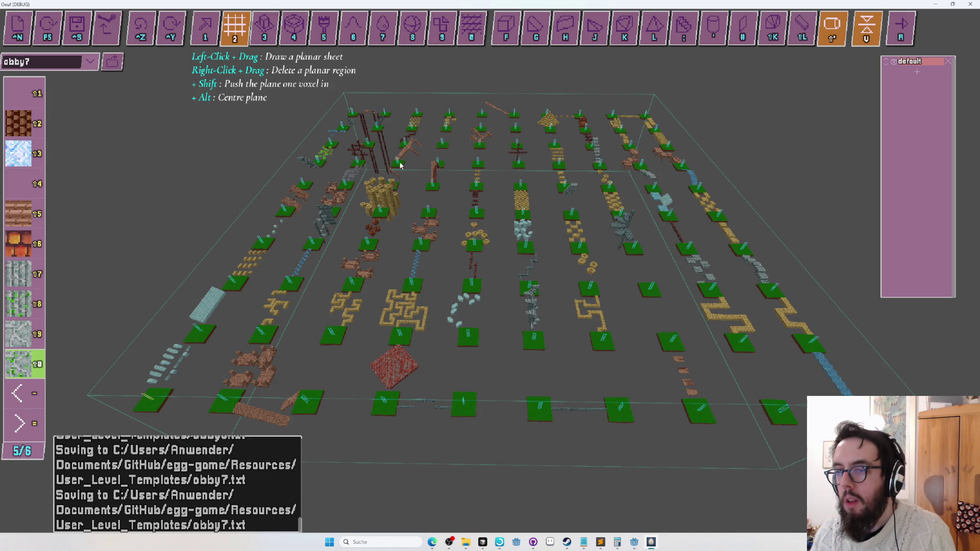
key(w)
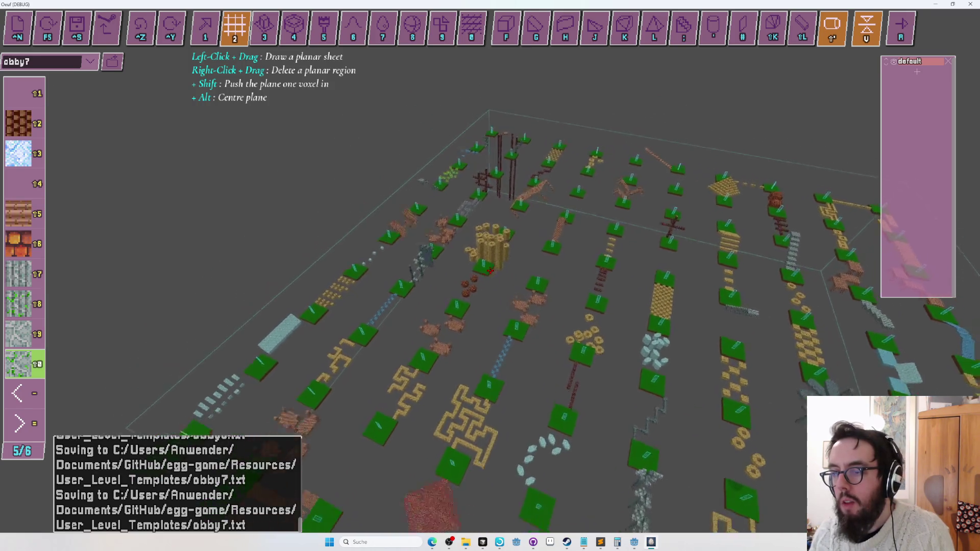
key(s)
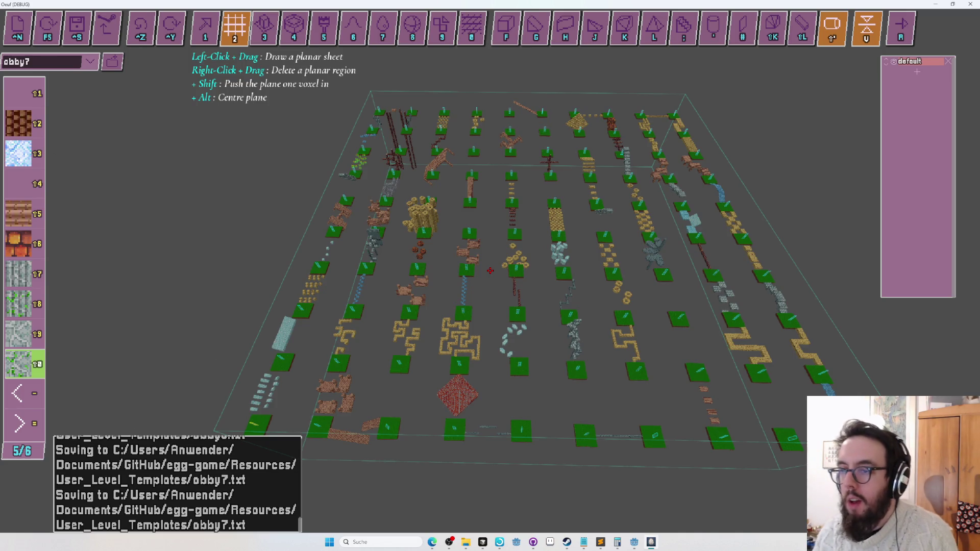
key(w)
key(w)
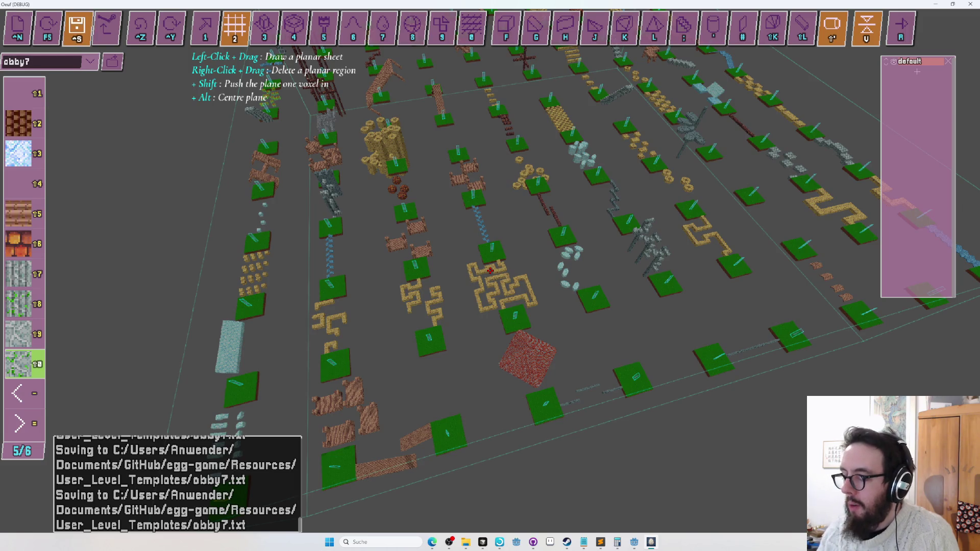
Step: Fly down to a green platform by the wooden tower, with materials paged back and the single-voxel tool picked
key(w)
key(s)
key(w)
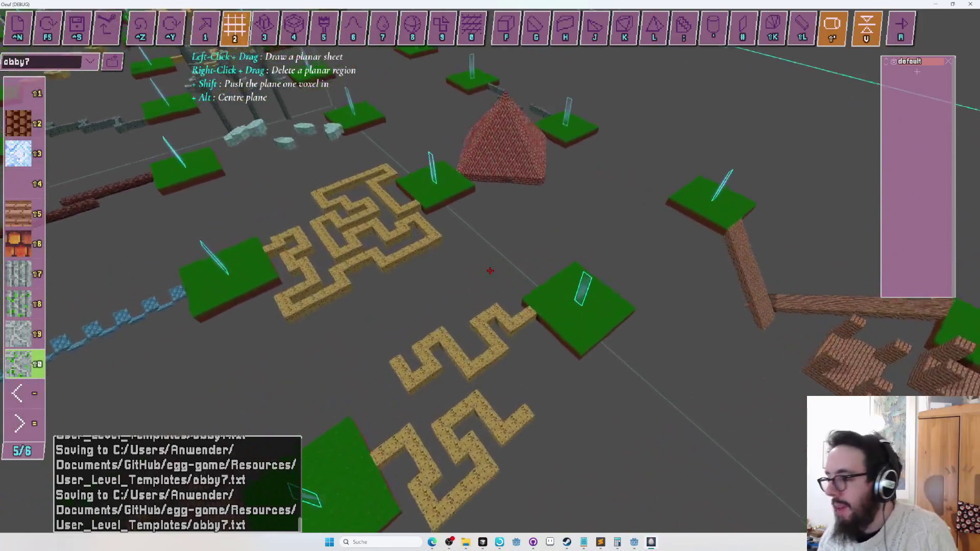
key(s)
key(w)
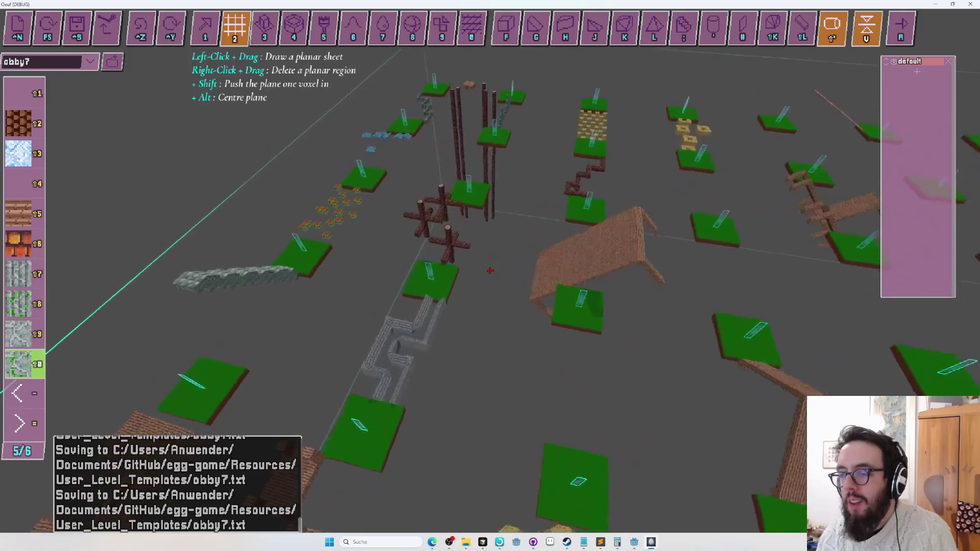
key(w)
key(s)
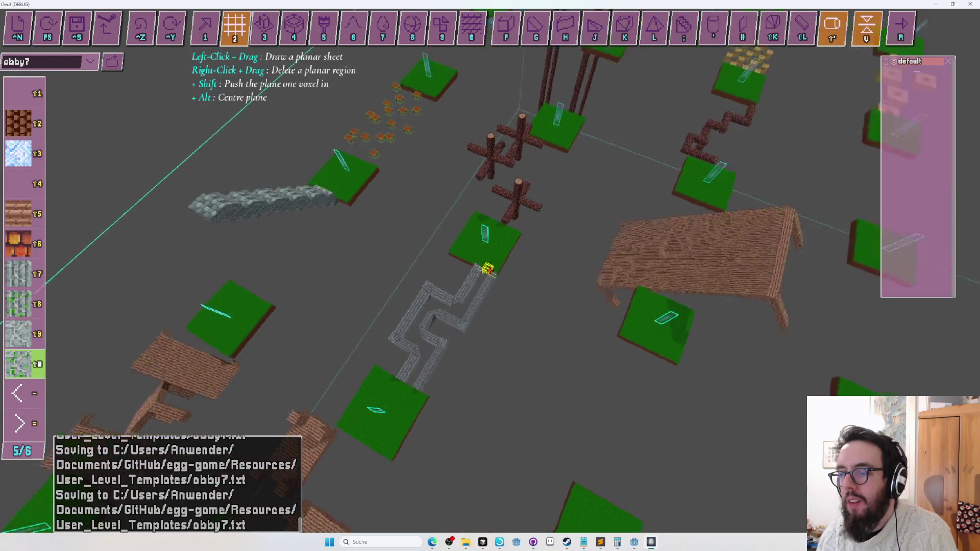
key(w)
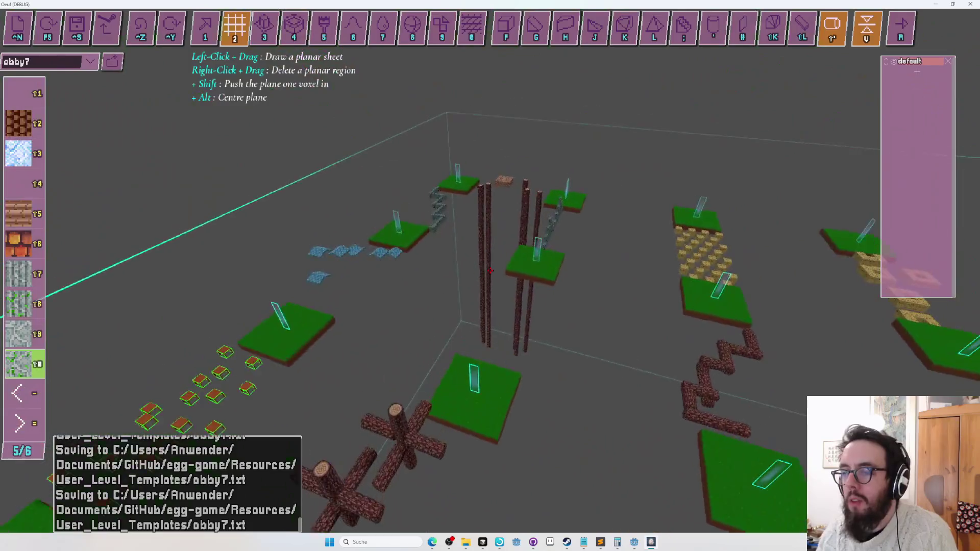
key(minus)
key(u)
key(w)
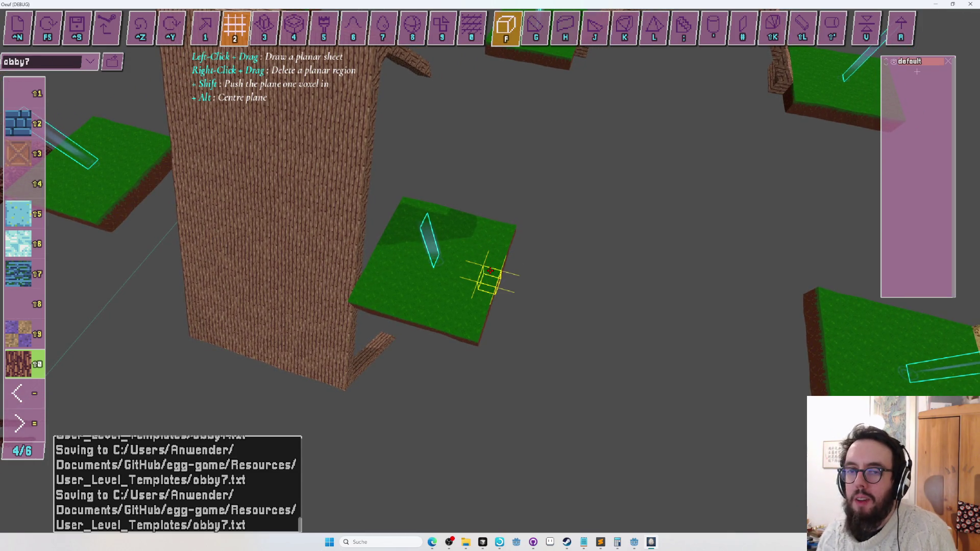
Step: Draw a stone sheet bridging the two green platforms, reshape it with the # tool, and start a playtest
key(equal)
key(equal)
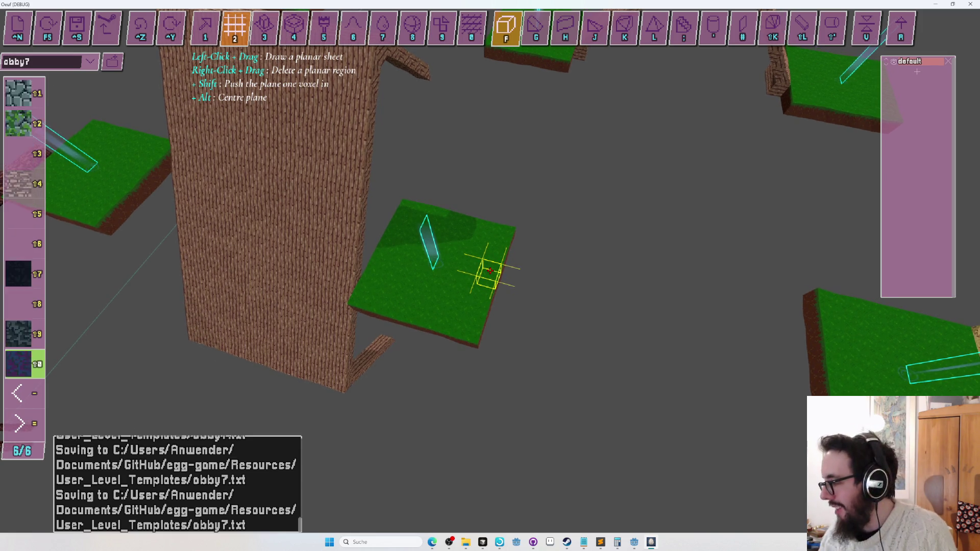
drag(490, 271, 490, 271)
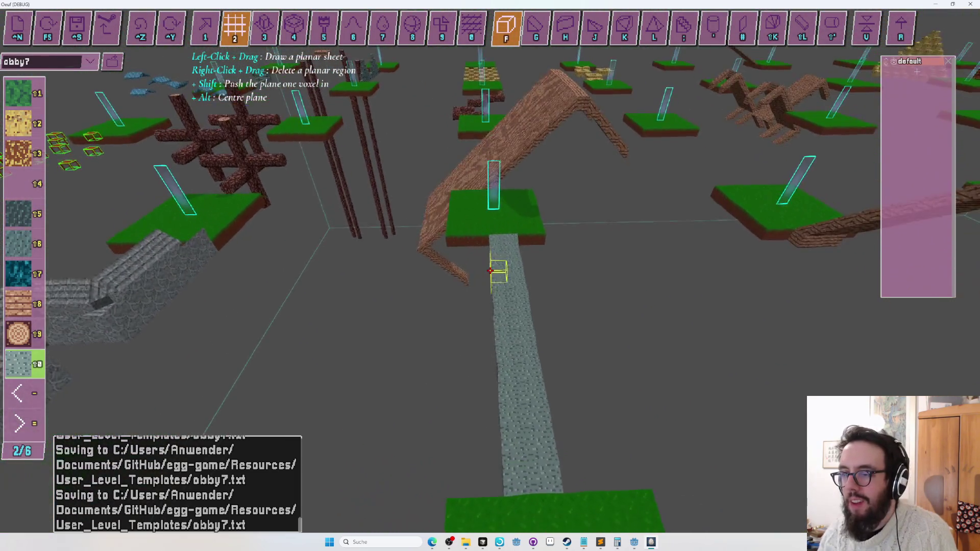
drag(490, 271, 490, 270)
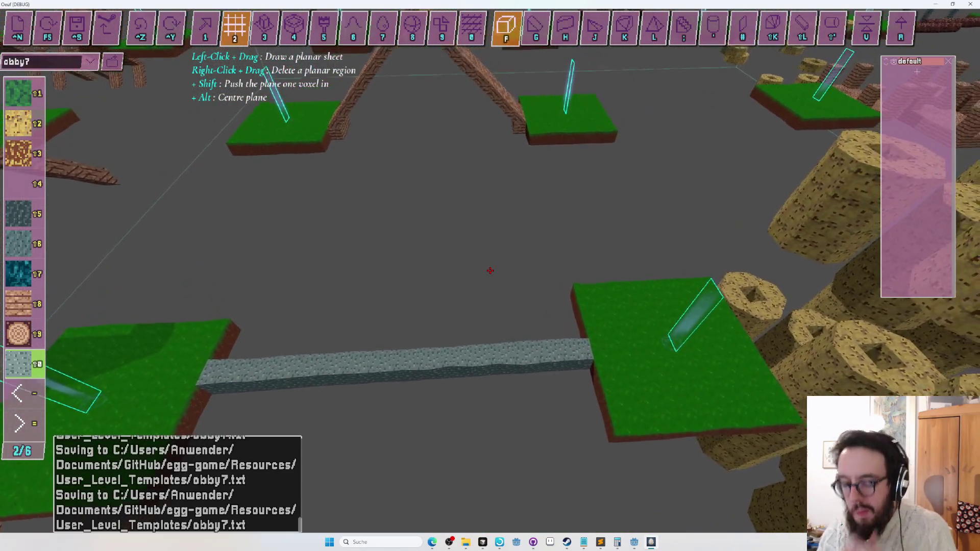
key(numbersign)
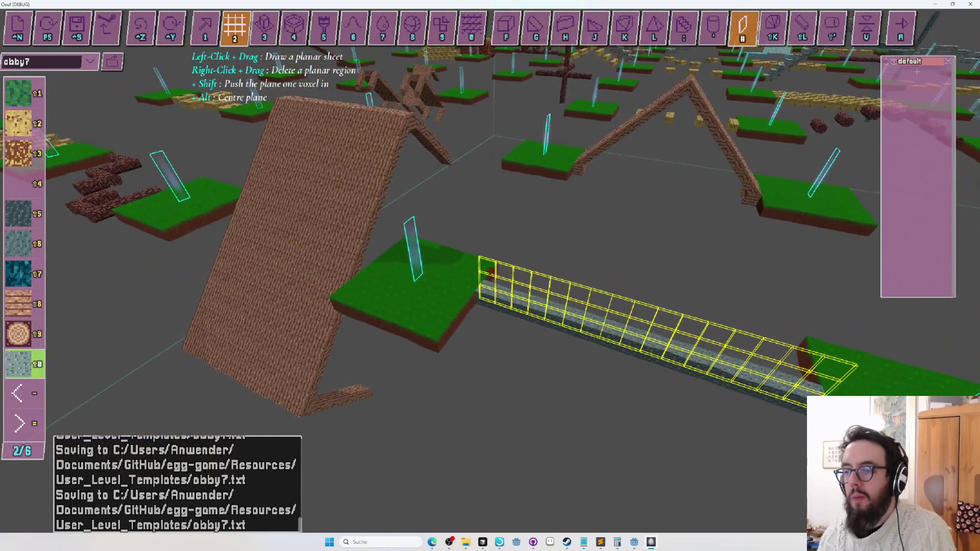
key(F5)
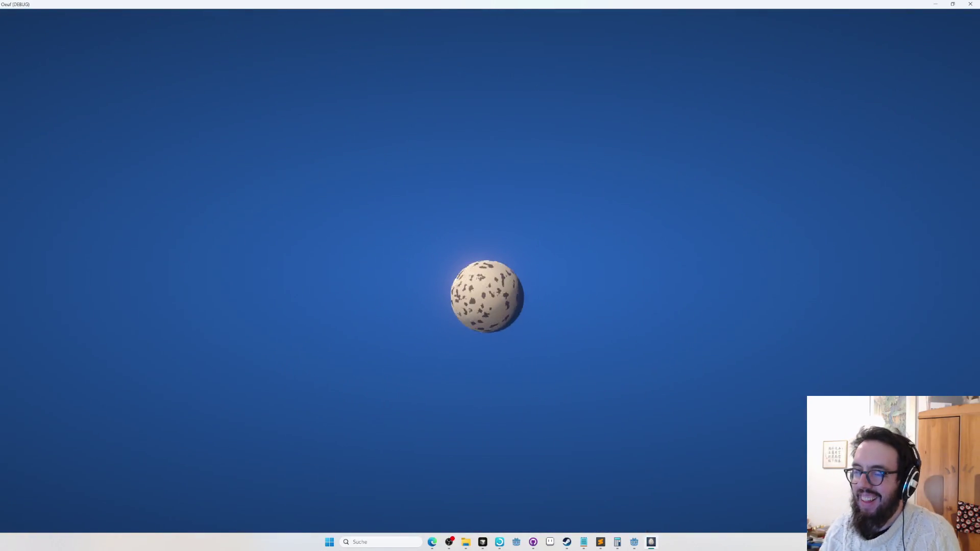
Step: Exit the obby7 playtest and return to editing the level
key(Escape)
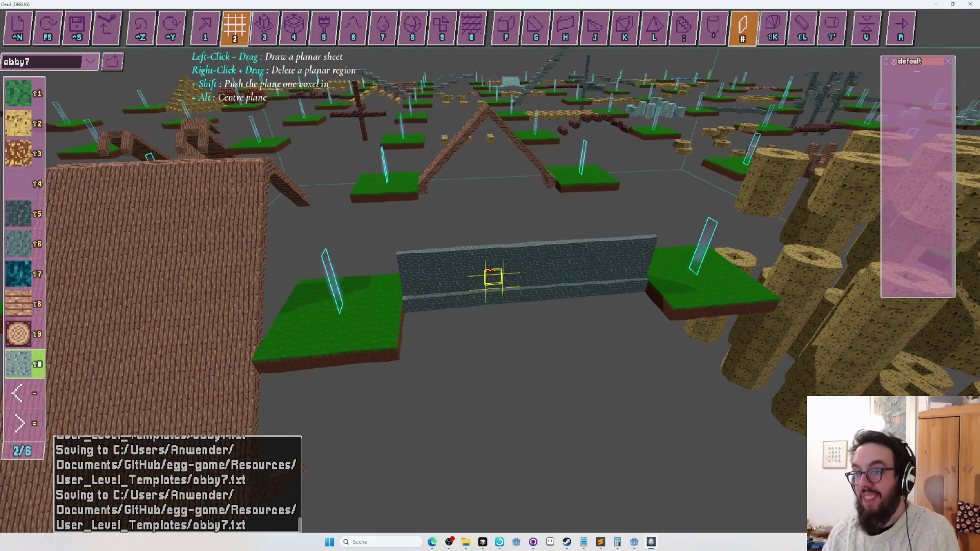
Step: Assign the stone wall to a new layer and copy it as 64 voxels (1x4x16)
key(Tab)
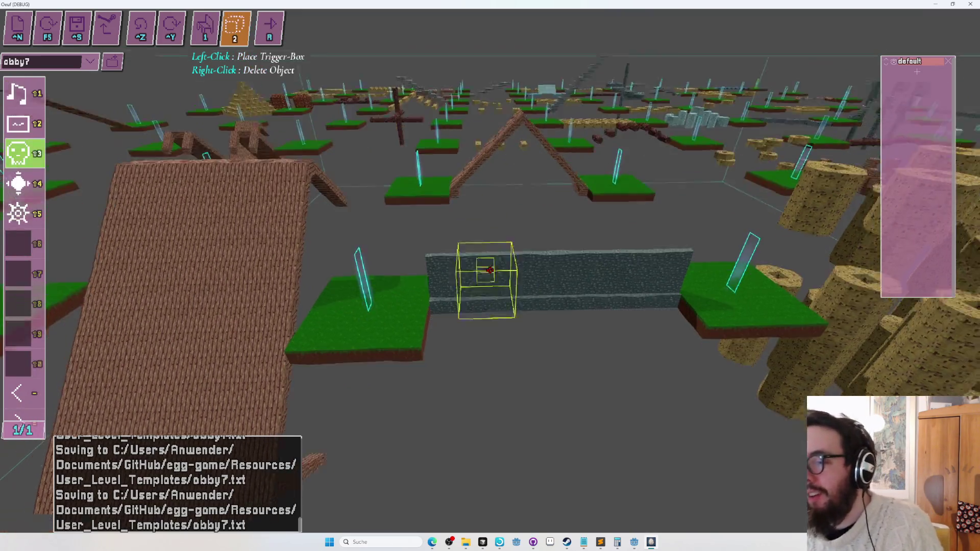
key(Tab)
key(Tab)
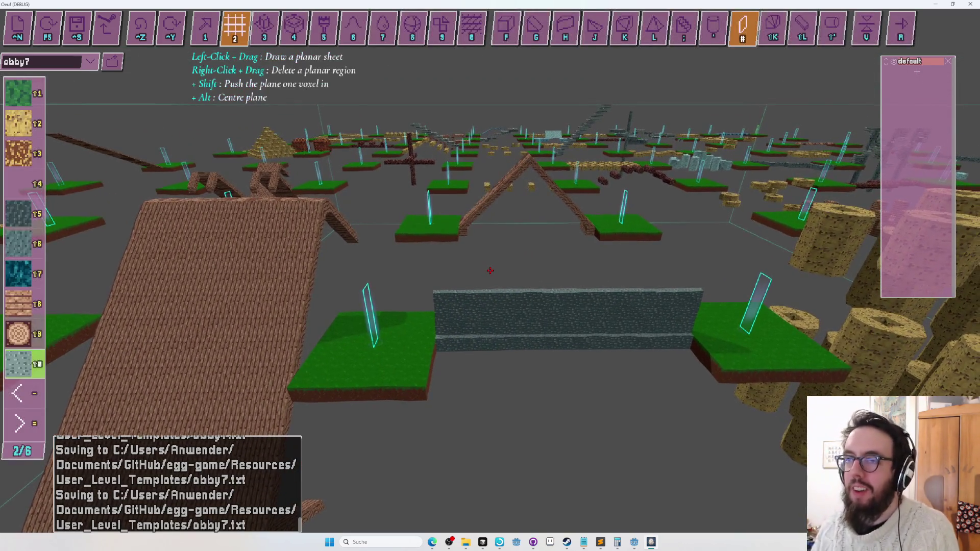
key(Tab)
key(Tab)
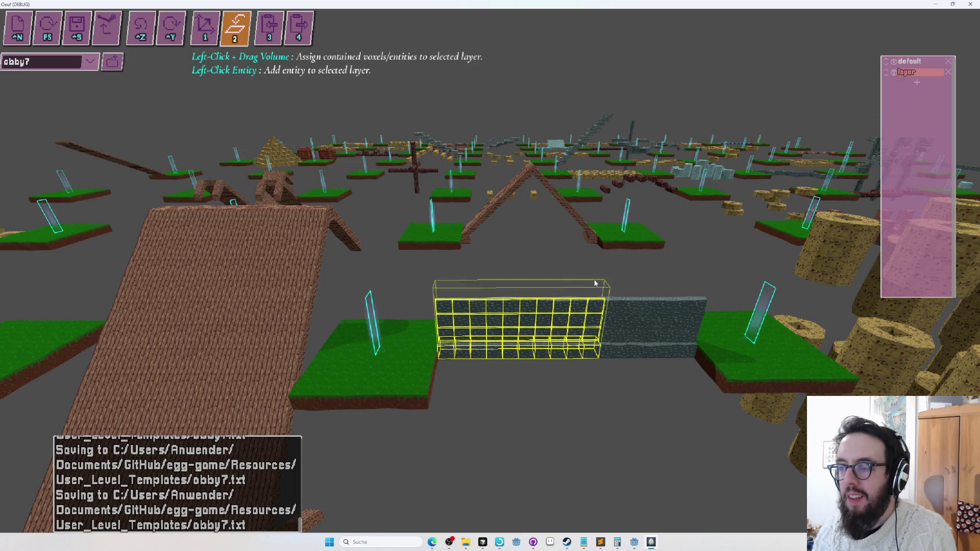
drag(691, 274, 687, 269)
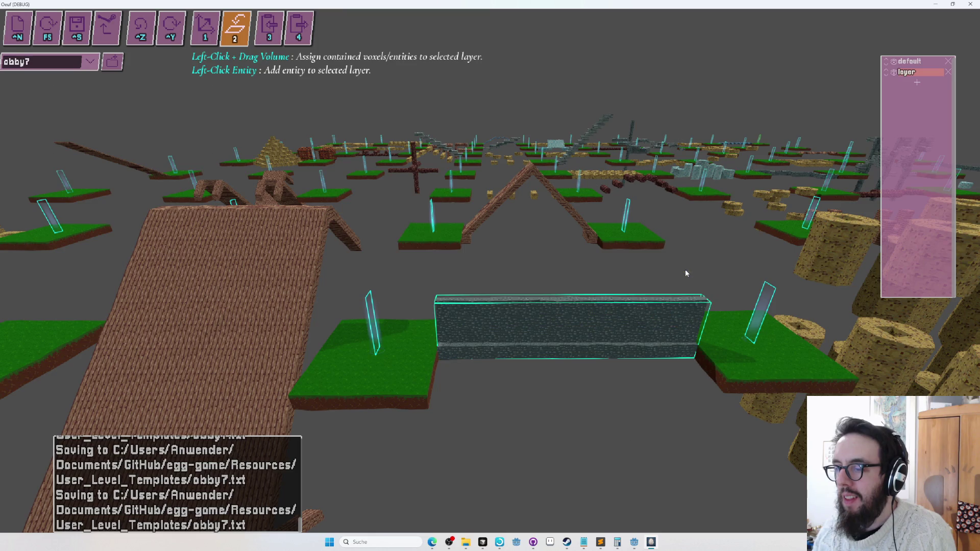
key(w)
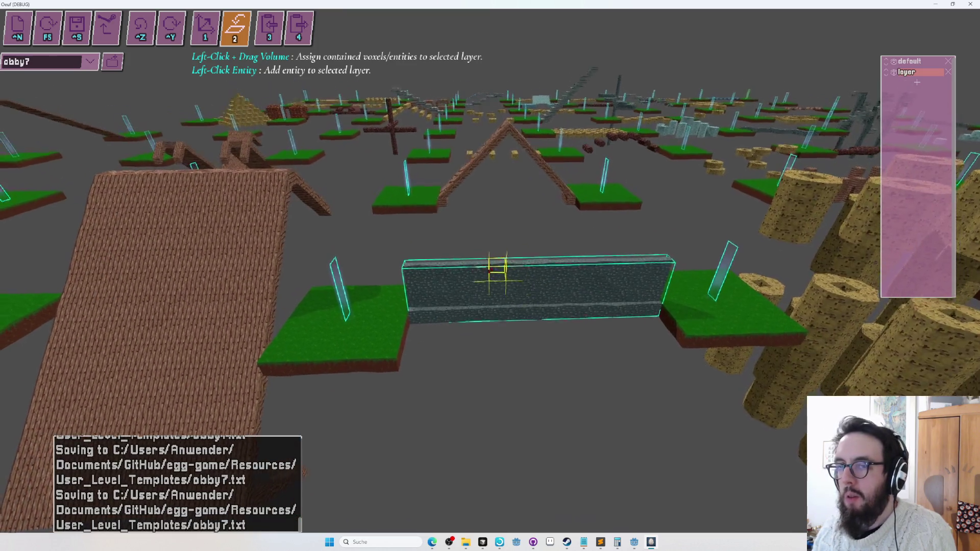
key(s)
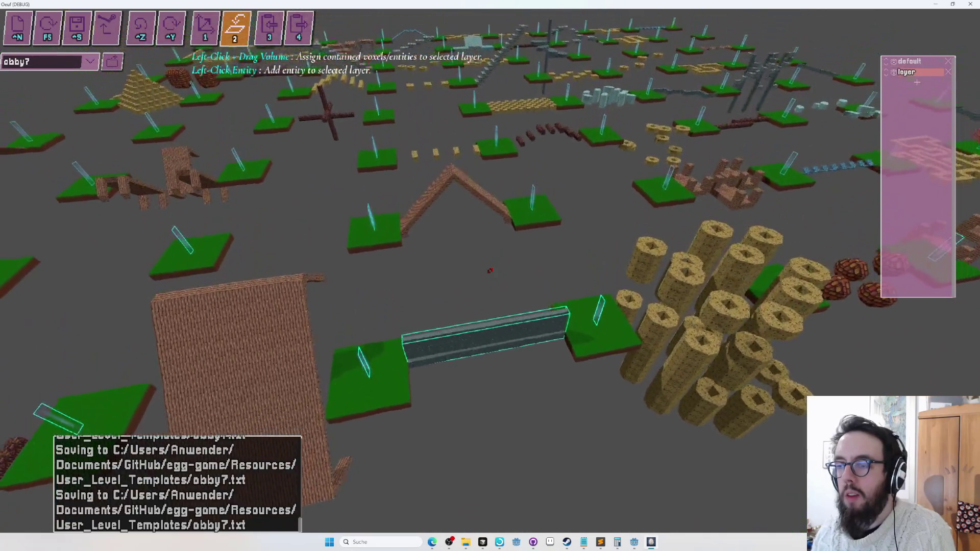
key(numbersign)
key(numbersign)
key(numbersign)
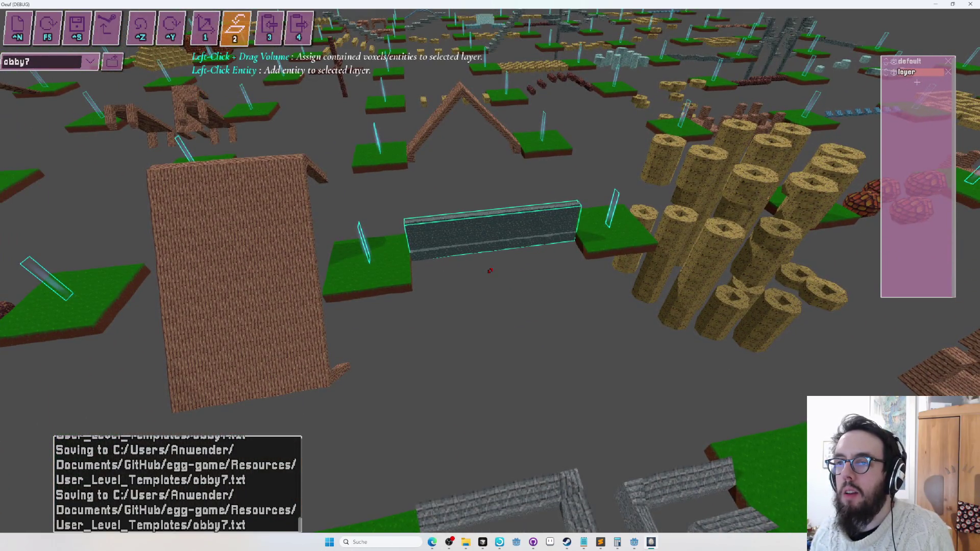
Step: Paste a copy of the wall and slide it sideways along the gap
key(s)
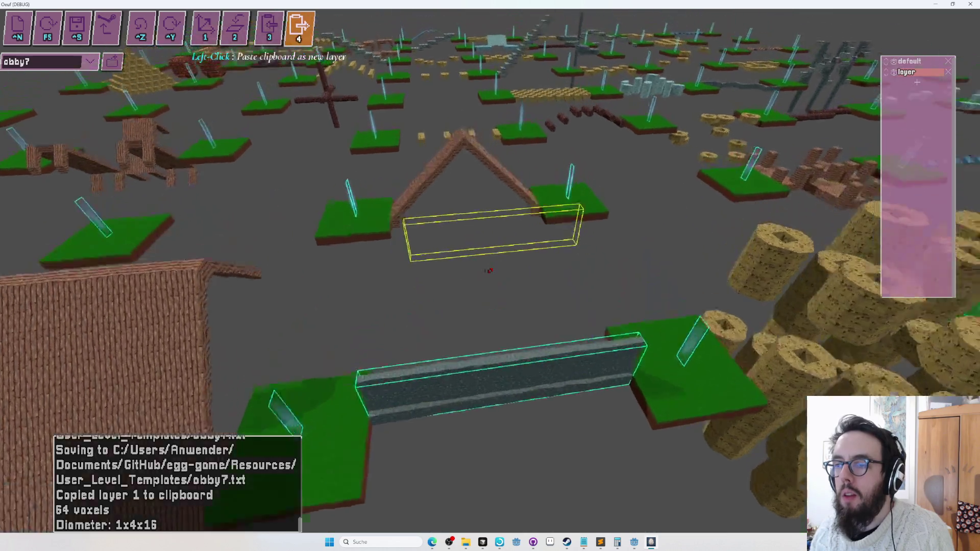
key(e)
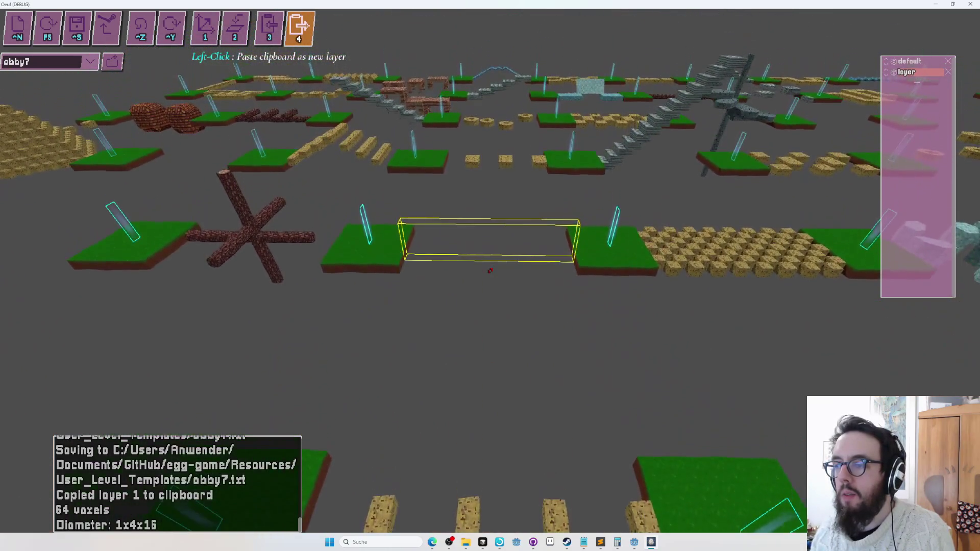
key(e)
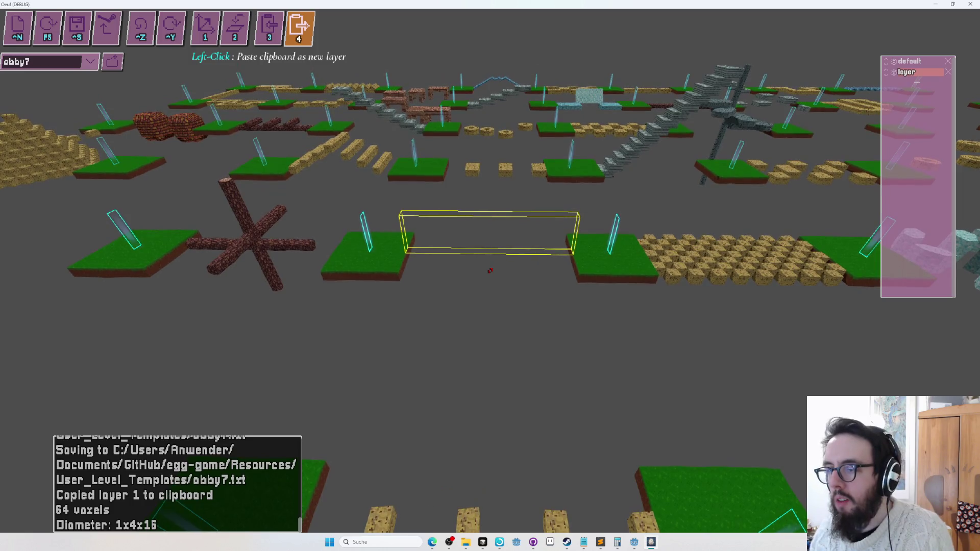
key(e)
key(w)
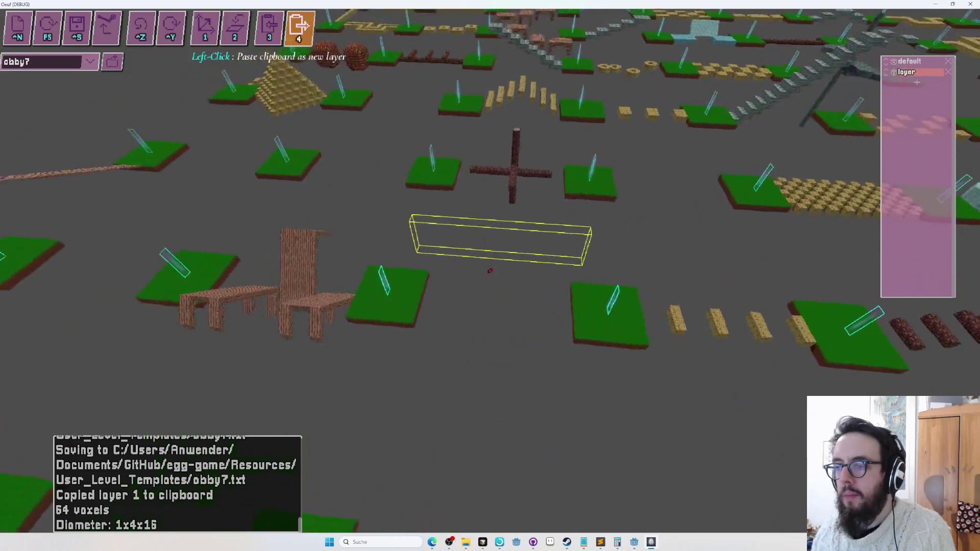
click(490, 270)
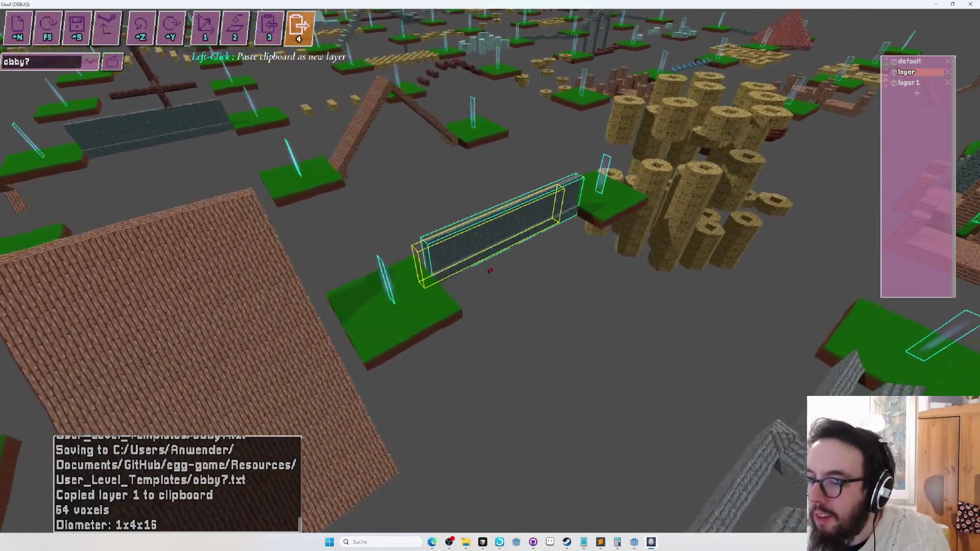
key(Escape)
key(ctrl+v)
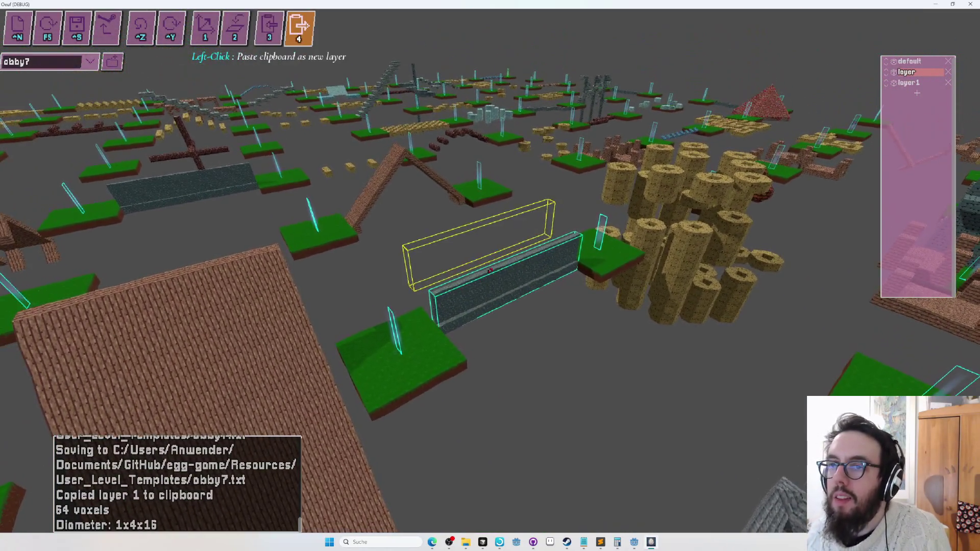
click(490, 270)
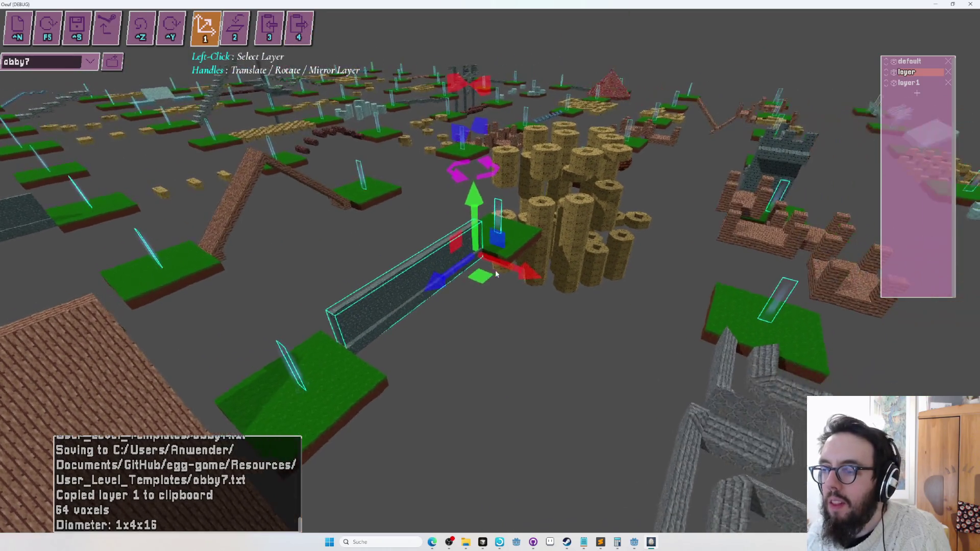
drag(522, 271, 513, 268)
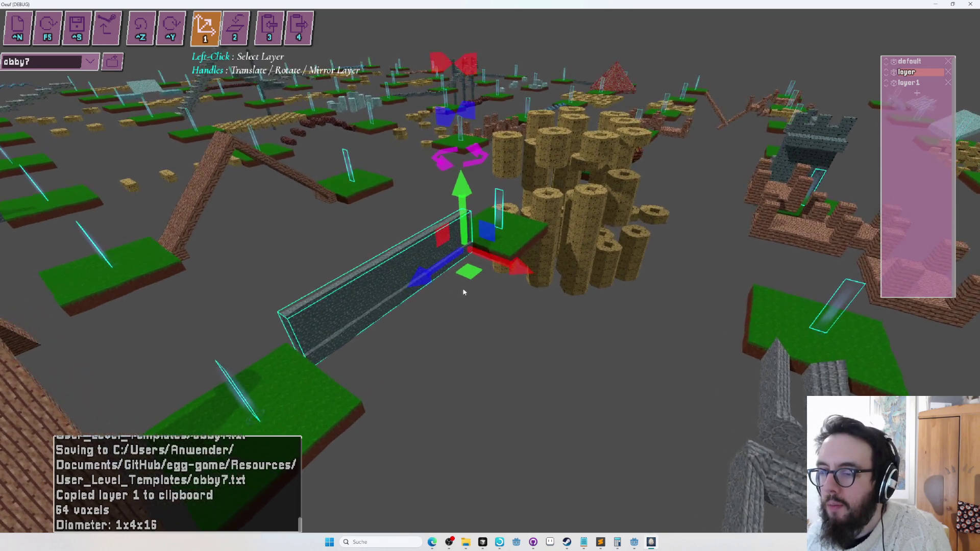
Step: Copy the wall layer with tool 3 and paste it beside the original as layer2
key(3)
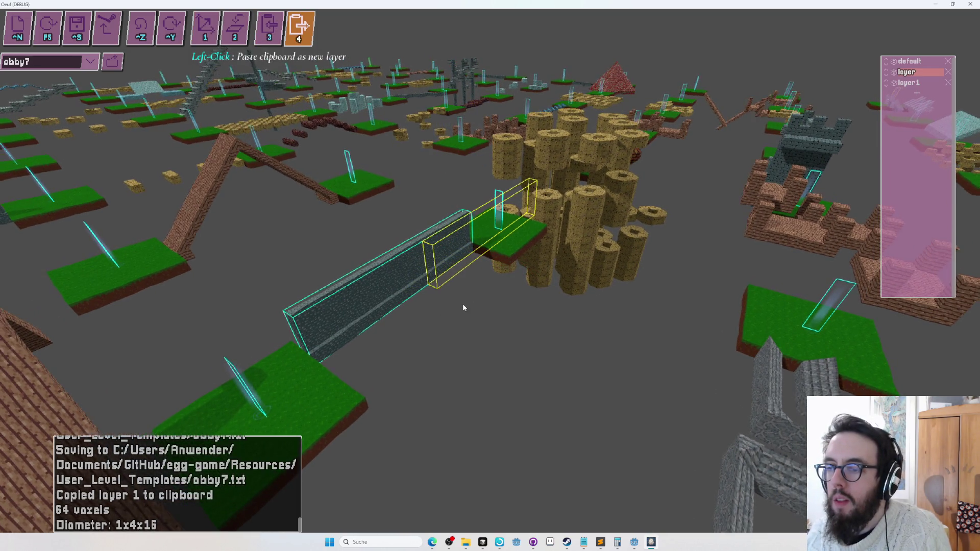
click(463, 305)
mouse_move(463, 306)
mouse_down()
mouse_move(571, 310)
mouse_move(490, 271)
mouse_up()
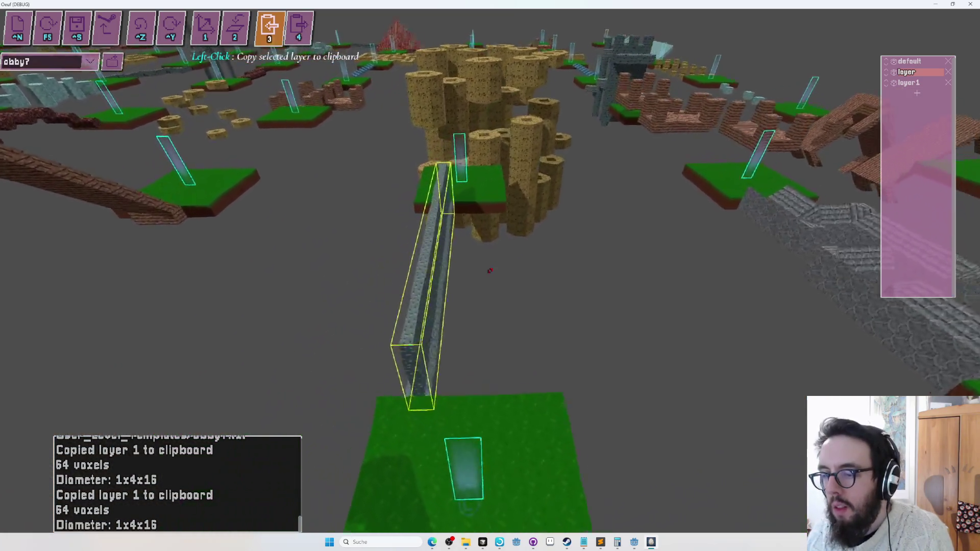
key(4)
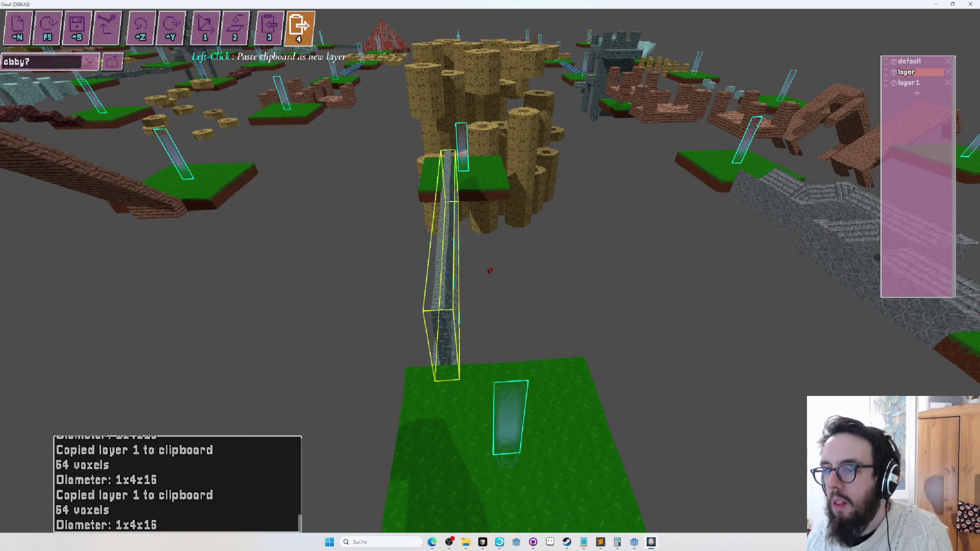
click(490, 271)
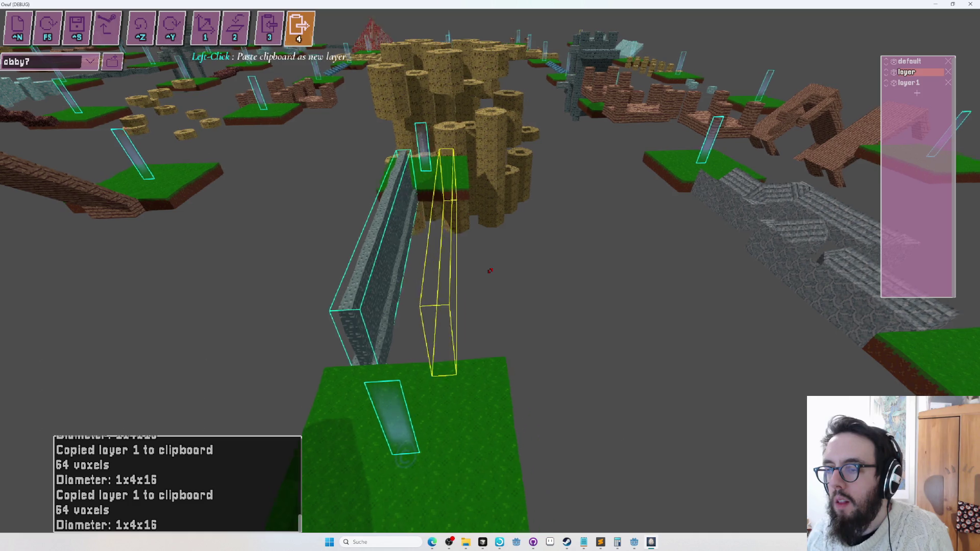
click(490, 270)
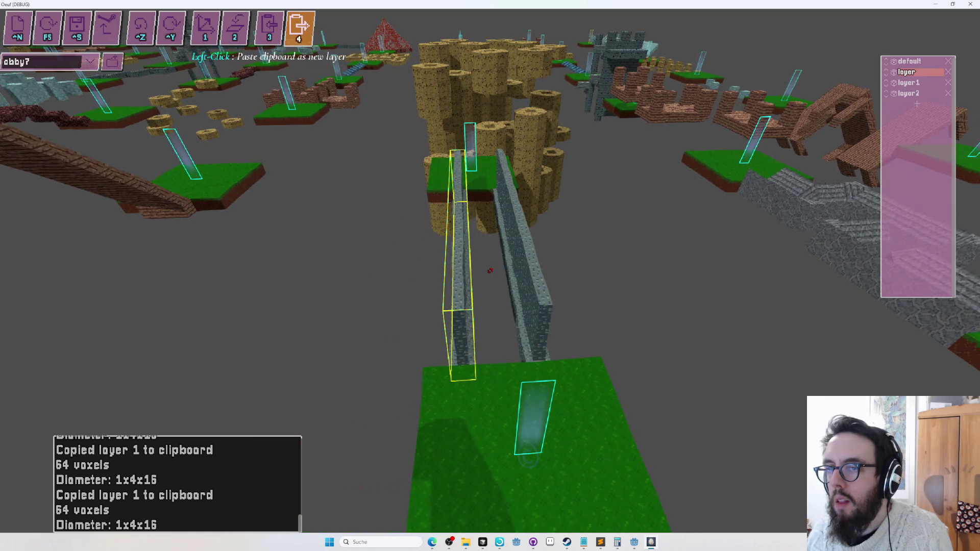
key(1)
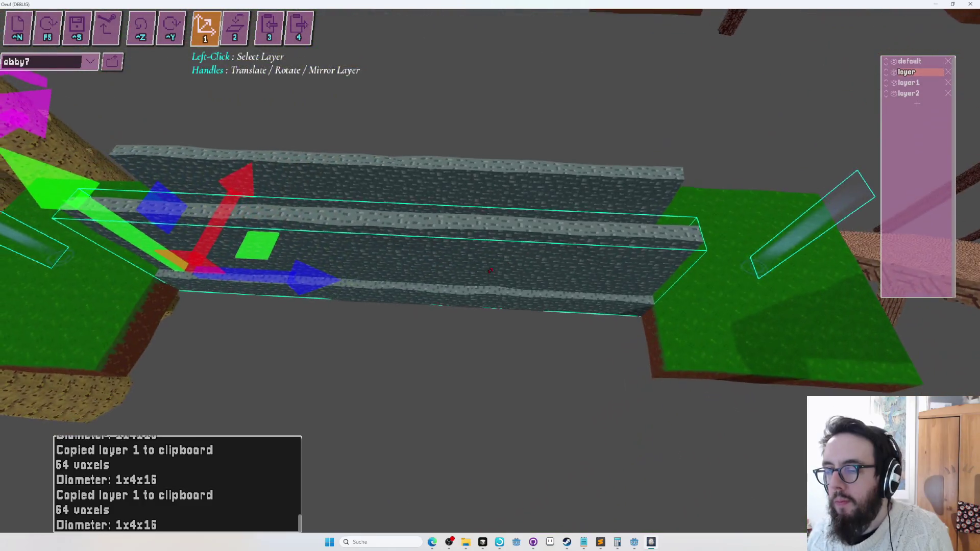
Step: Delete a column of cube blocks to notch the stone wall, then playtest the level
key(2)
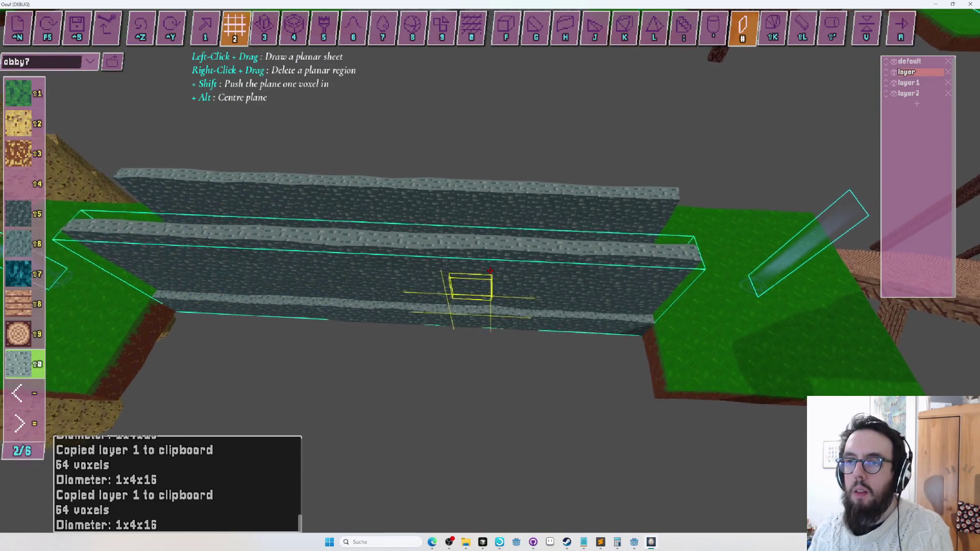
key(f)
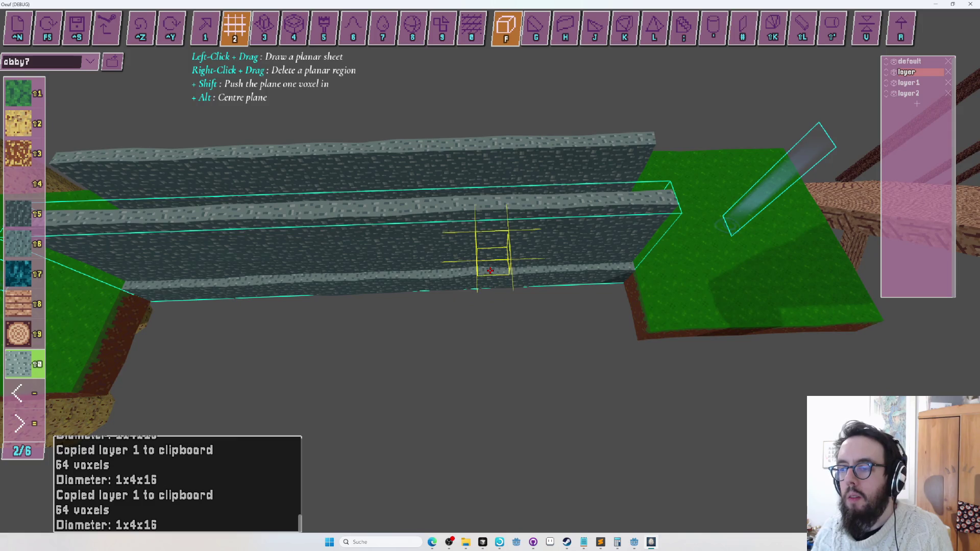
key(1)
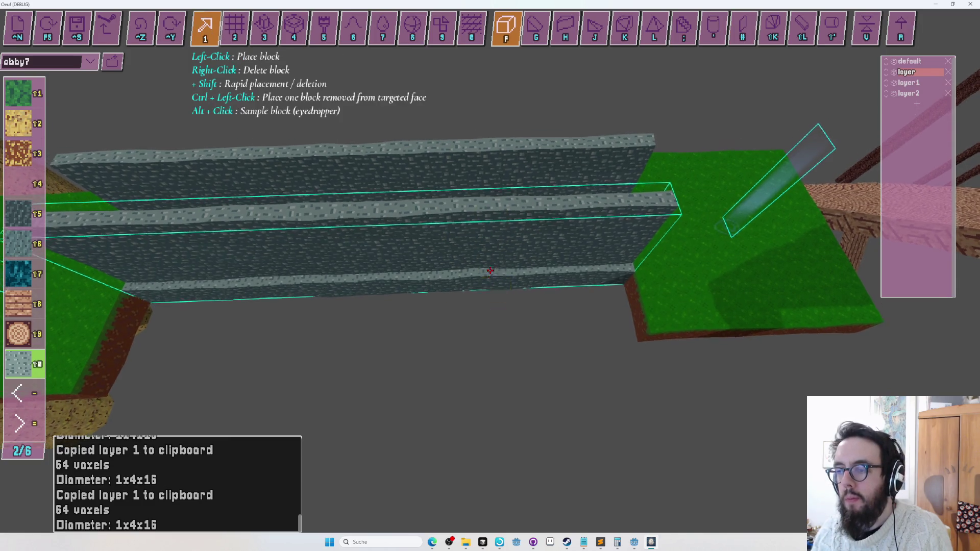
right_click(490, 270)
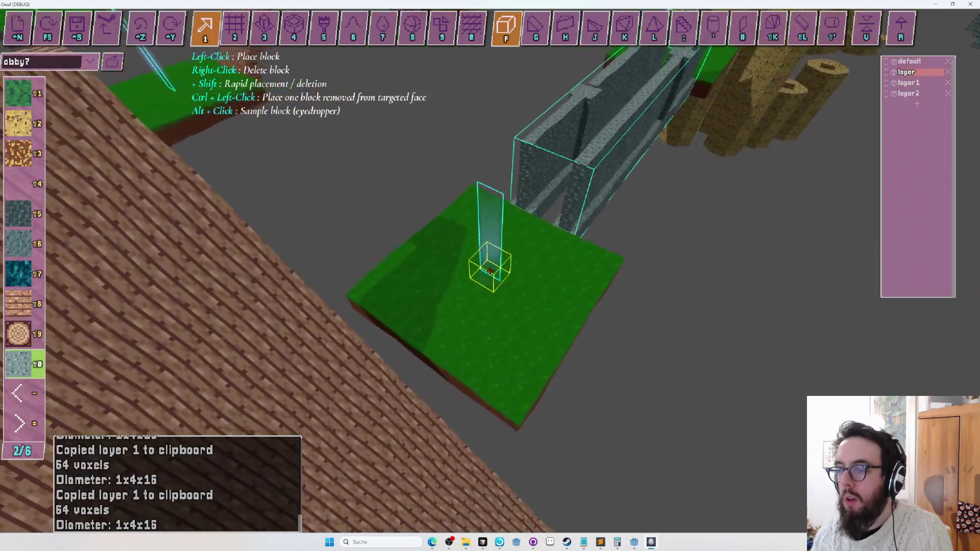
key(F5)
key(w)
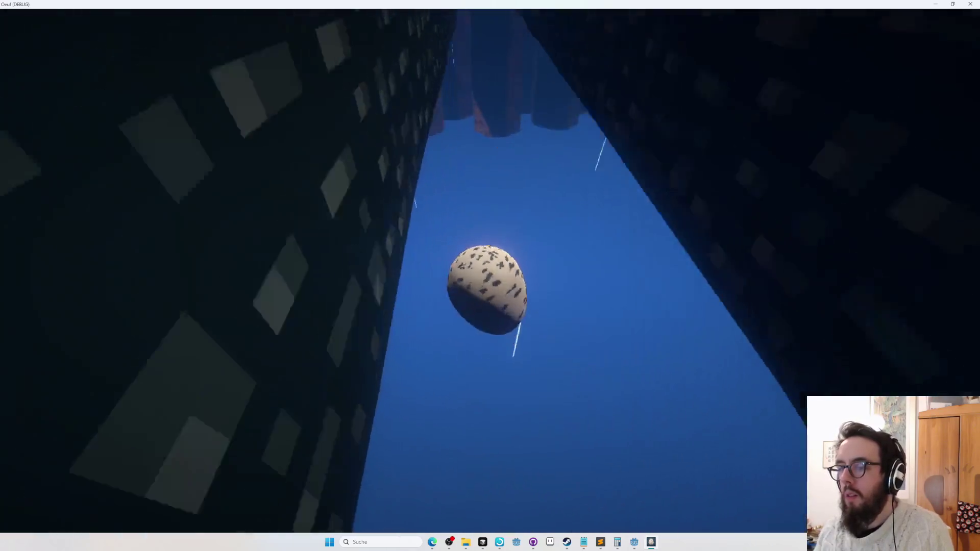
Step: Roll the egg through the channel between the two stone walls to the far platform
key(w)
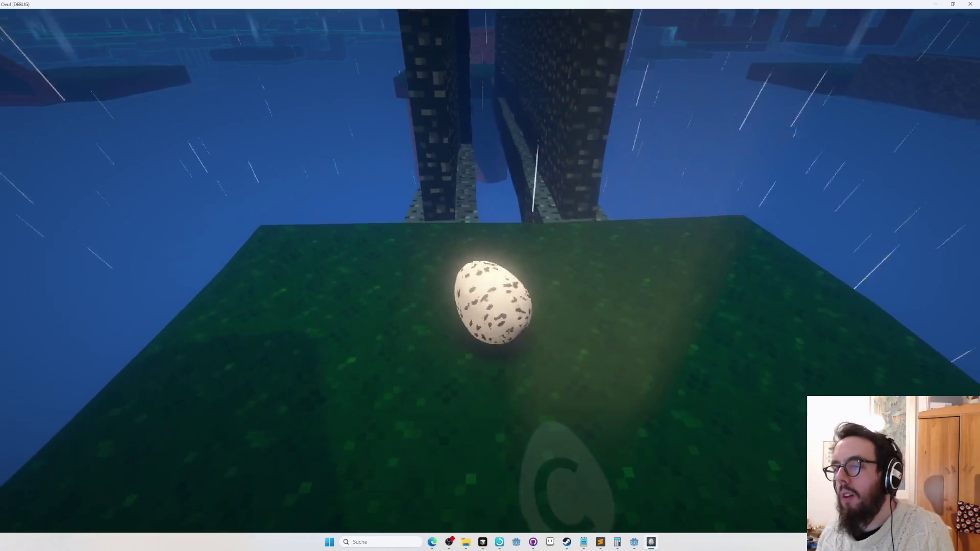
key(w)
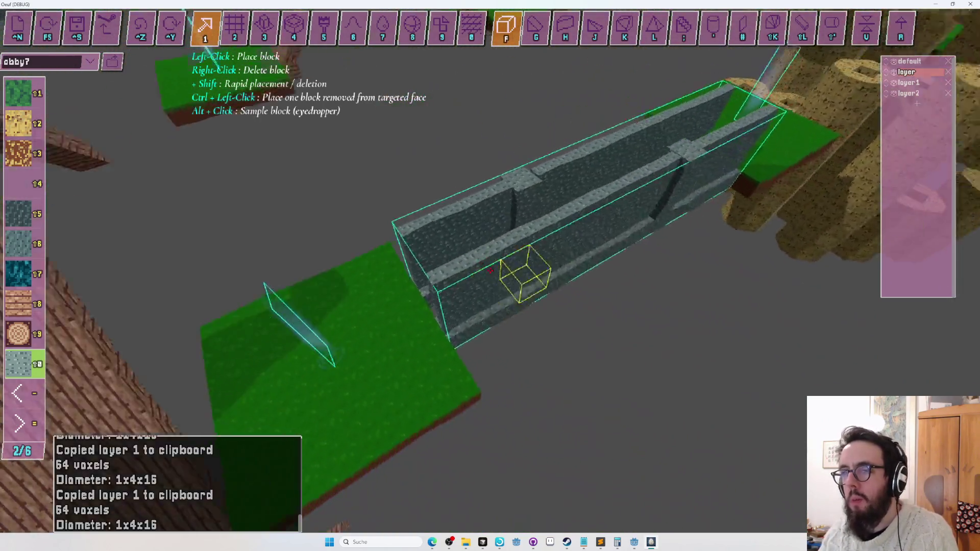
Step: Cut a vertical slot above the wall hole and place two wedge blocks on the ledge
key(2)
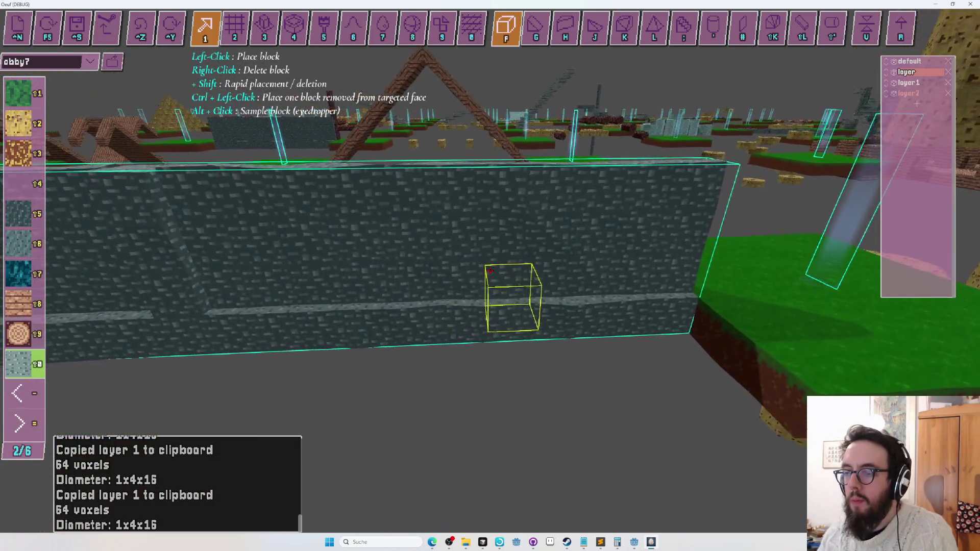
shift+right_click(490, 271)
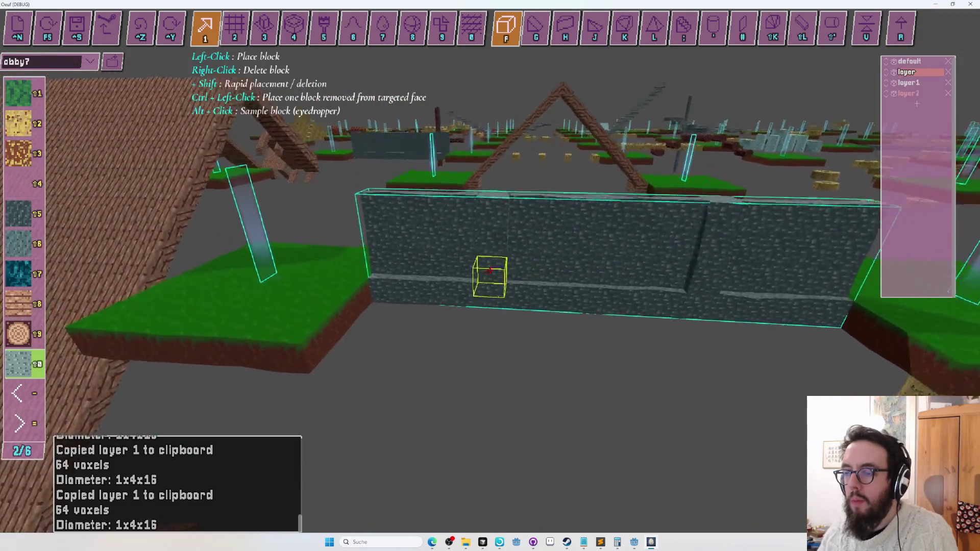
key(j)
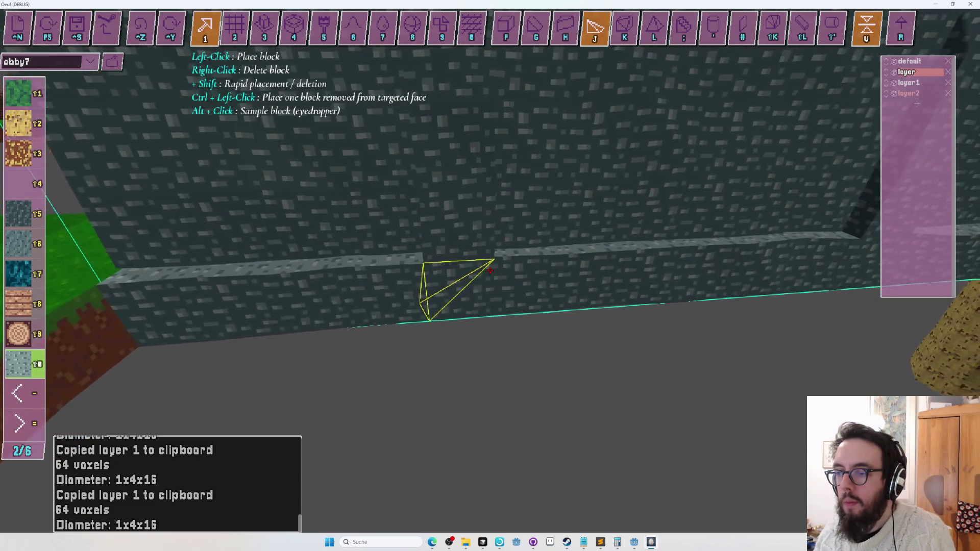
click(490, 270)
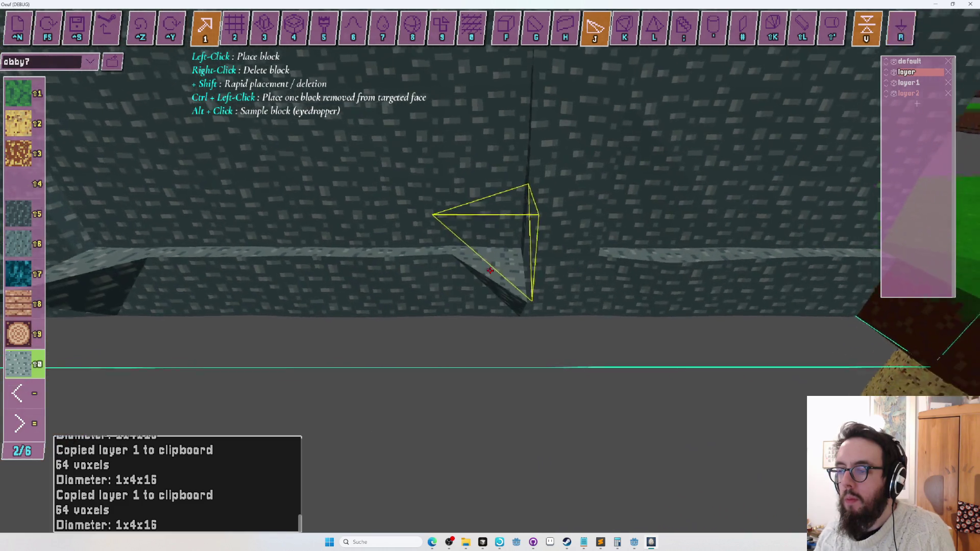
click(490, 271)
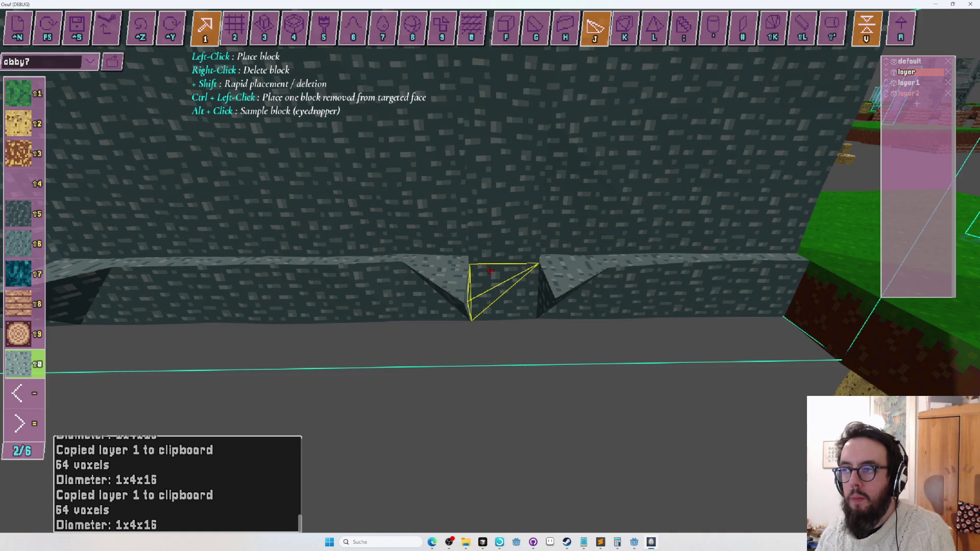
key(g)
key(r)
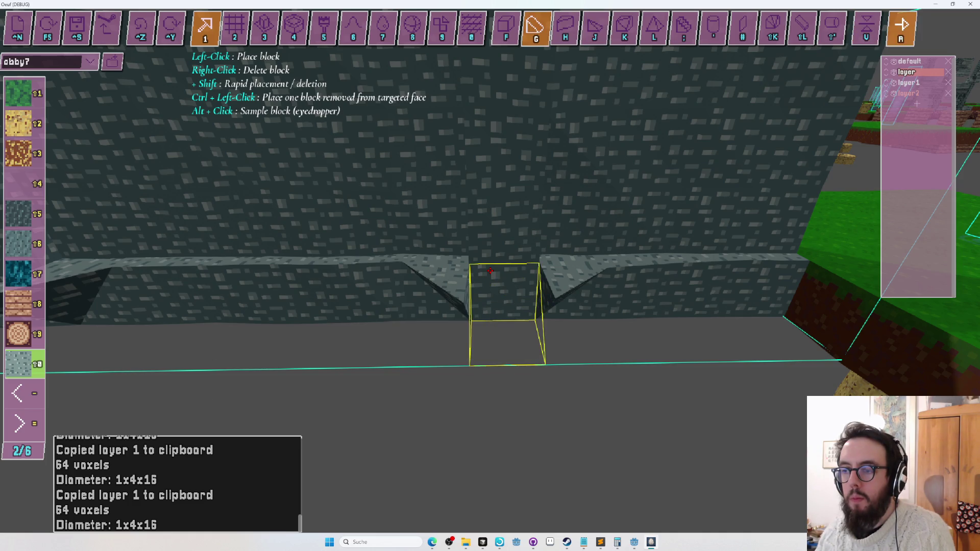
drag(490, 271, 490, 270)
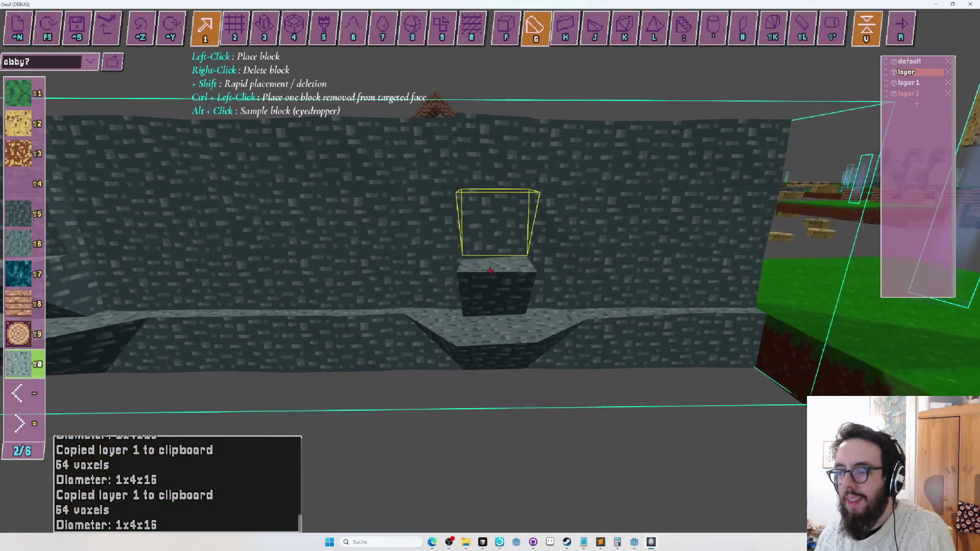
key(f)
key(F5)
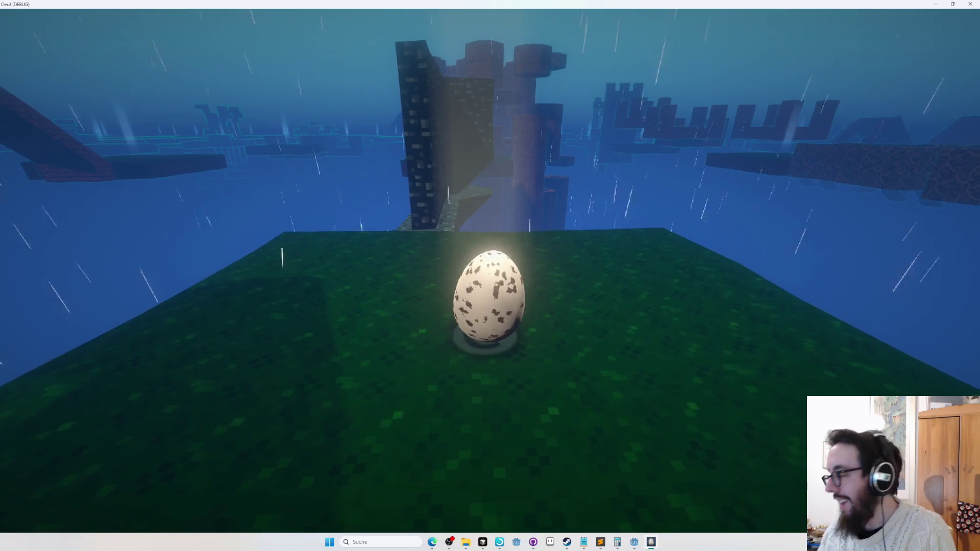
key(w)
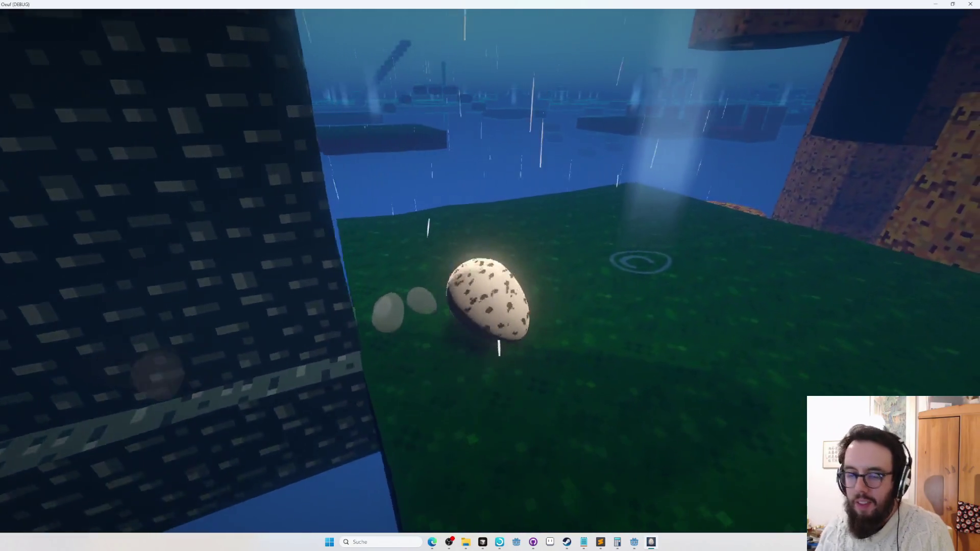
key(Tab)
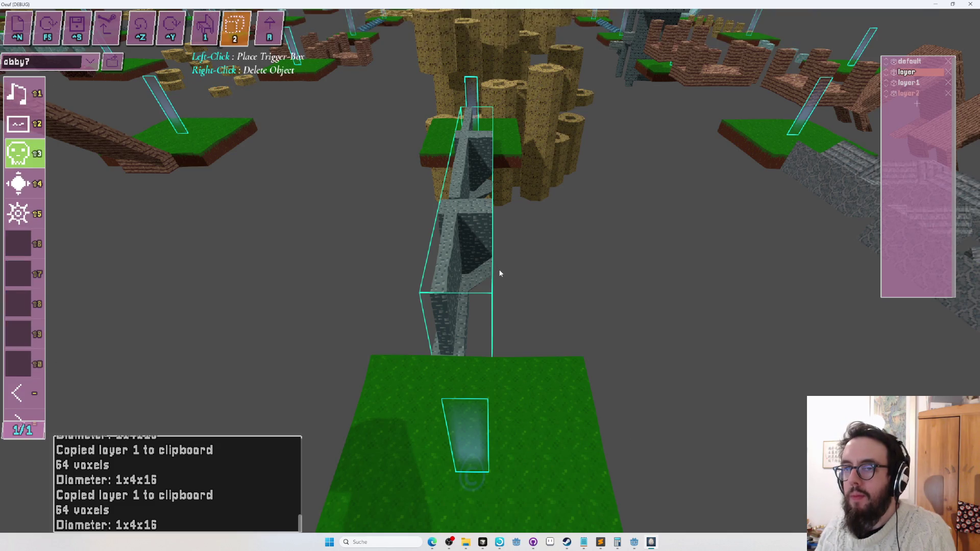
key(1)
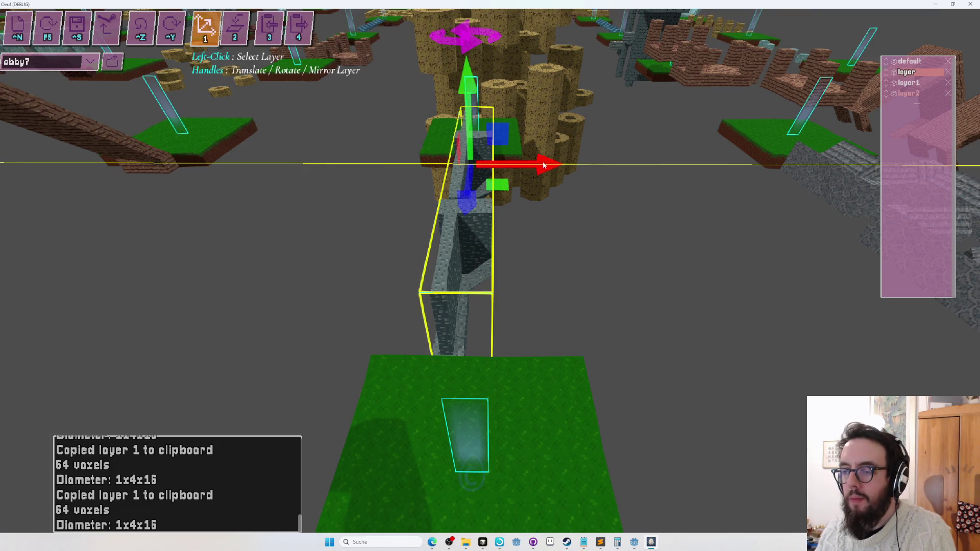
click(542, 165)
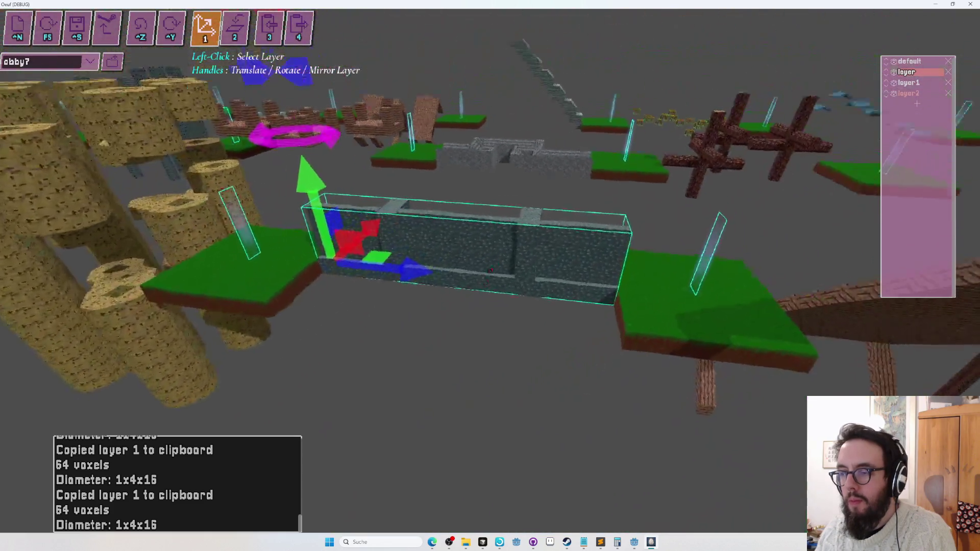
key(w)
key(f)
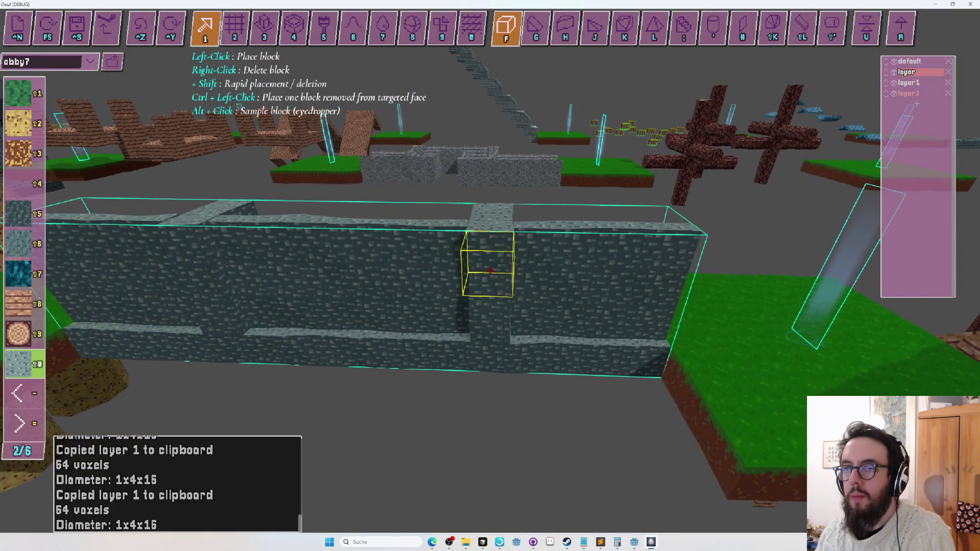
Step: Reorient the wedge blocks while moving along the stone wall's ledge
key(t)
key(f)
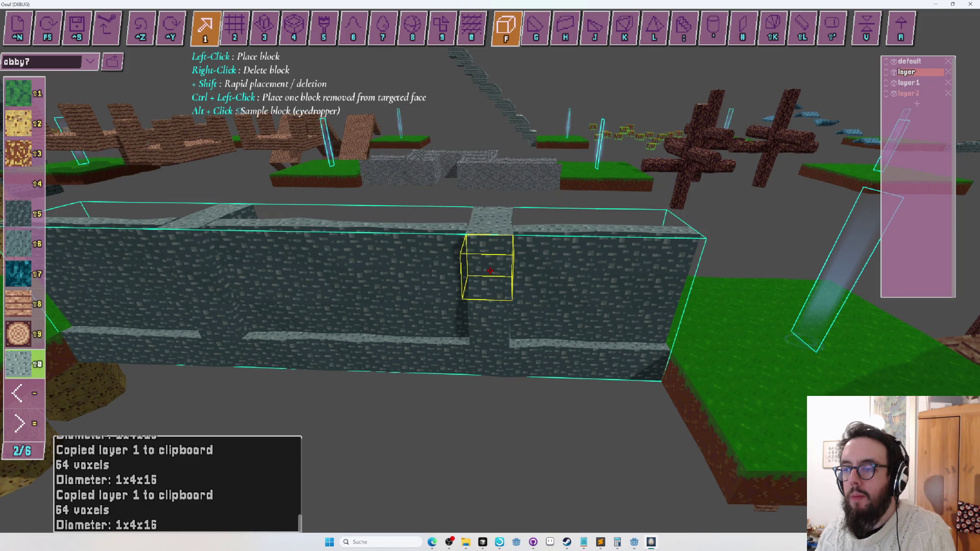
key(q)
key(a)
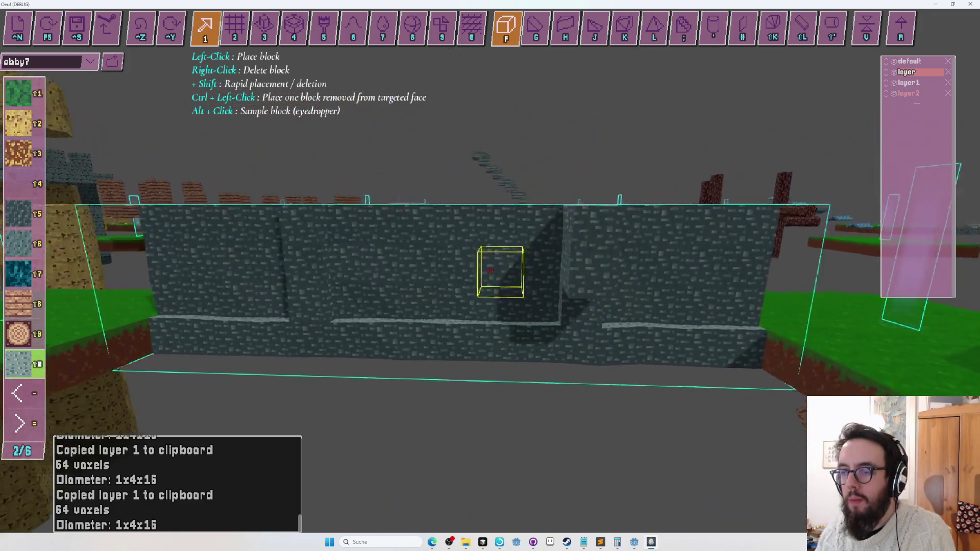
key(q)
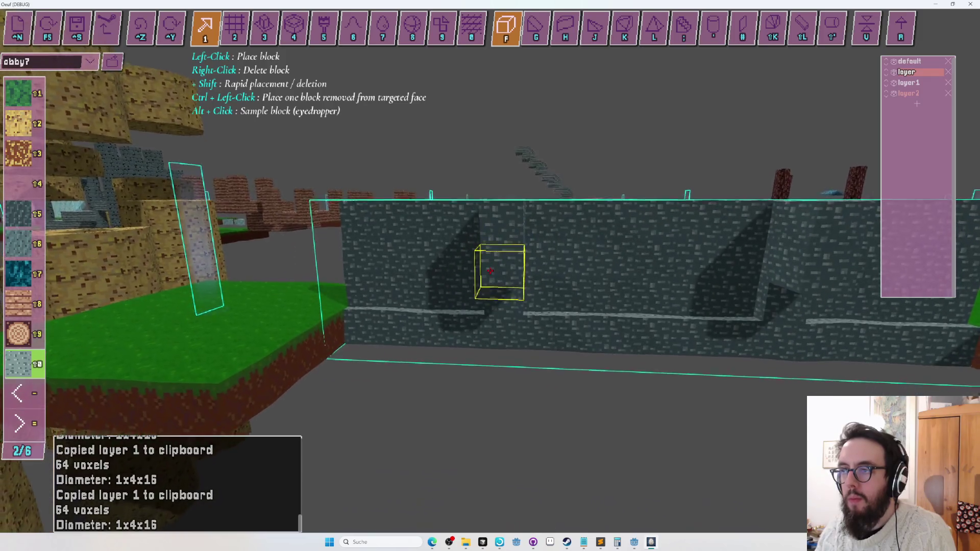
key(j)
key(a)
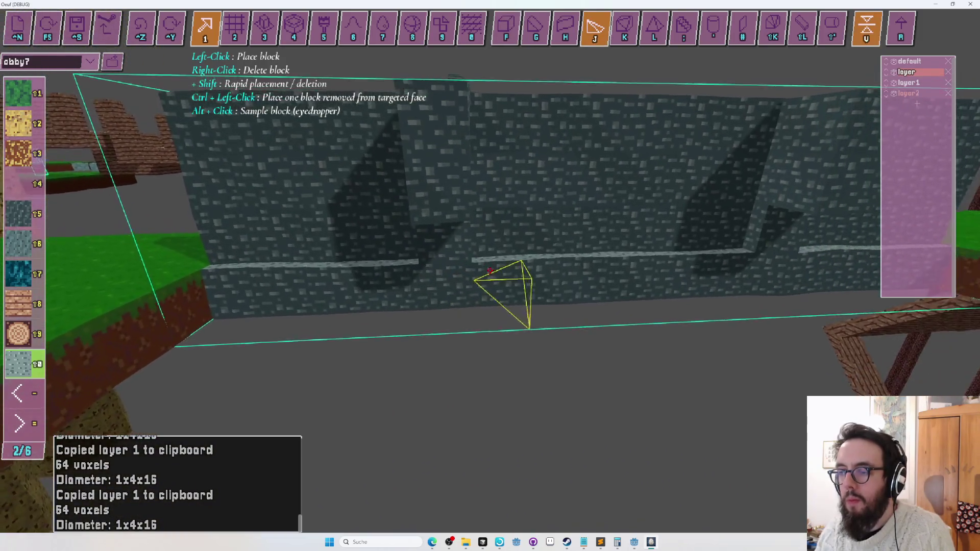
key(r)
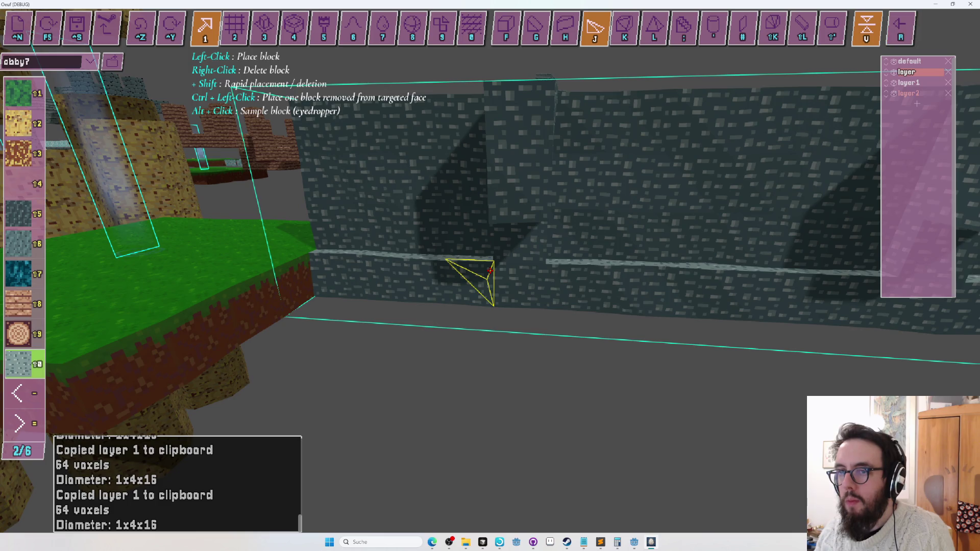
key(d)
key(a)
key(a)
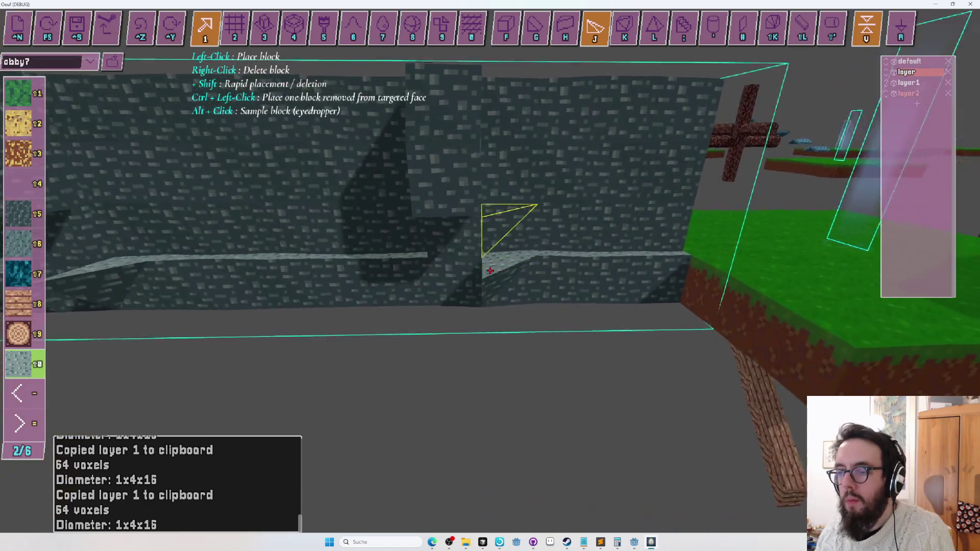
key(a)
Step: Switch to the full cube shape and inspect the sloped wall from several angles
key(g)
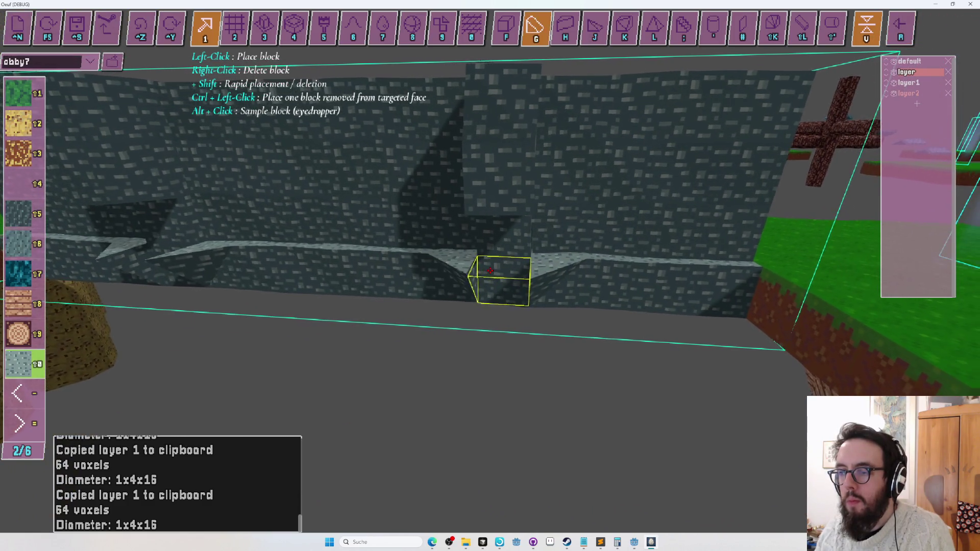
key(a)
key(s)
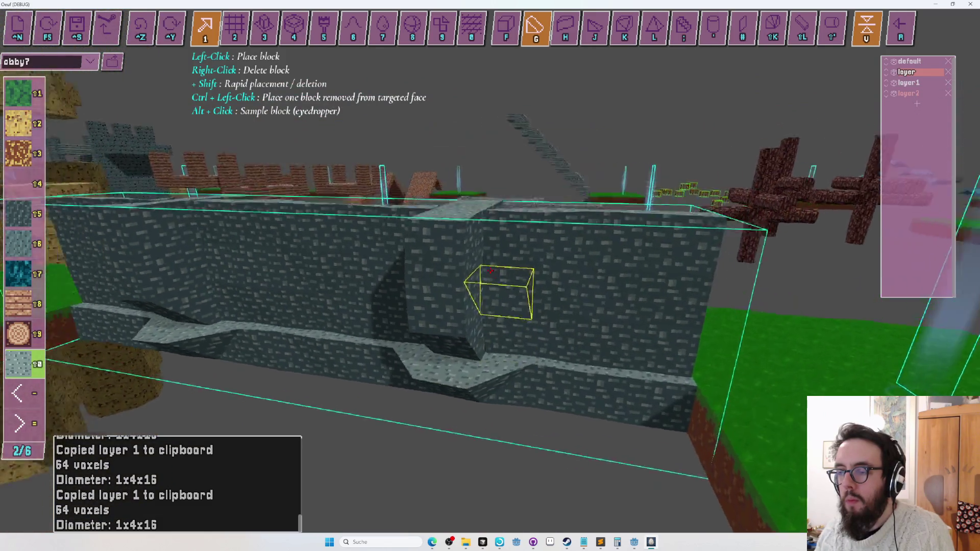
mouse_move(490, 271)
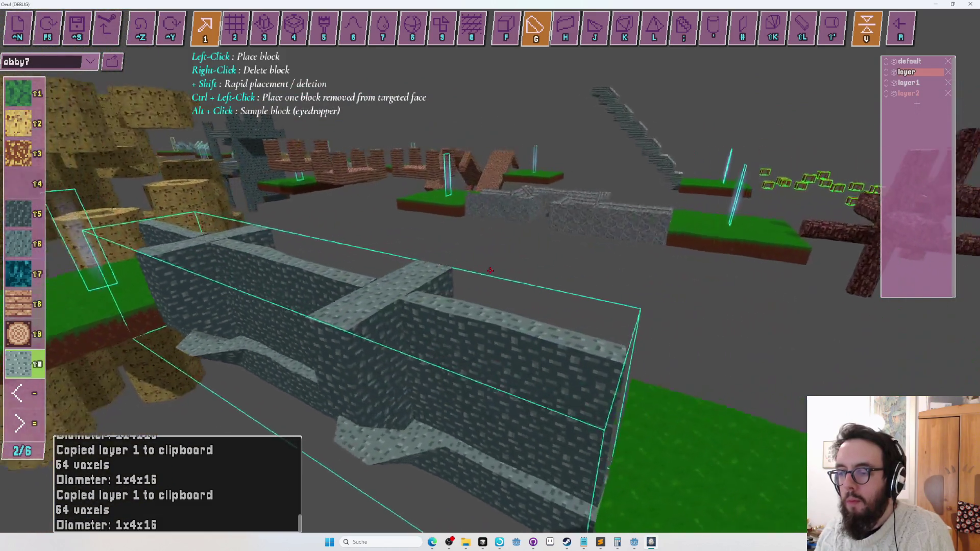
key(d)
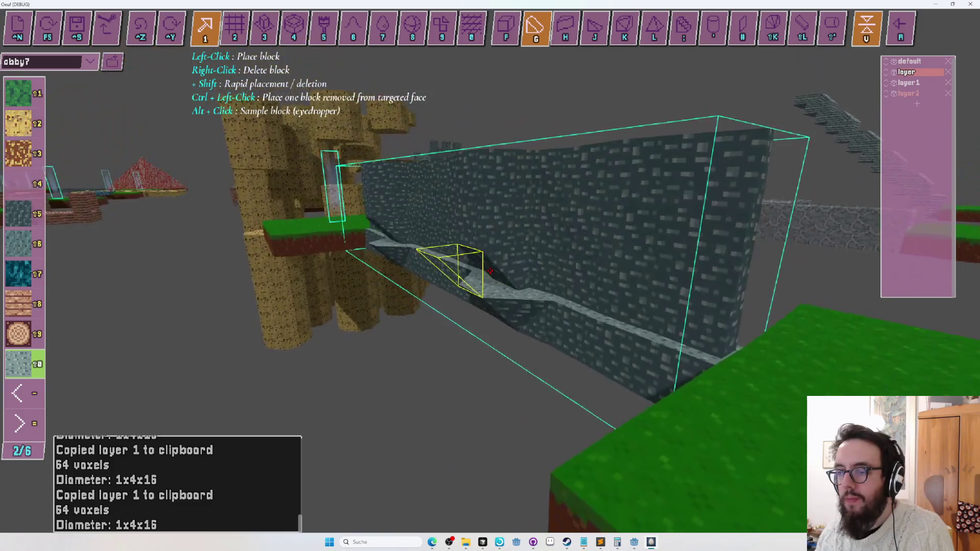
key(a)
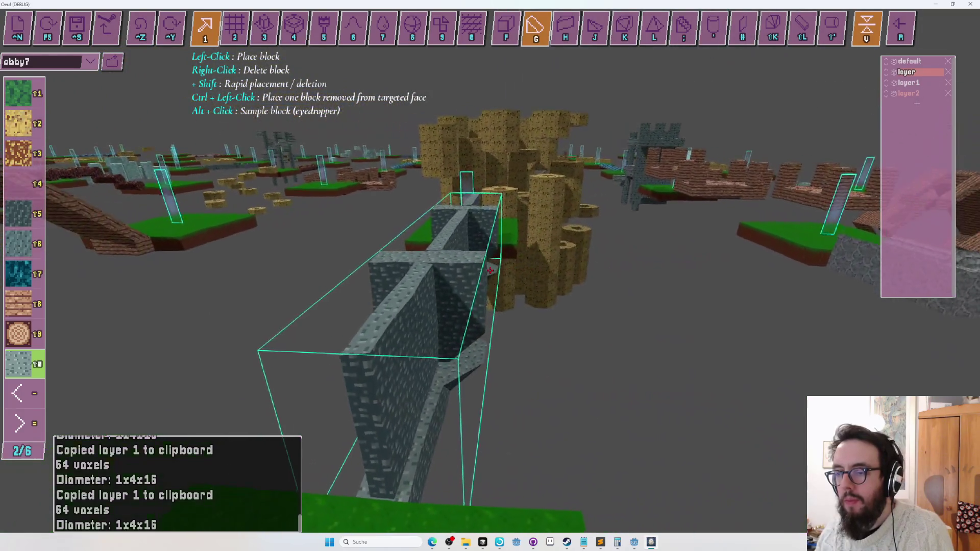
key(w)
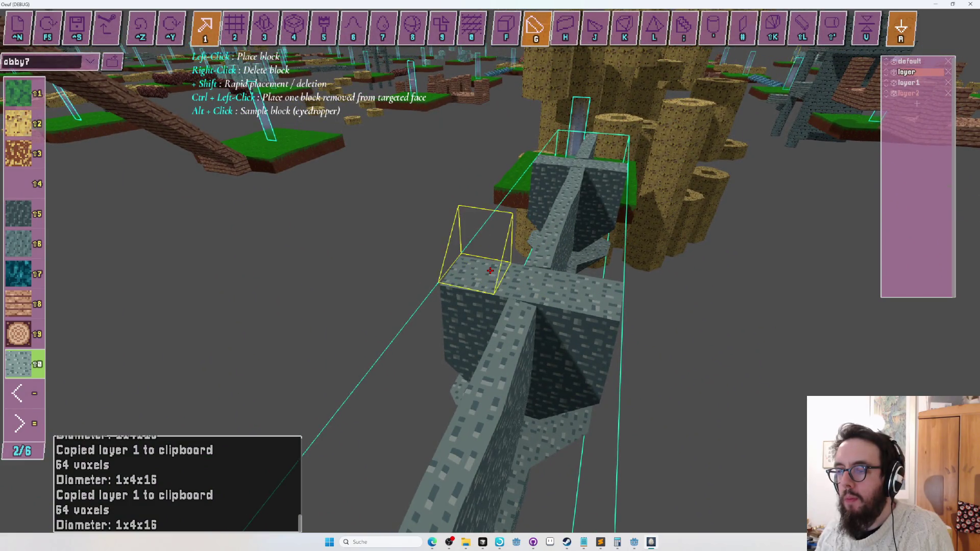
Step: Add another octagonal stone segment on top of the column
key(d)
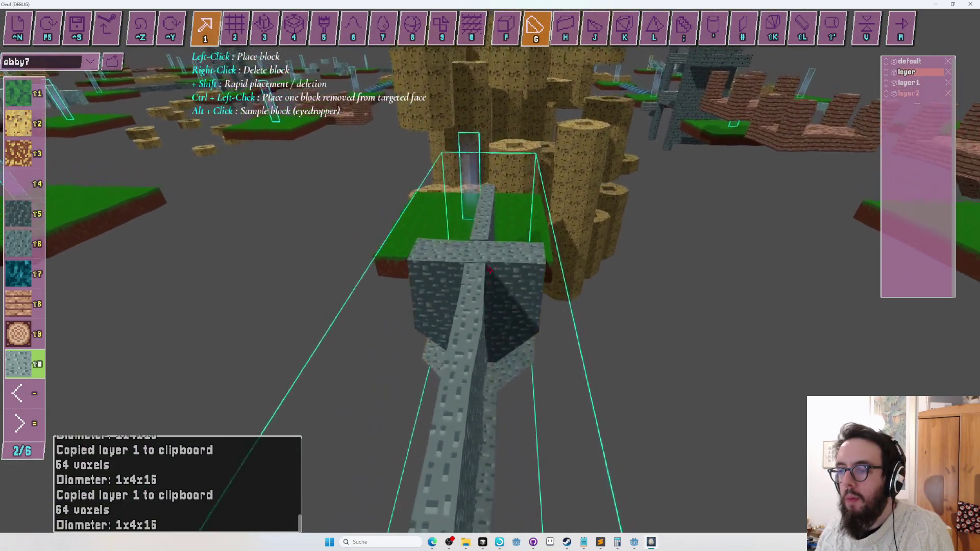
key(w)
key(f)
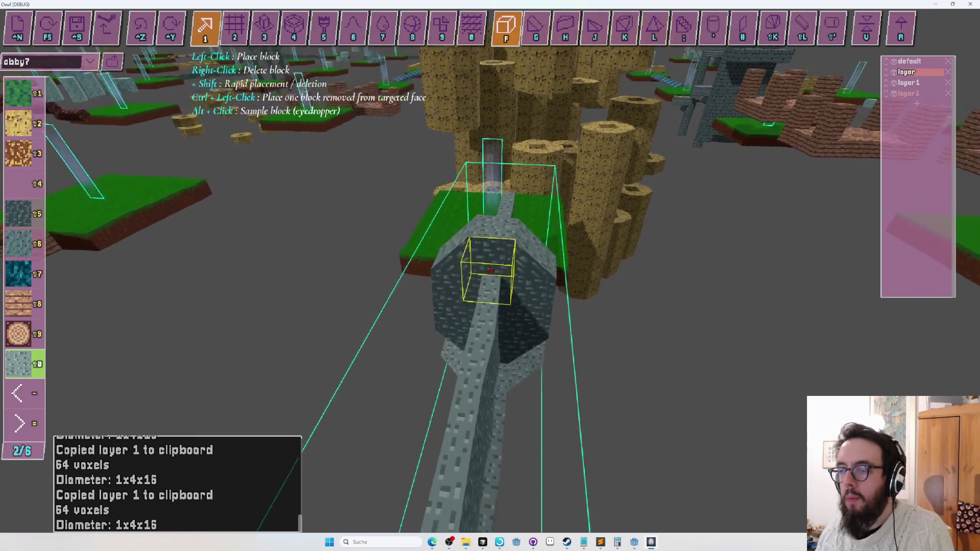
click(490, 270)
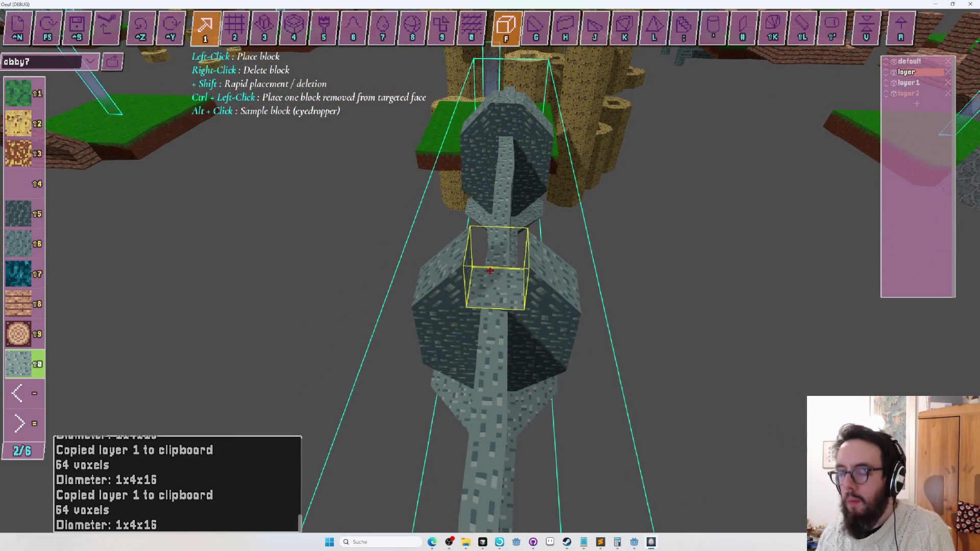
key(l)
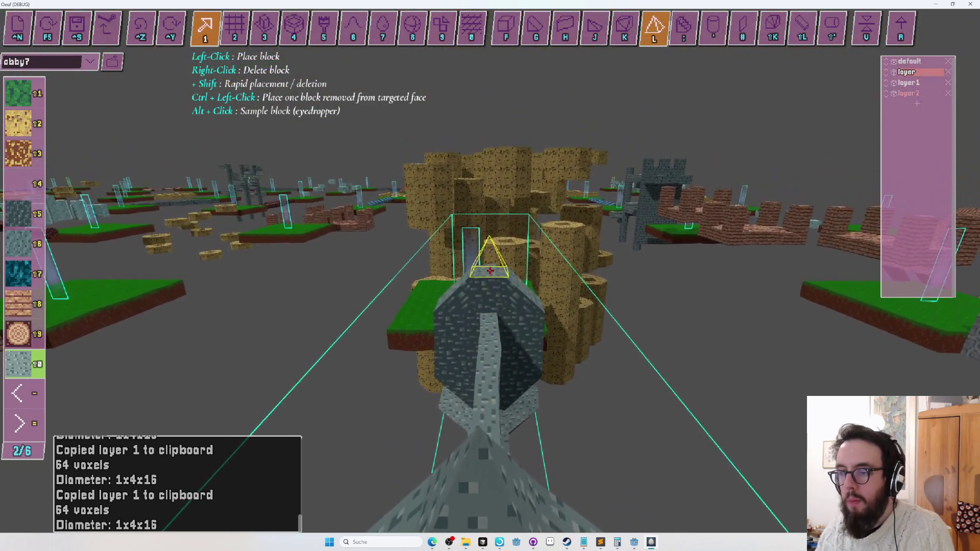
key(s)
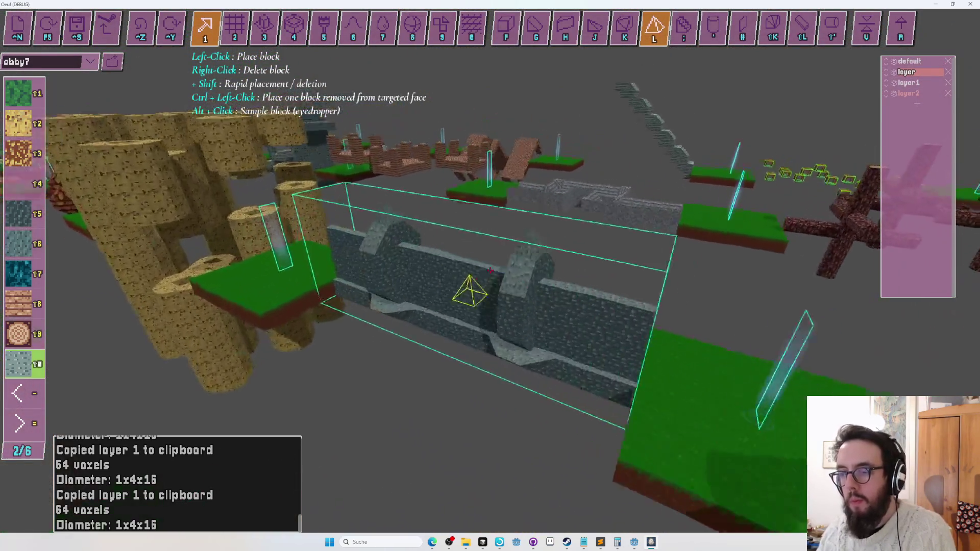
Step: Save the obby7 level to obby7.txt
key(ctrl+s)
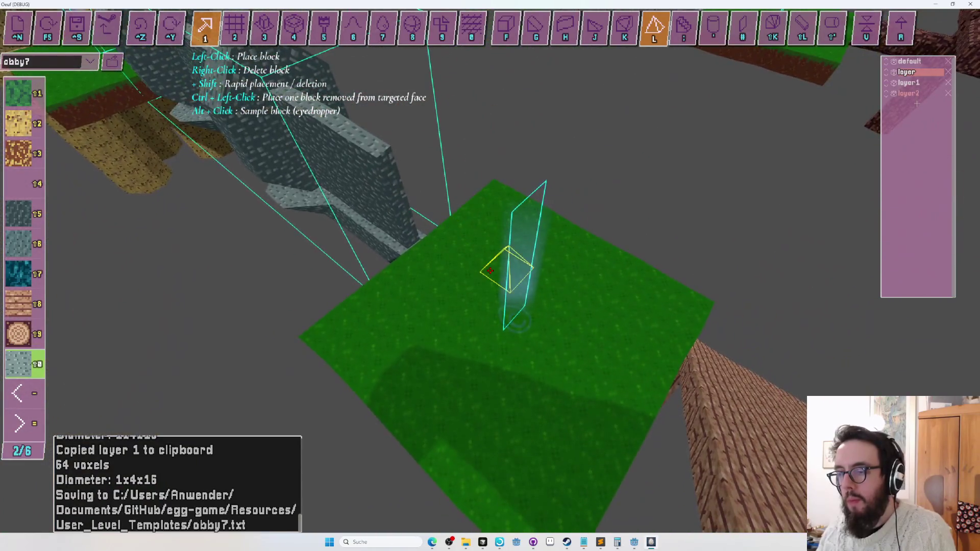
key(s)
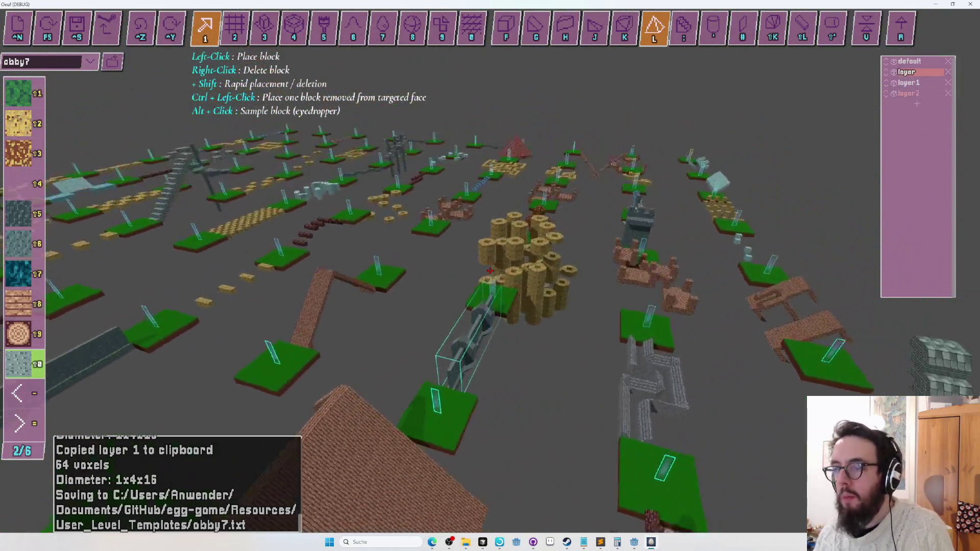
key(s)
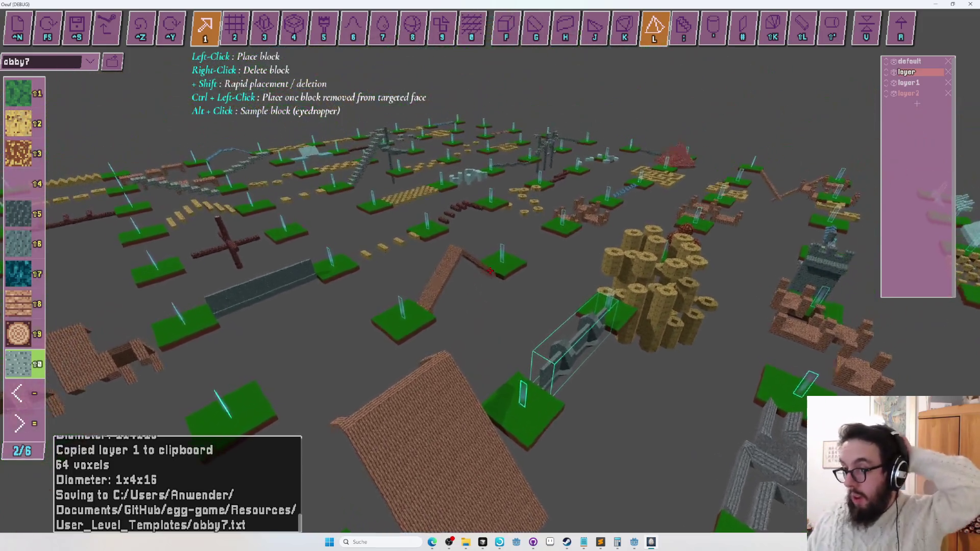
key(s)
key(w)
key(w)
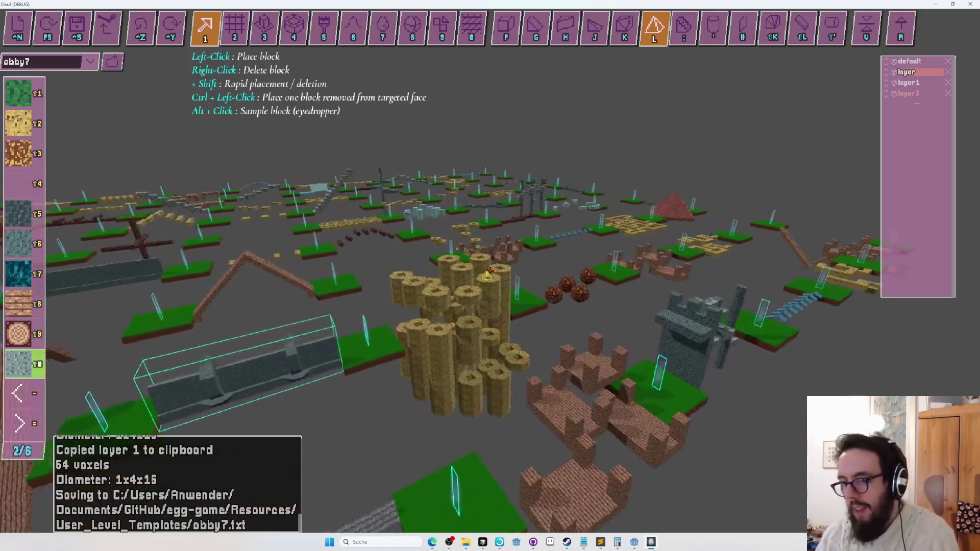
Step: Frame an overview of the whole obby7 level with the platform rows running away
key(s)
key(d)
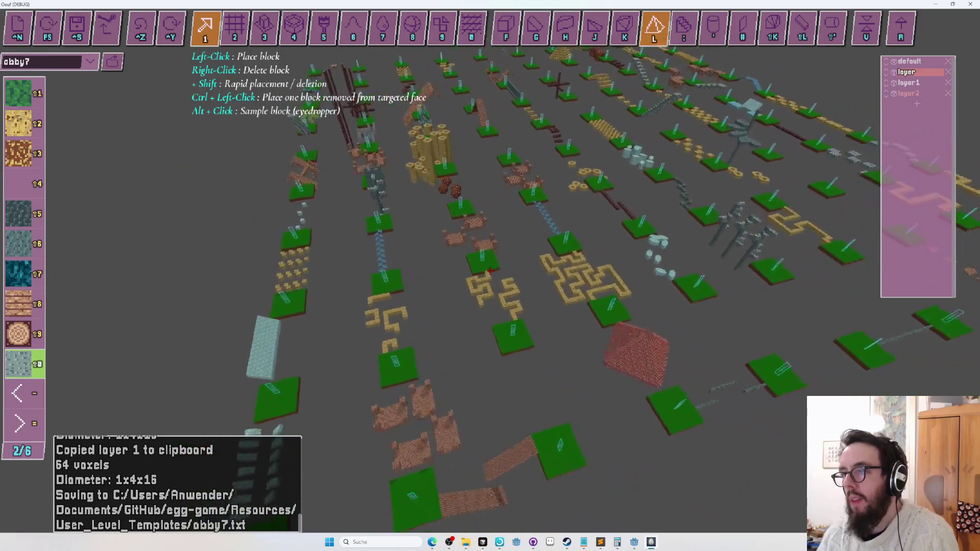
key(a)
key(w)
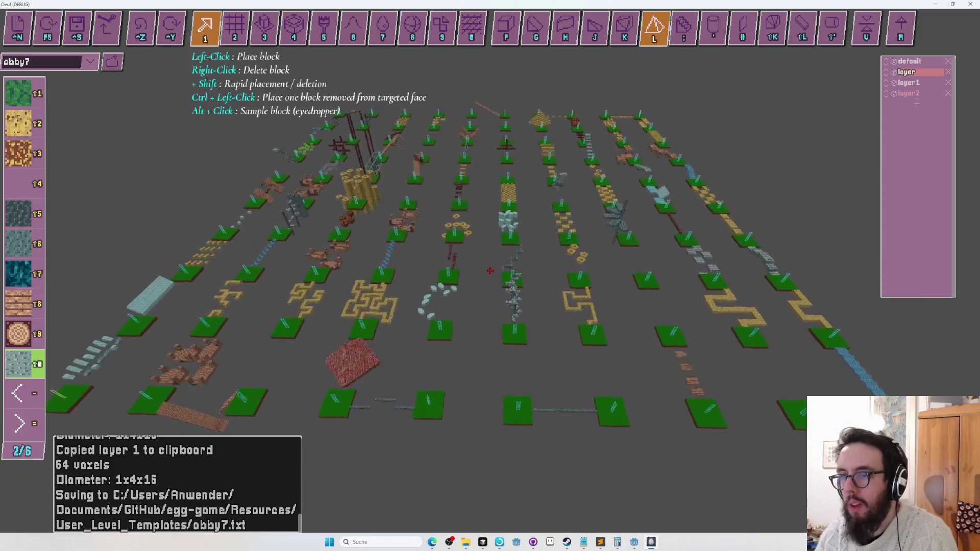
key(w)
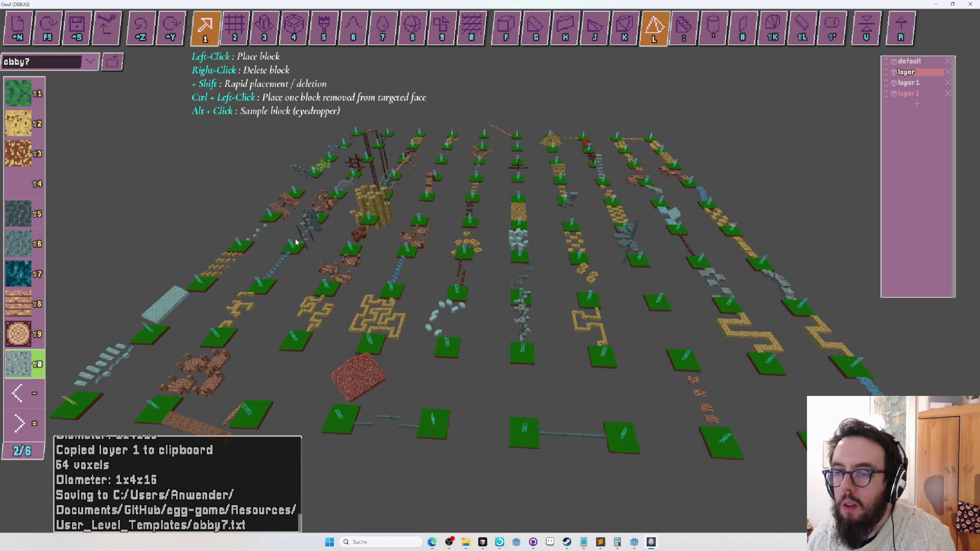
key(a)
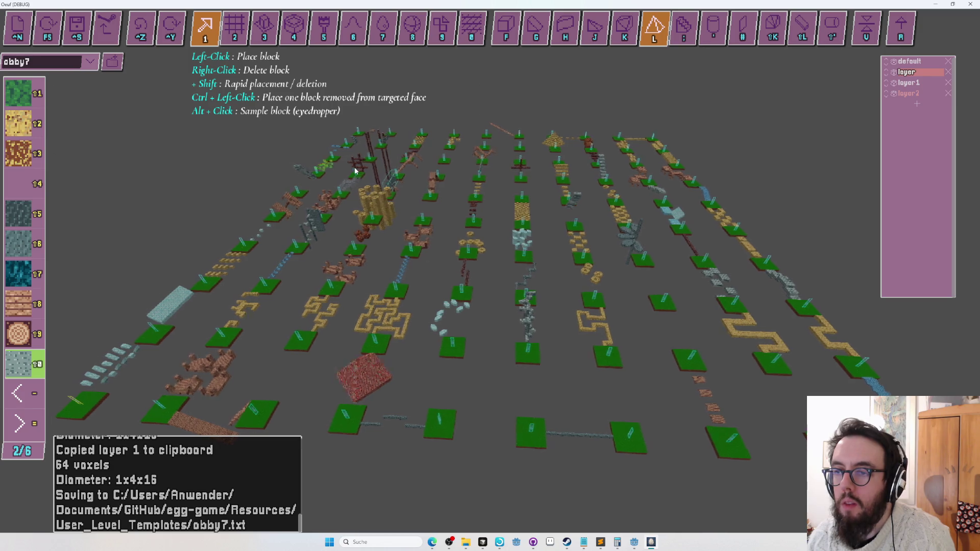
key(a)
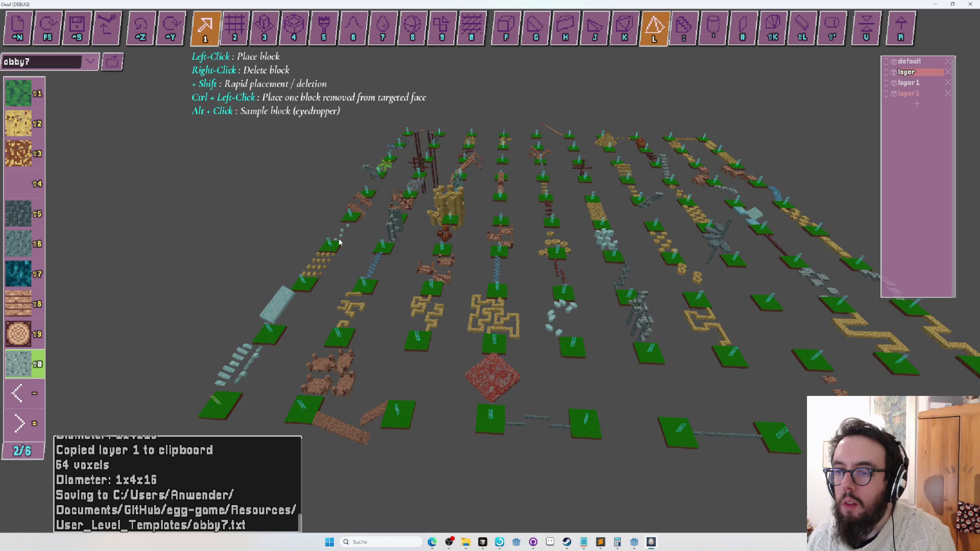
key(d)
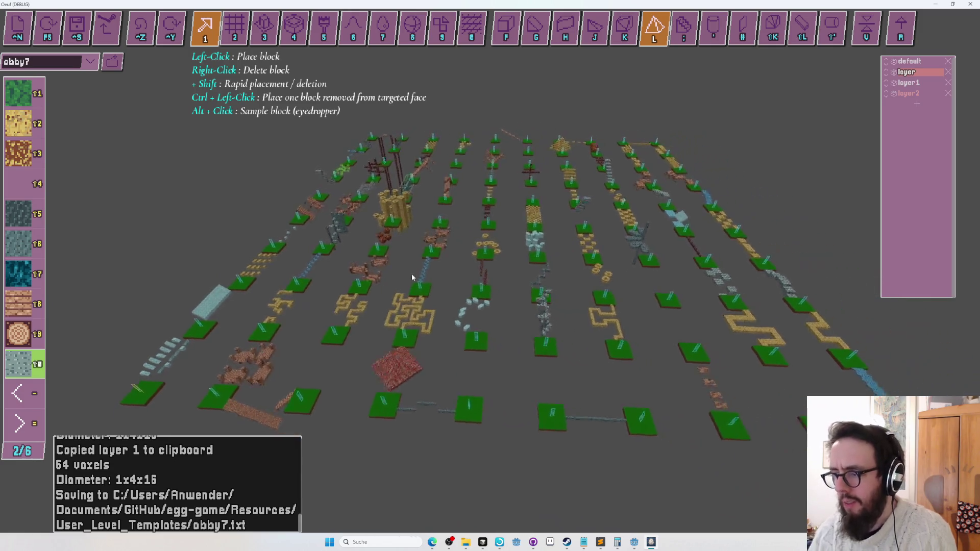
Step: Save obby7 again and switch from Oeuf to the browser
key(d)
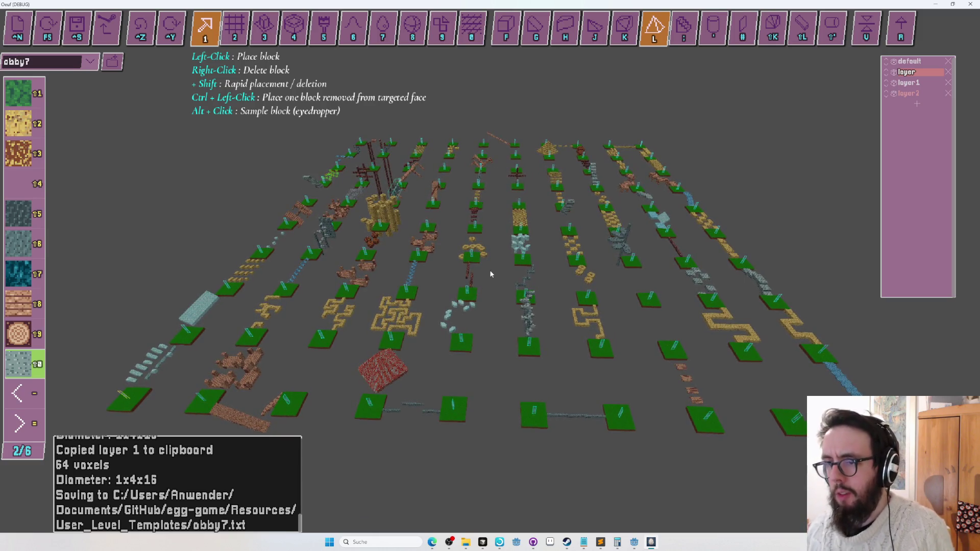
key(ctrl+s)
key(alt+Tab)
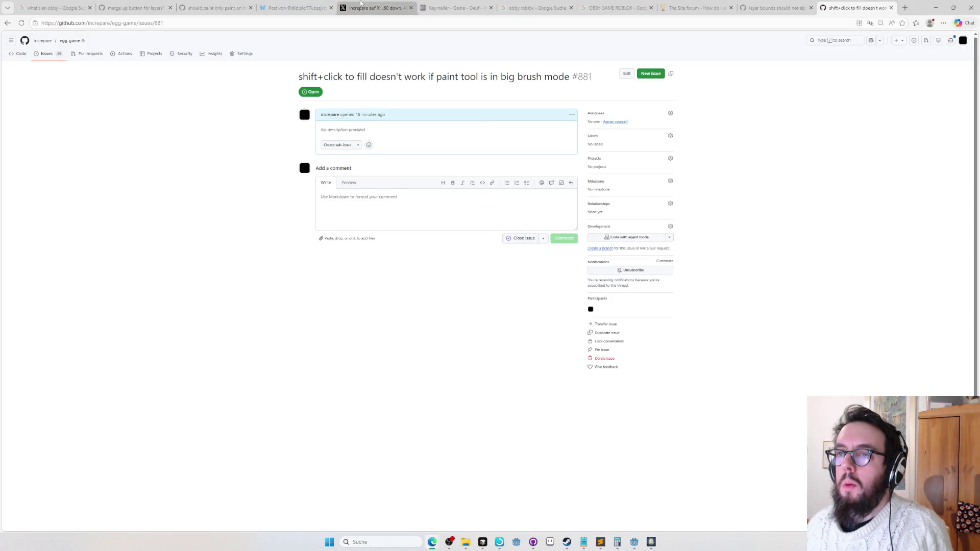
Step: Reply to the Bluesky '60 down, 40 to go!' post with the screenshot and '80 down, 20 to go!'
click(298, 9)
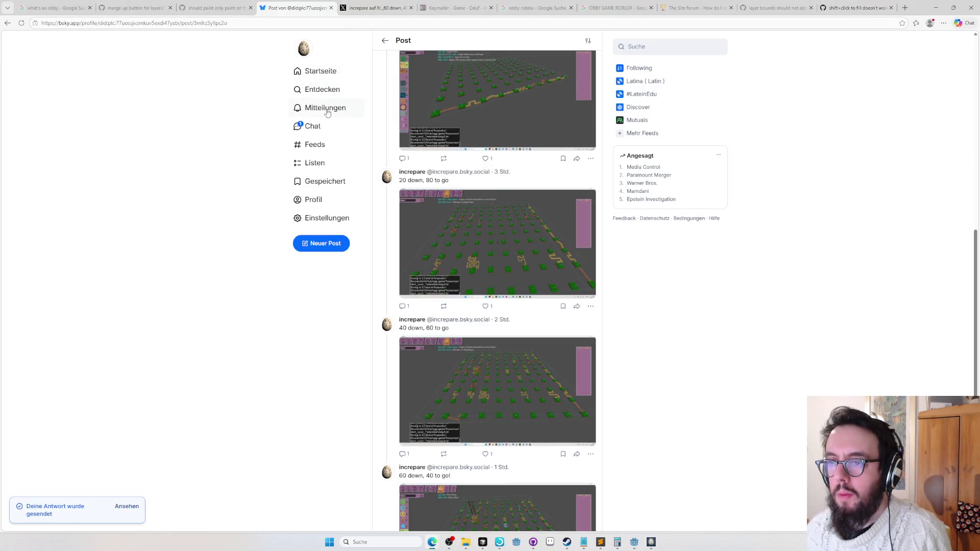
scroll(438, 339, down, 3)
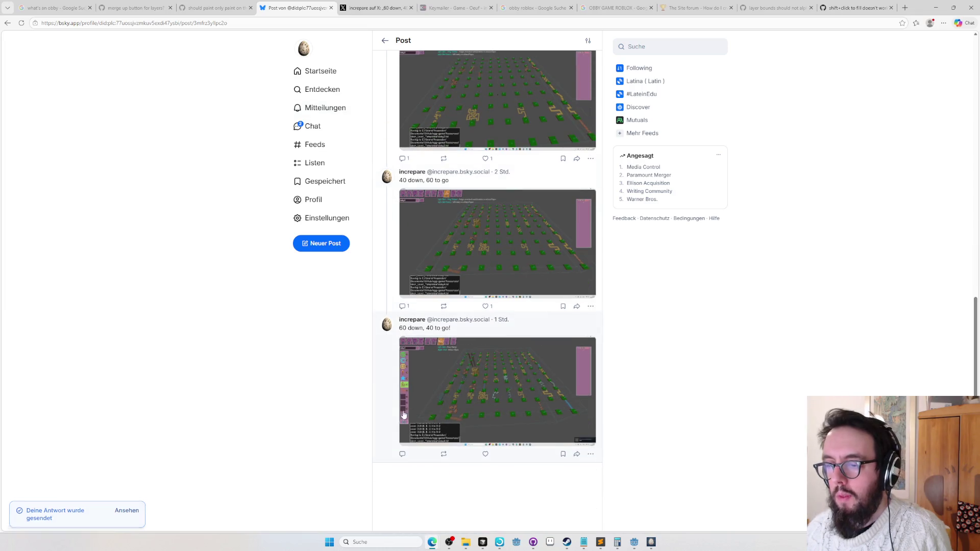
click(404, 452)
key(ctrl+v)
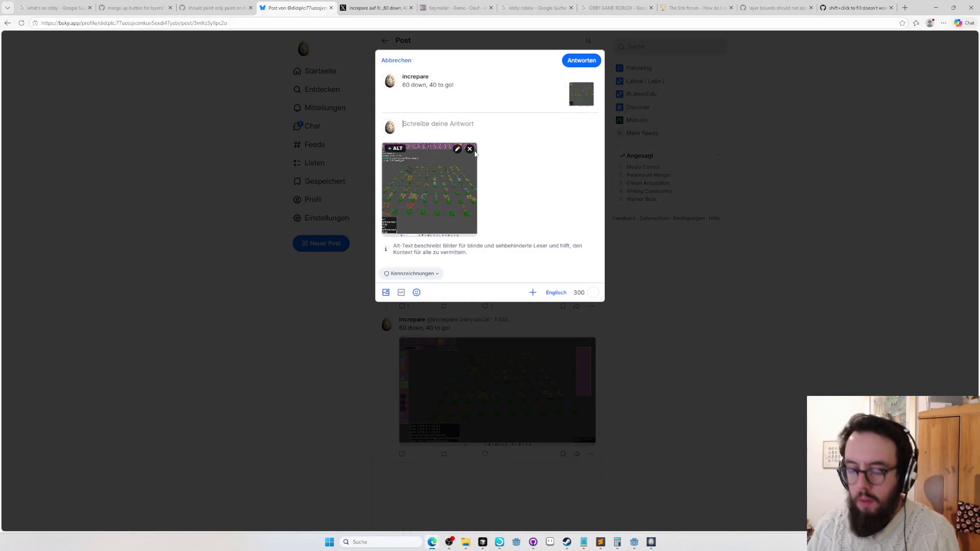
text(80 down, 20 to go!)
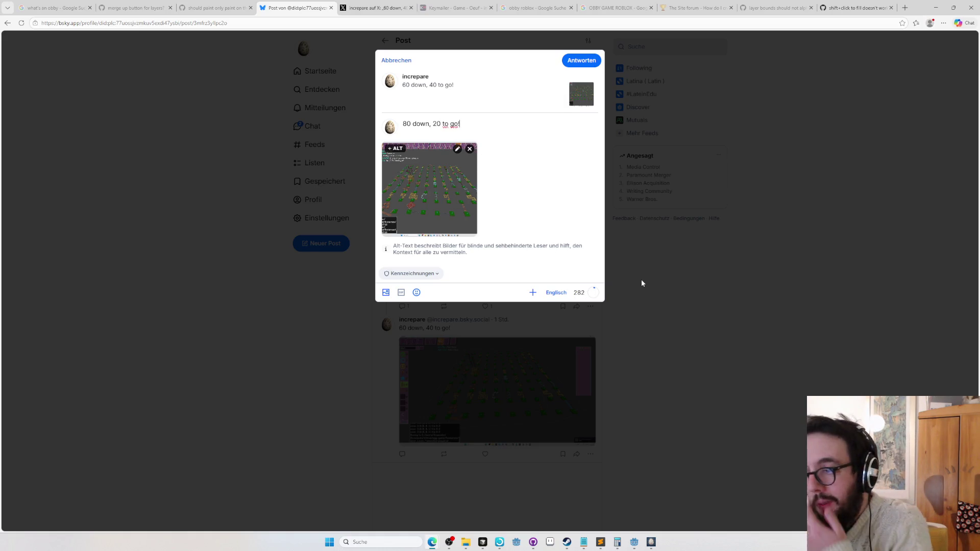
key(ctrl+a)
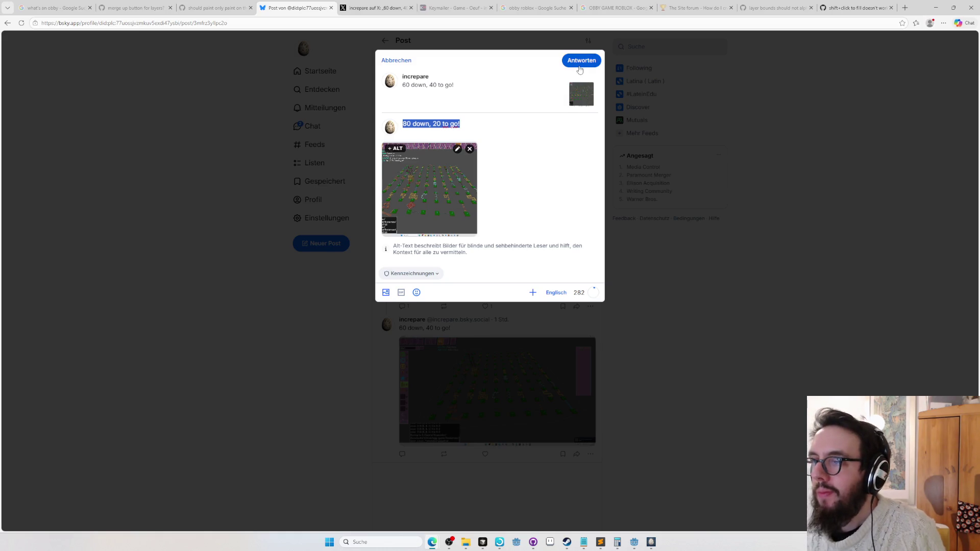
click(495, 131)
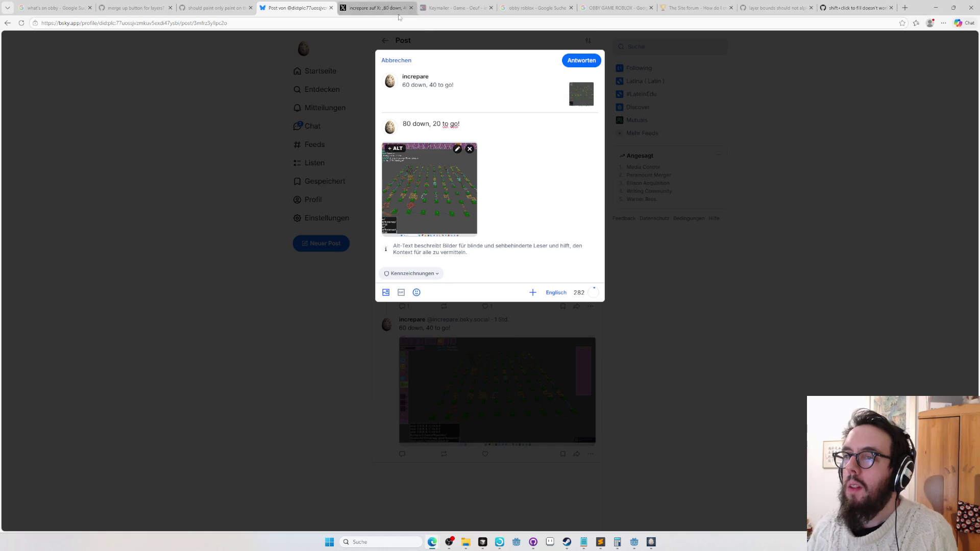
click(352, 8)
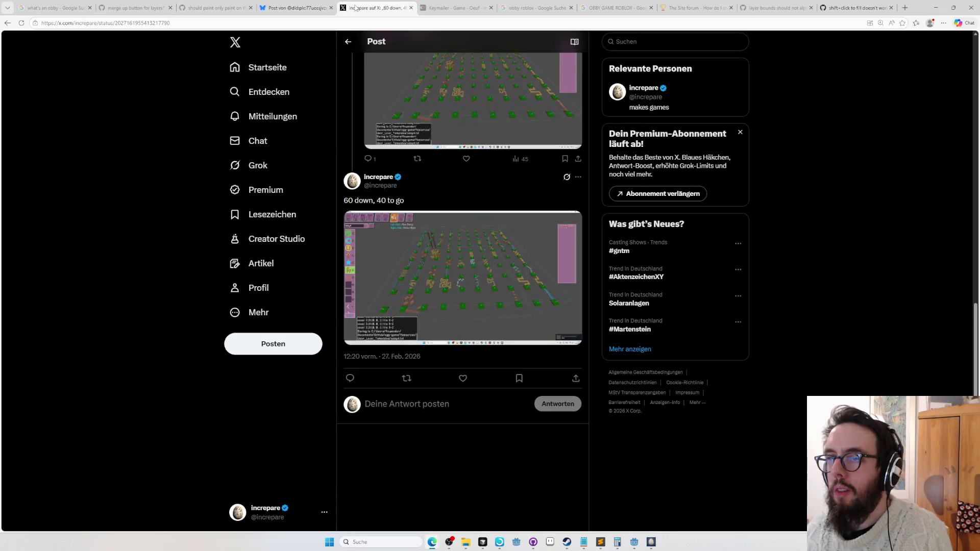
Step: Look up the thanked developer's handle in X search, then return to the Bluesky reply draft
click(634, 43)
text(Äma)
key(BackSpace)
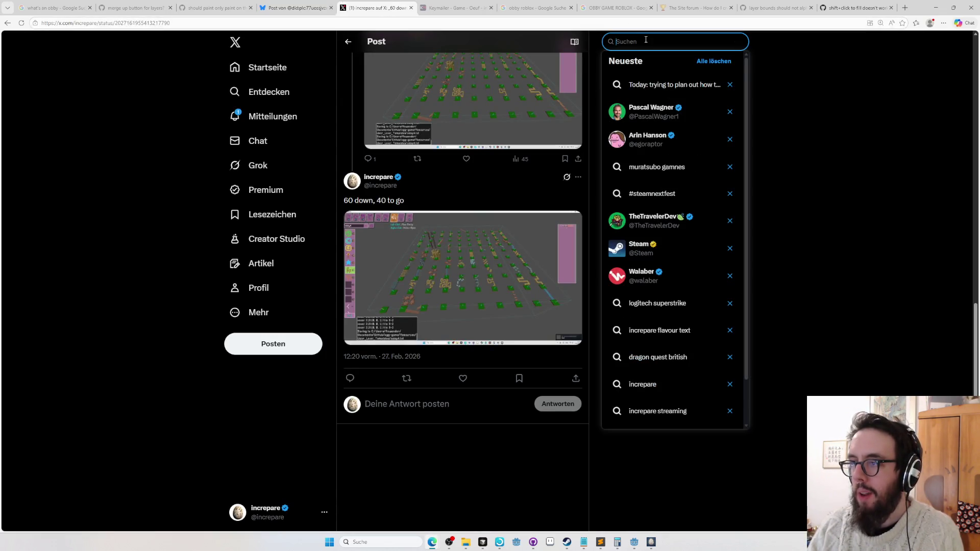
text(@)
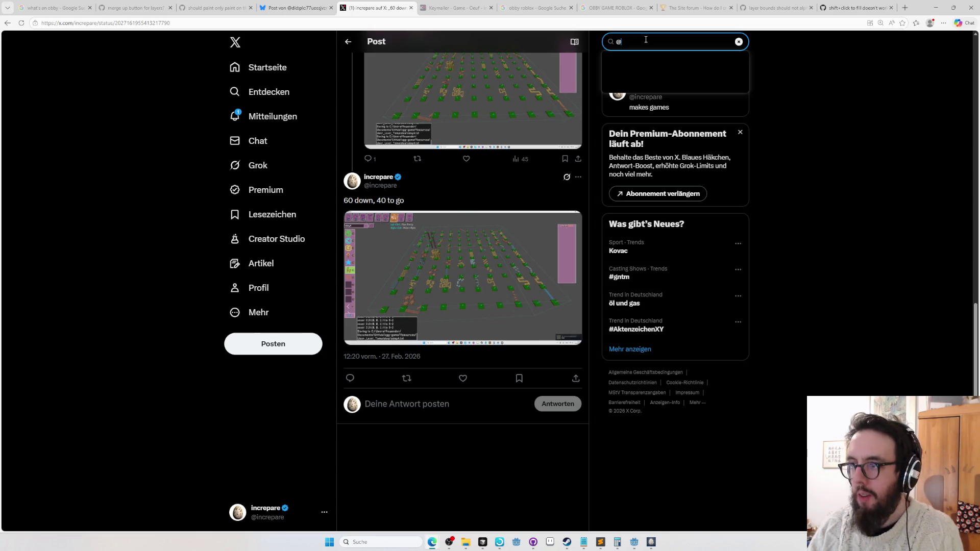
text(,amagp)
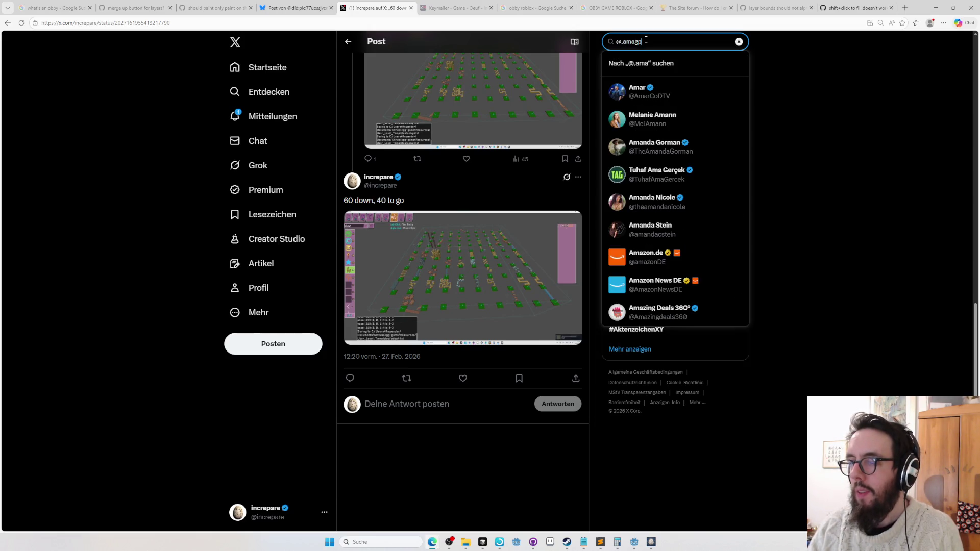
key(BackSpace)
key(BackSpace)
key(BackSpace)
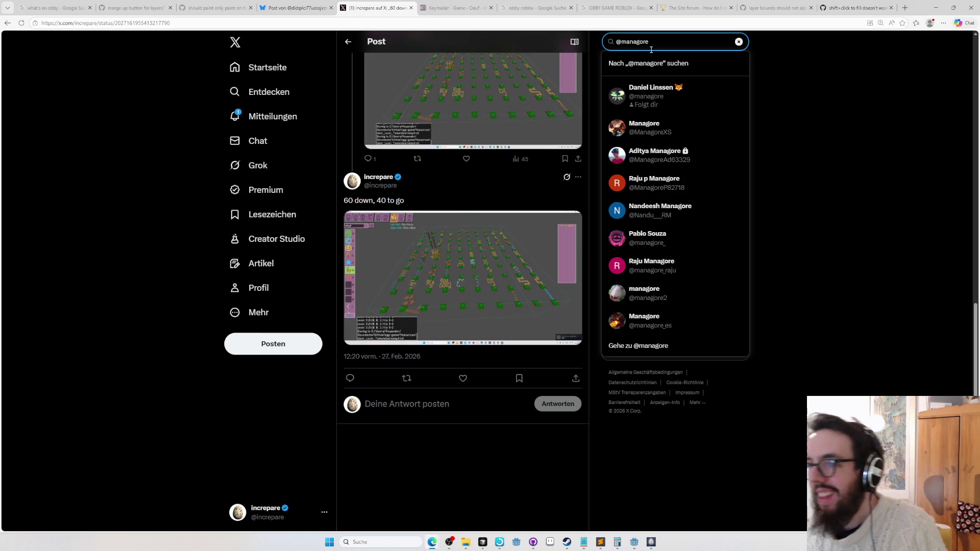
click(277, 7)
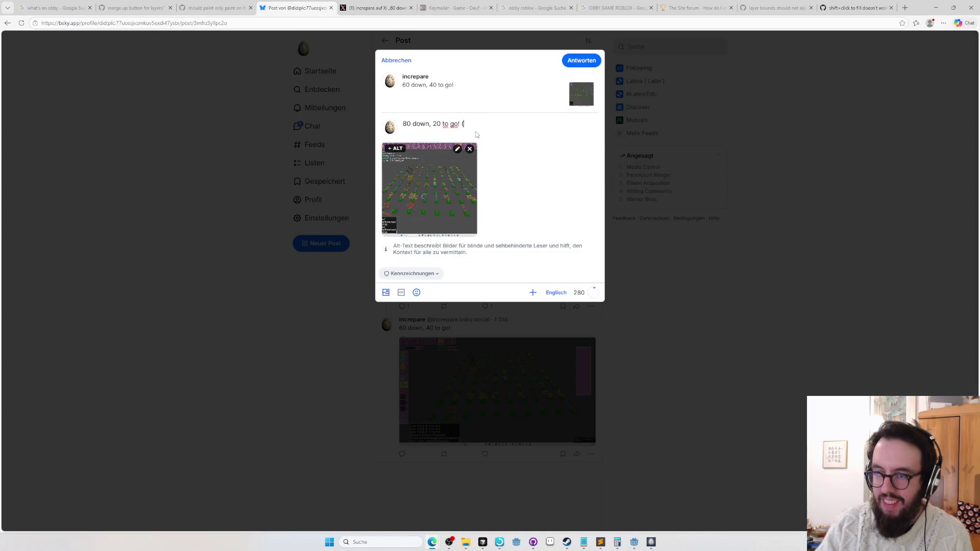
Step: Add a thanks to the reply that mentions the developer and links their suggested account
text(thanks to @managore for one very goos)
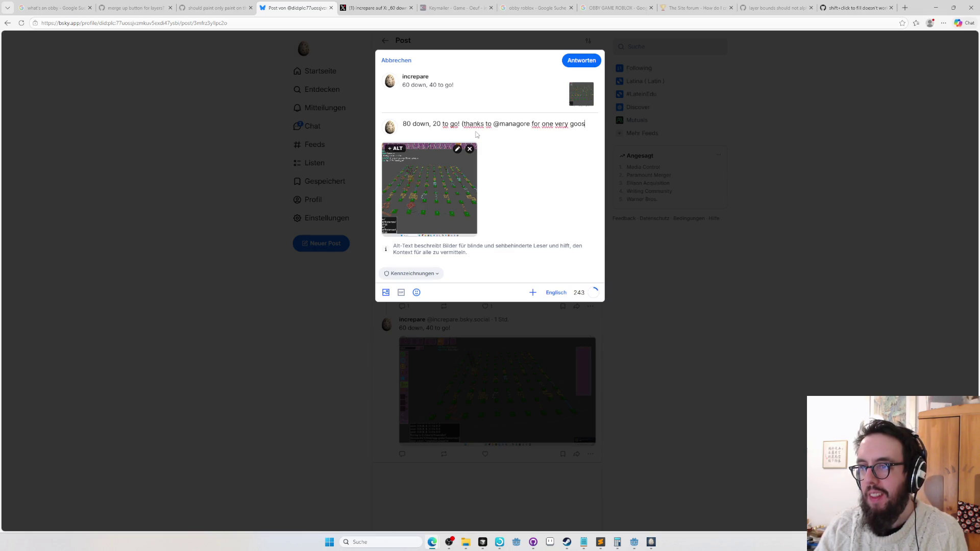
key(BackSpace)
text(d suggestion)
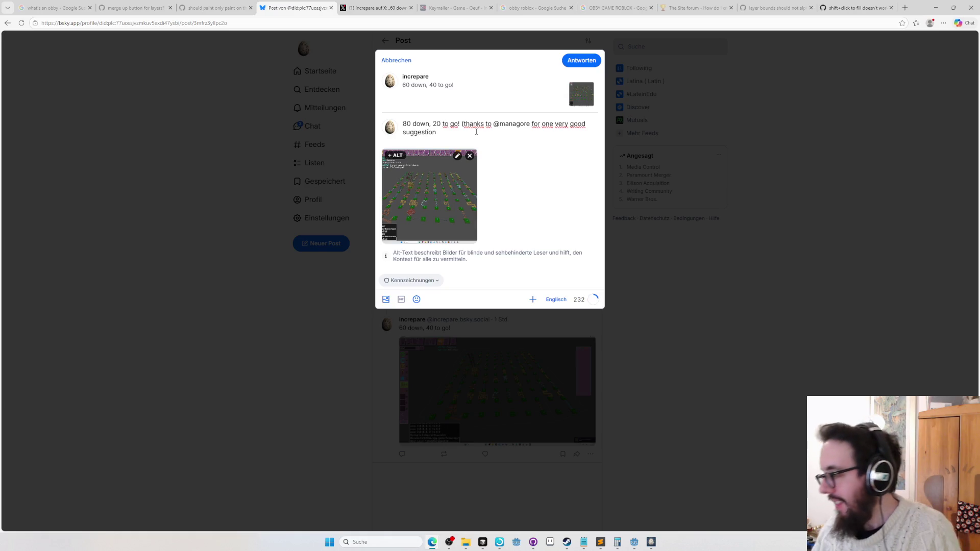
key(ctrl+a)
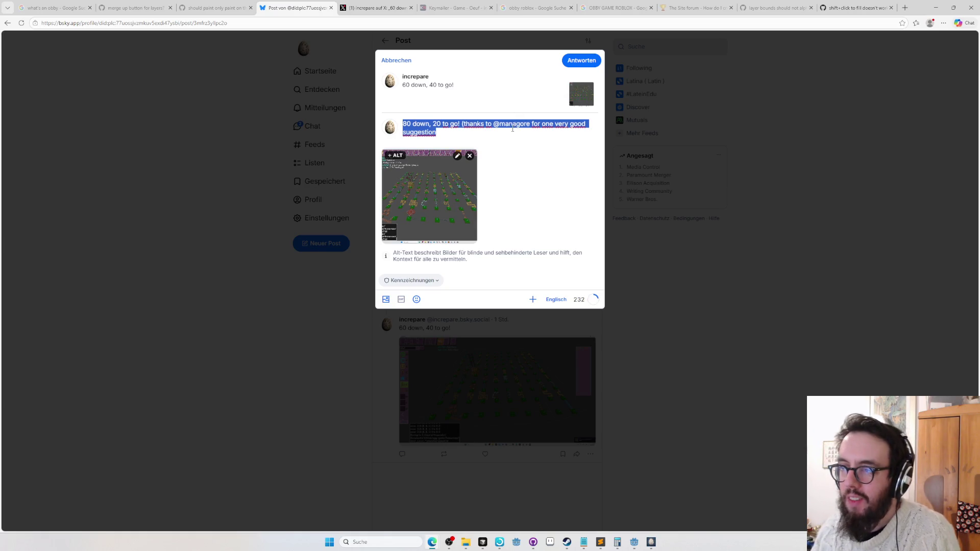
click(510, 126)
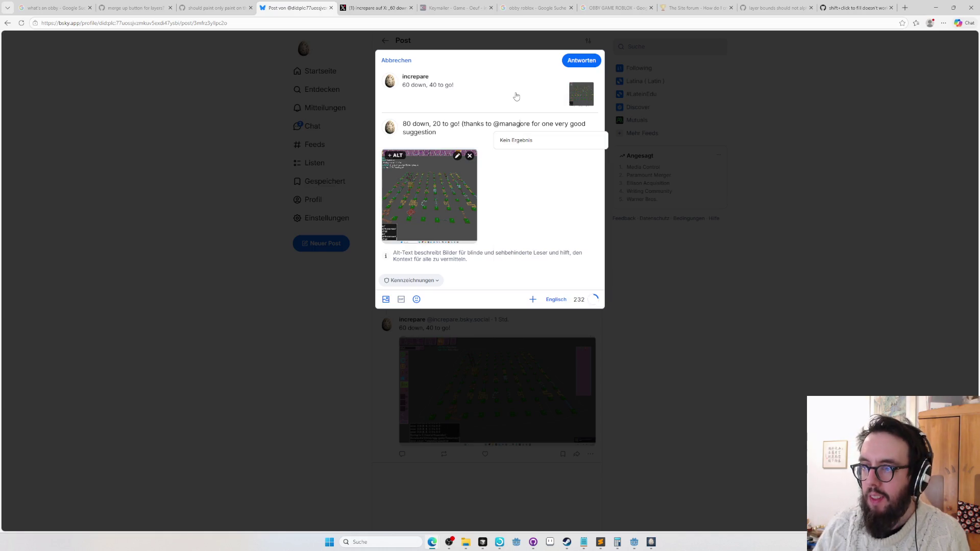
key(Return)
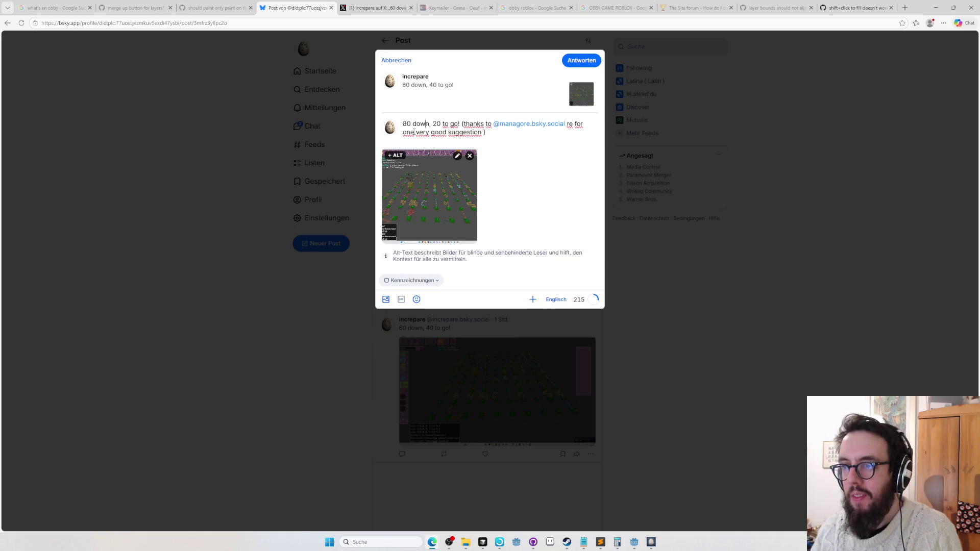
Step: Change 'good' to 'fruitful', delete the stray 're', copy the text and send the Bluesky reply
double_click(433, 132)
text(fruitful)
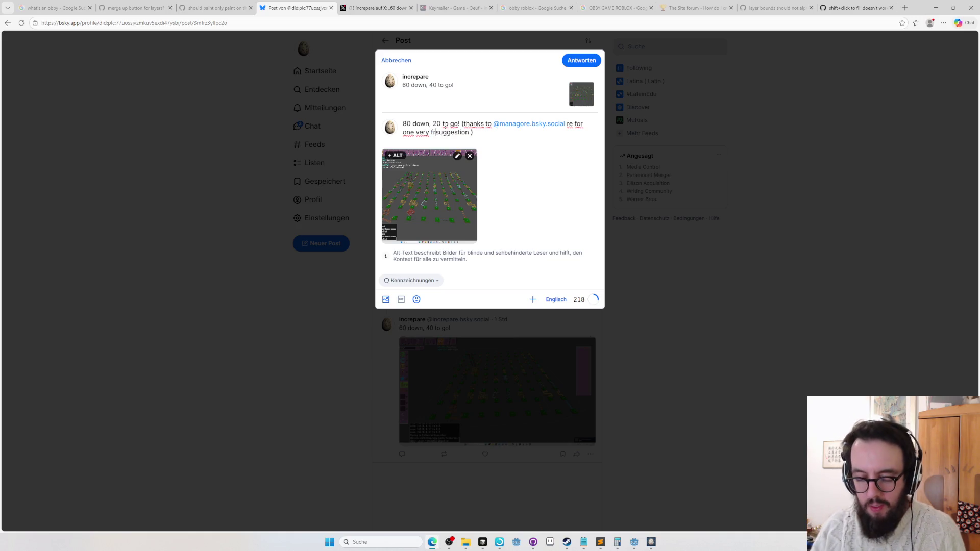
triple_click(445, 127)
key(ctrl+c)
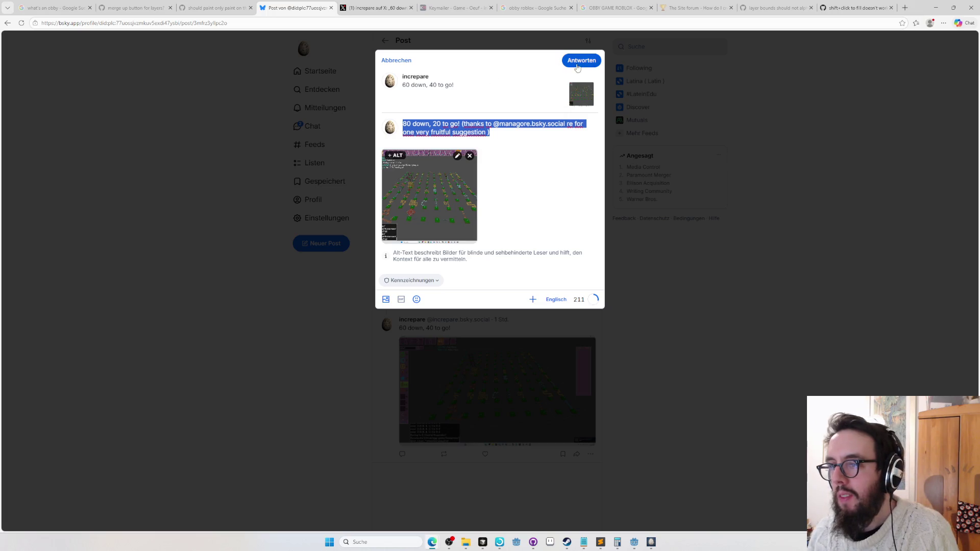
double_click(570, 124)
key(BackSpace)
key(BackSpace)
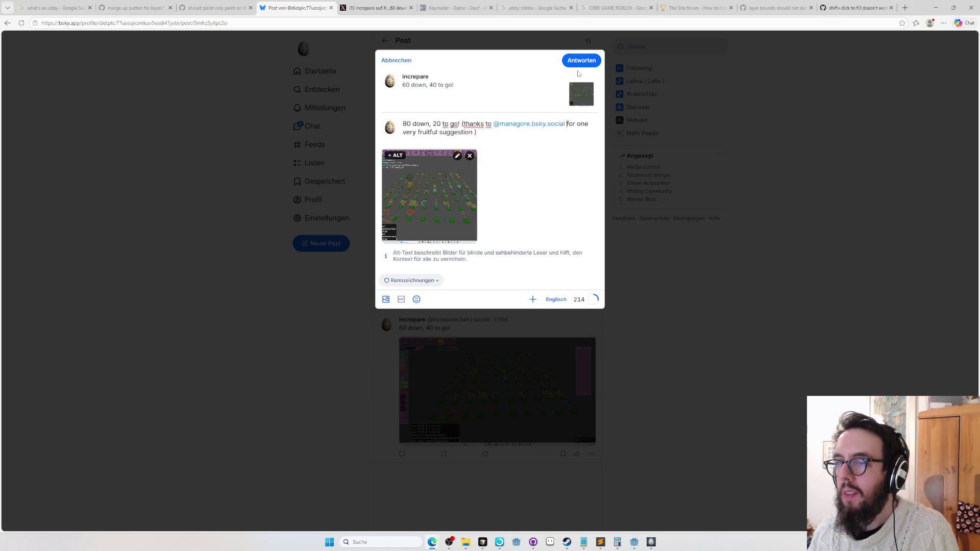
click(581, 60)
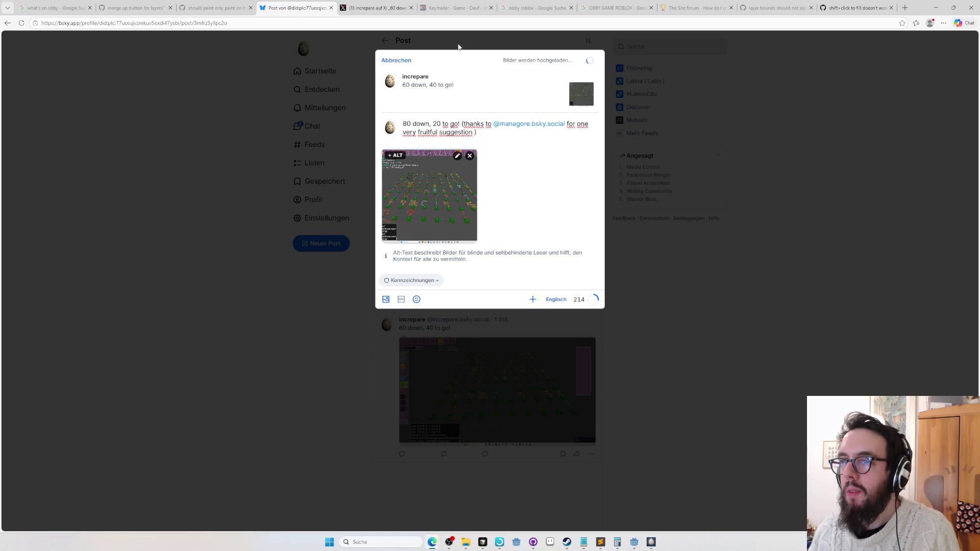
click(394, 13)
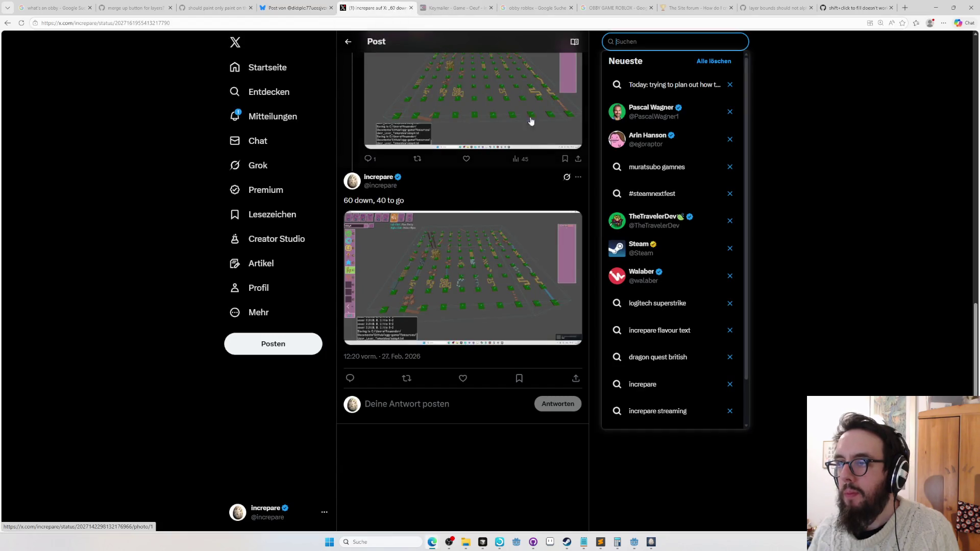
Step: Paste the copied thank-you text and the level screenshot into an X reply
click(404, 411)
key(ctrl+v)
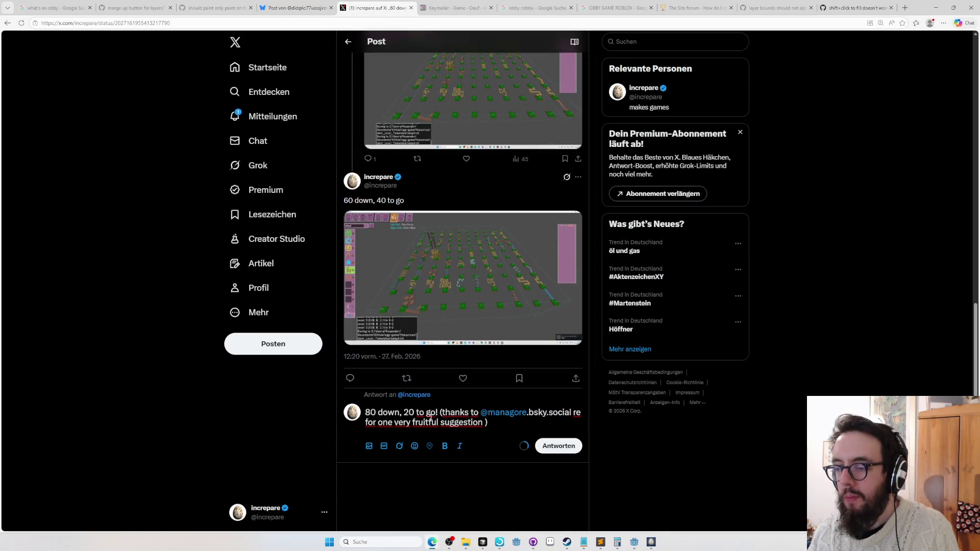
key(alt+Tab)
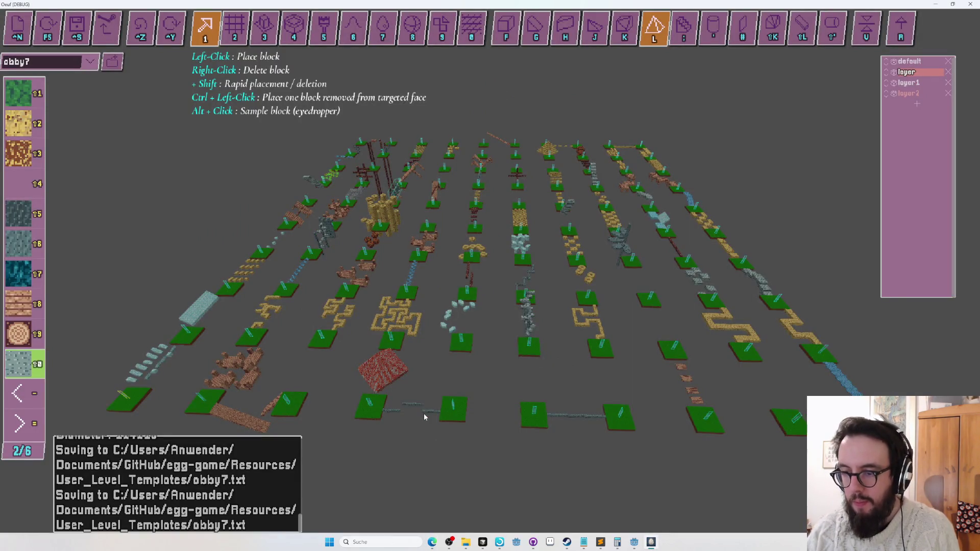
key(alt+Tab)
key(ctrl+v)
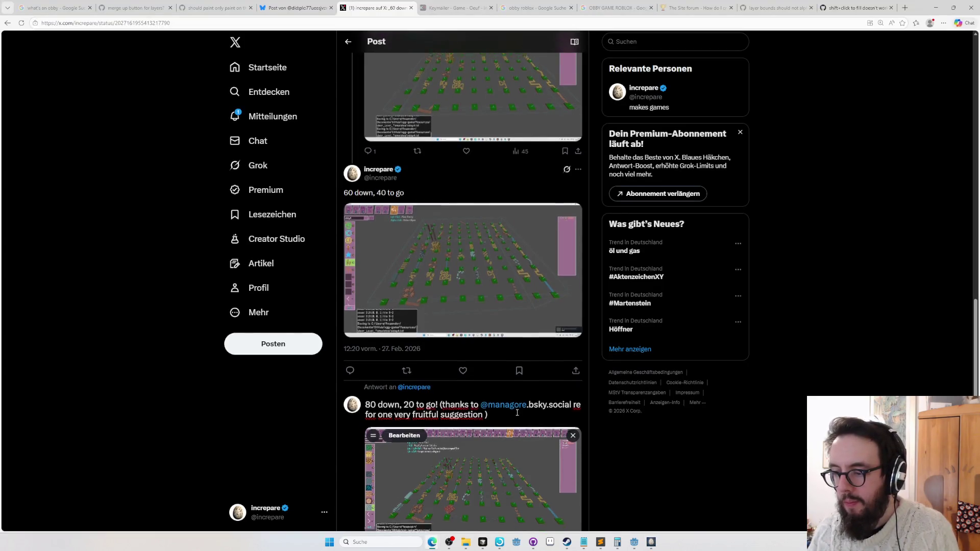
Step: Remove the '.bsky.social' domain and the stray 're' from the mention, then post the X reply
double_click(558, 335)
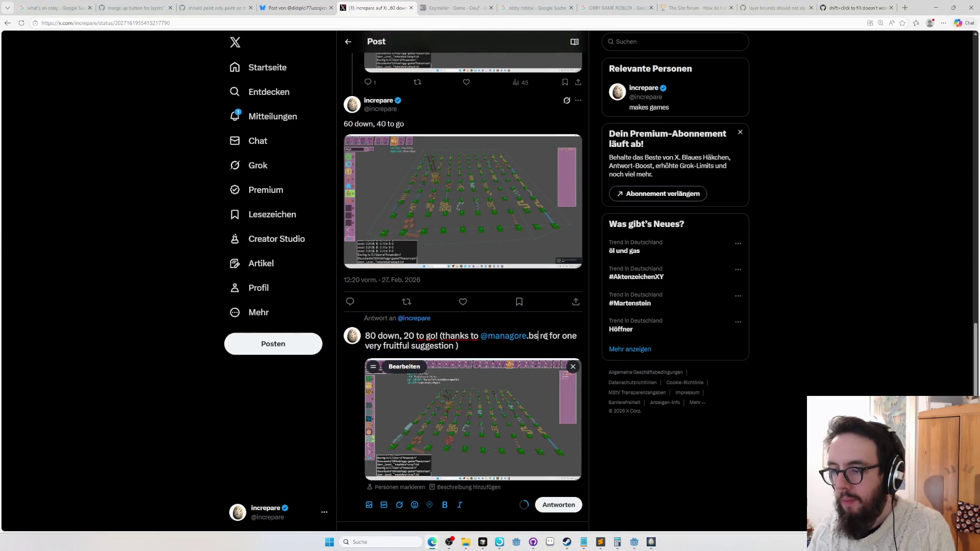
key(BackSpace)
double_click(532, 337)
text(fp)
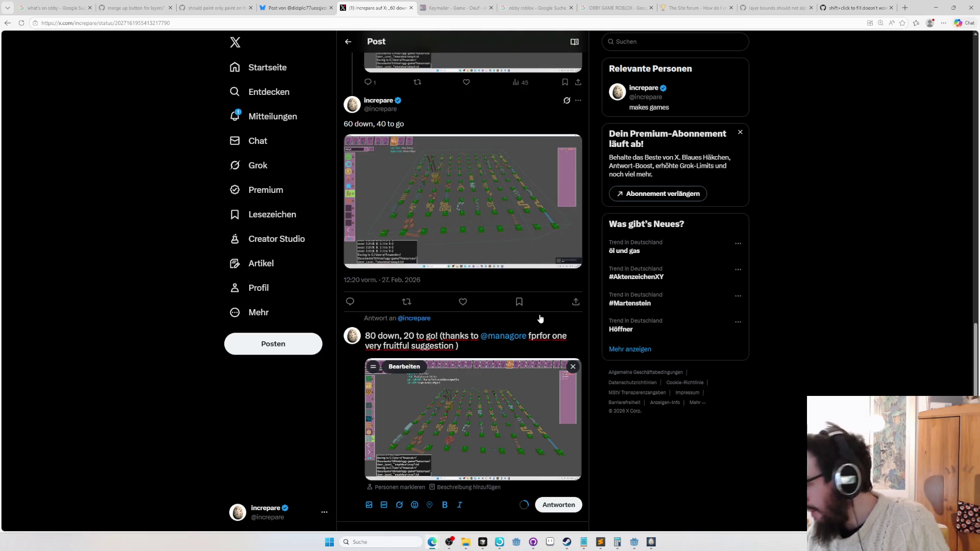
key(BackSpace)
key(BackSpace)
key(BackSpace)
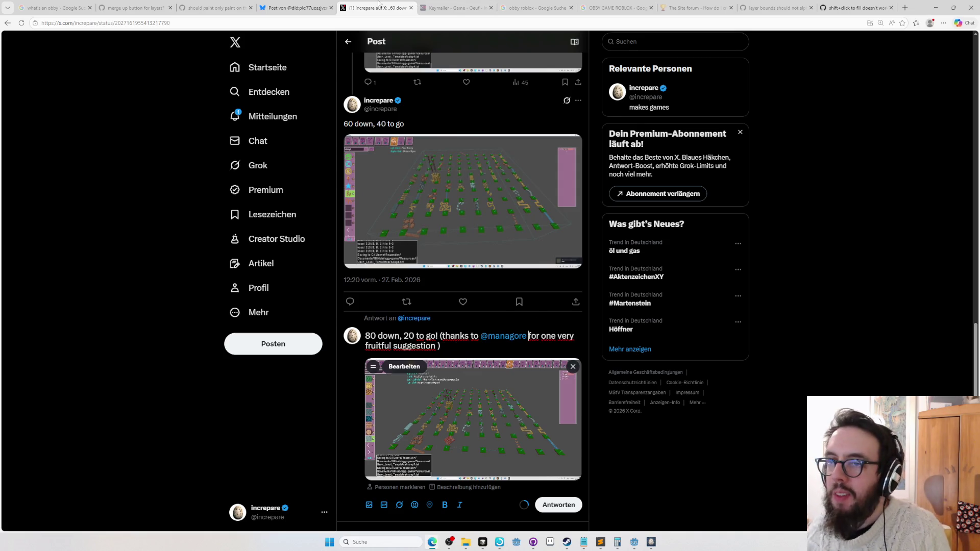
scroll(587, 440, down, 1)
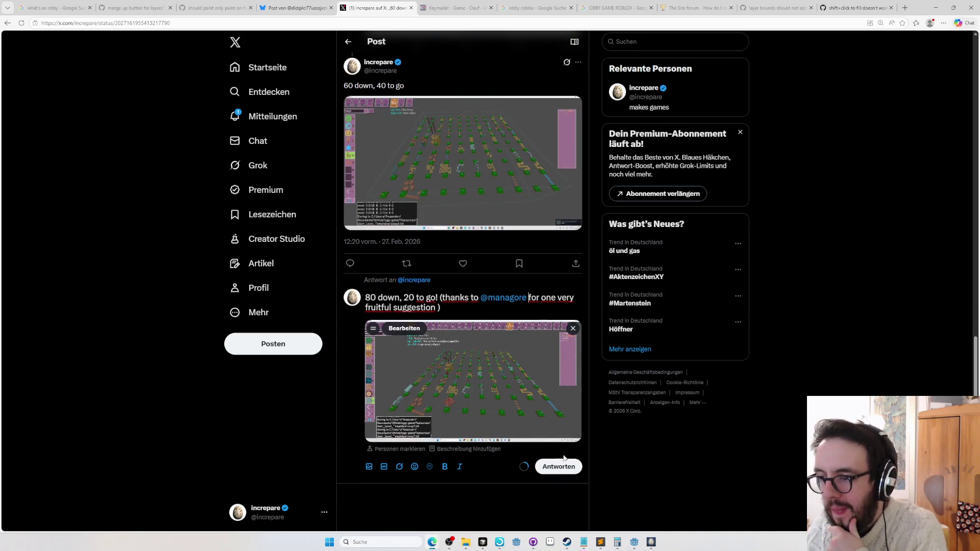
click(558, 470)
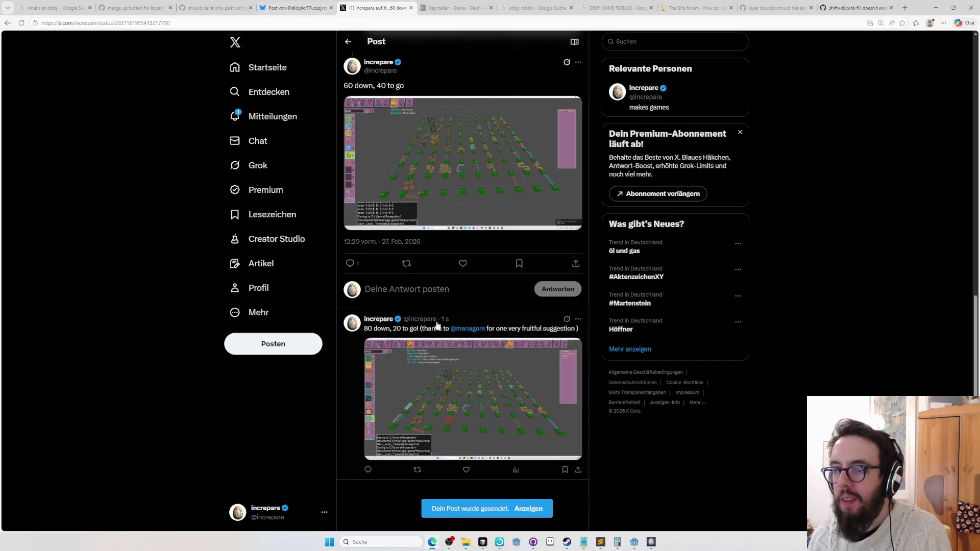
Step: Check the developer's profile and the notifications, then close the X tab
click(468, 329)
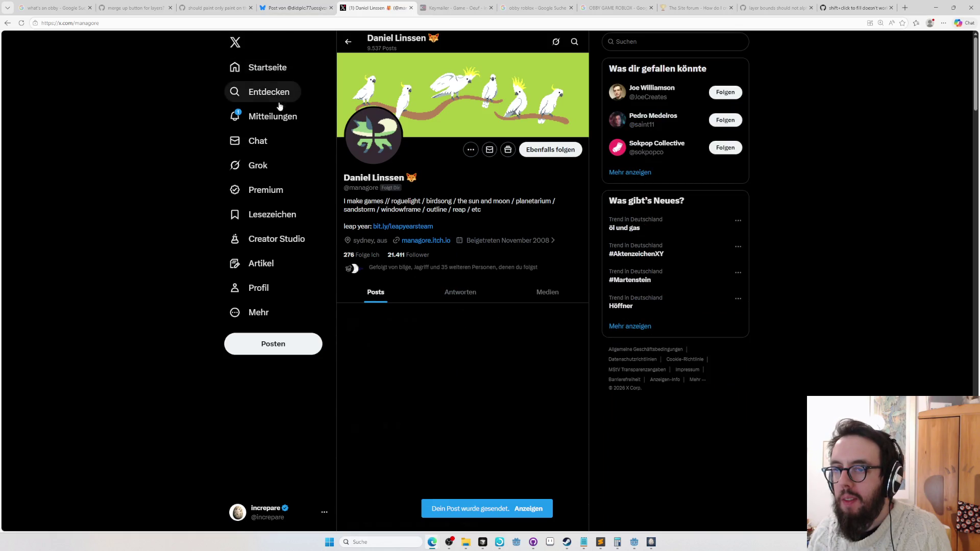
click(284, 119)
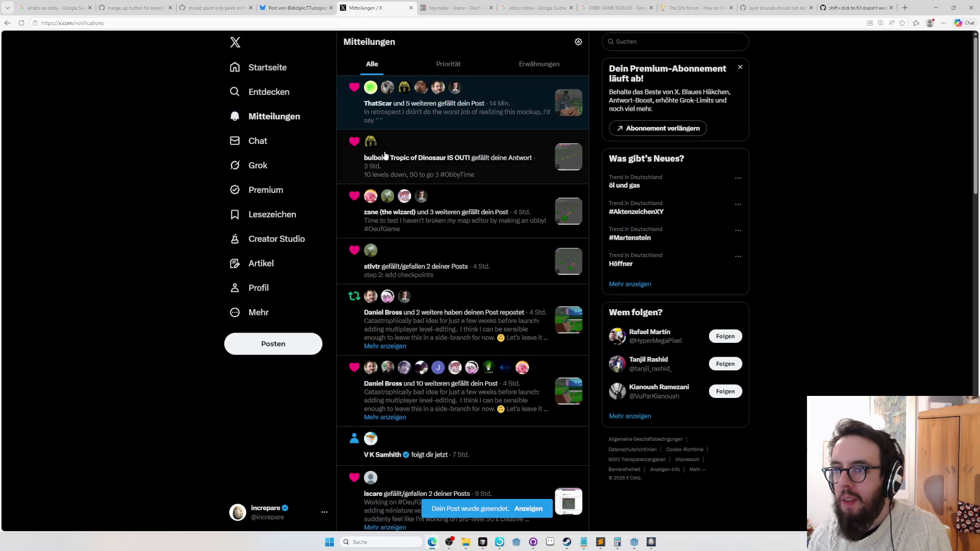
key(ctrl+w)
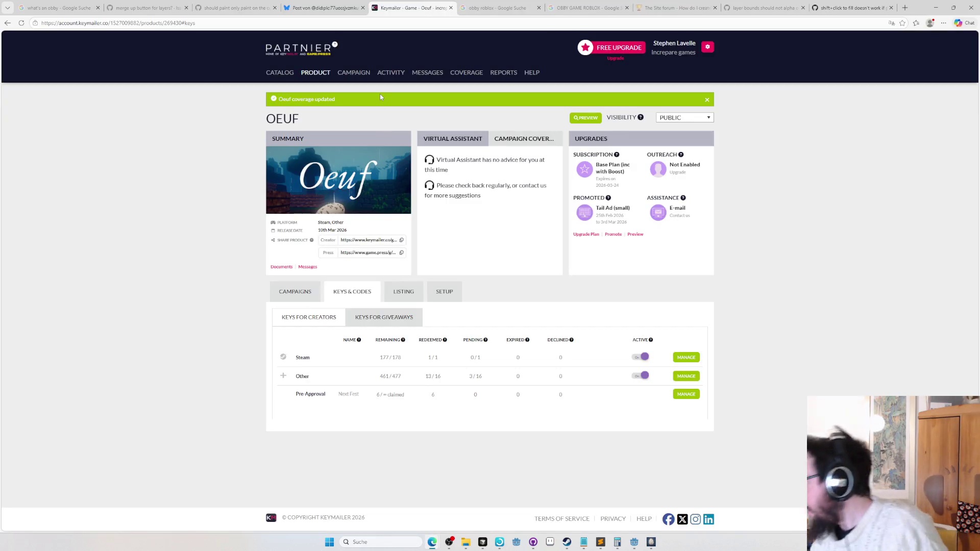
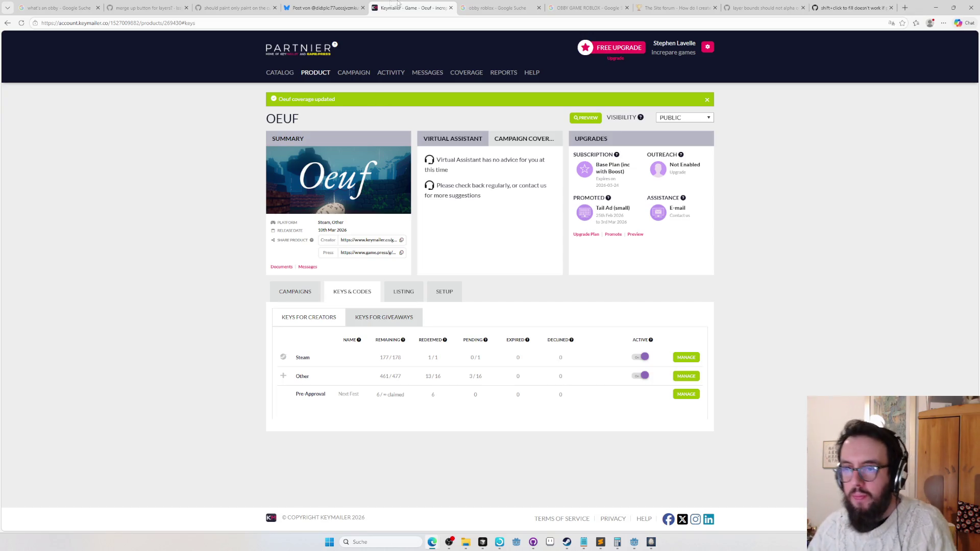
Step: Check Bluesky notifications, then X notifications at x.com, and return to the level editor
click(325, 8)
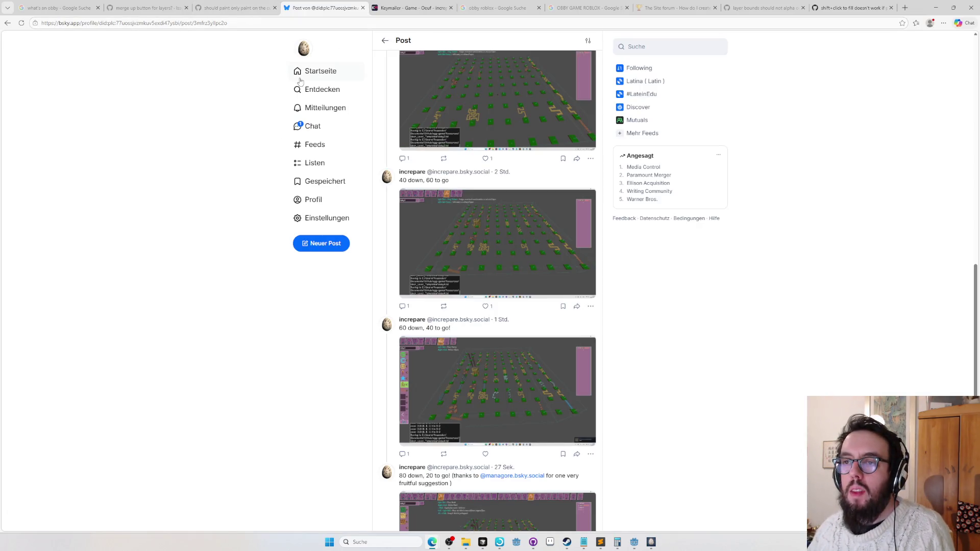
click(320, 109)
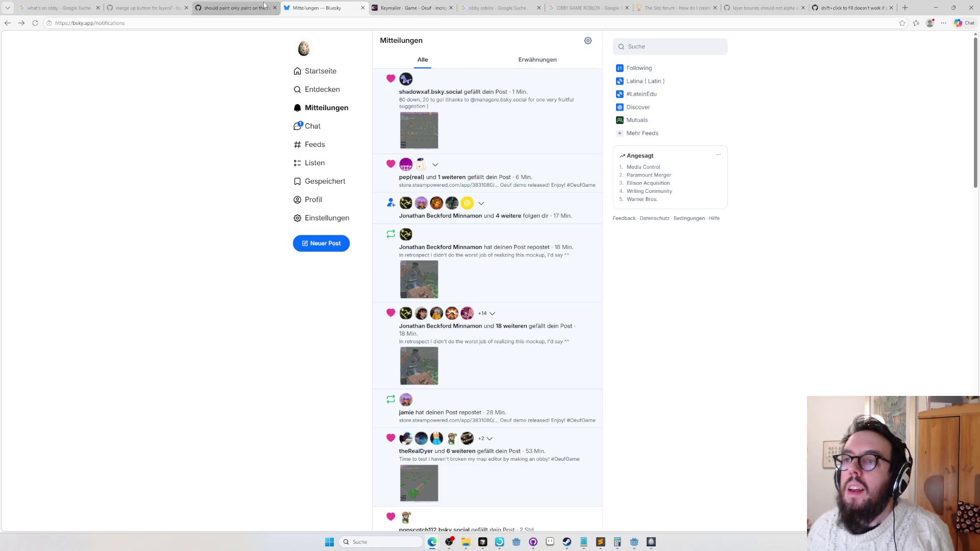
click(729, 10)
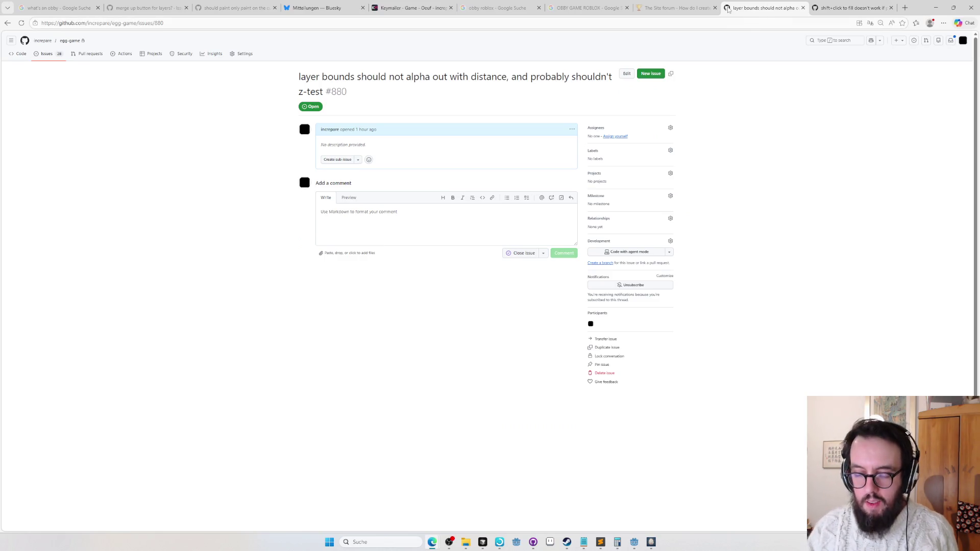
key(ctrl+l)
text(x.com)
key(Return)
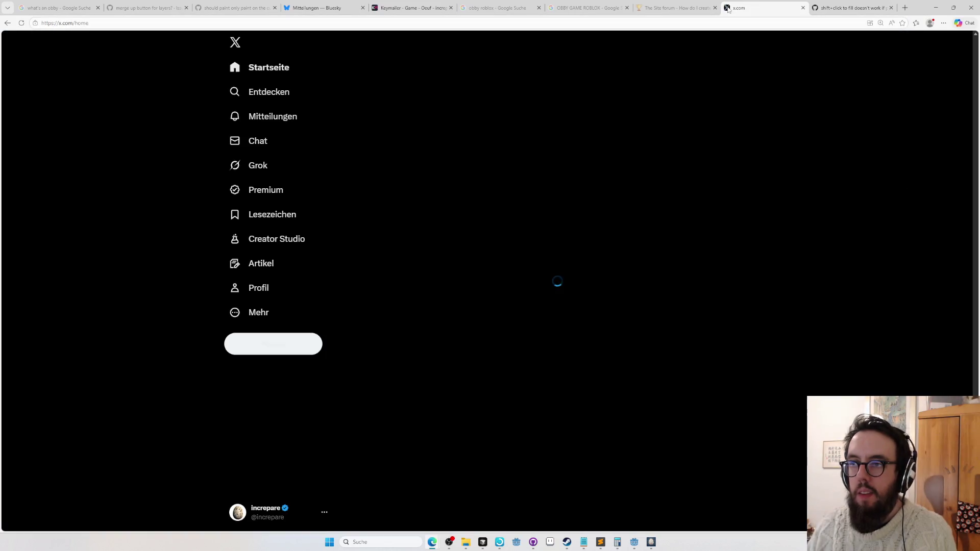
click(281, 119)
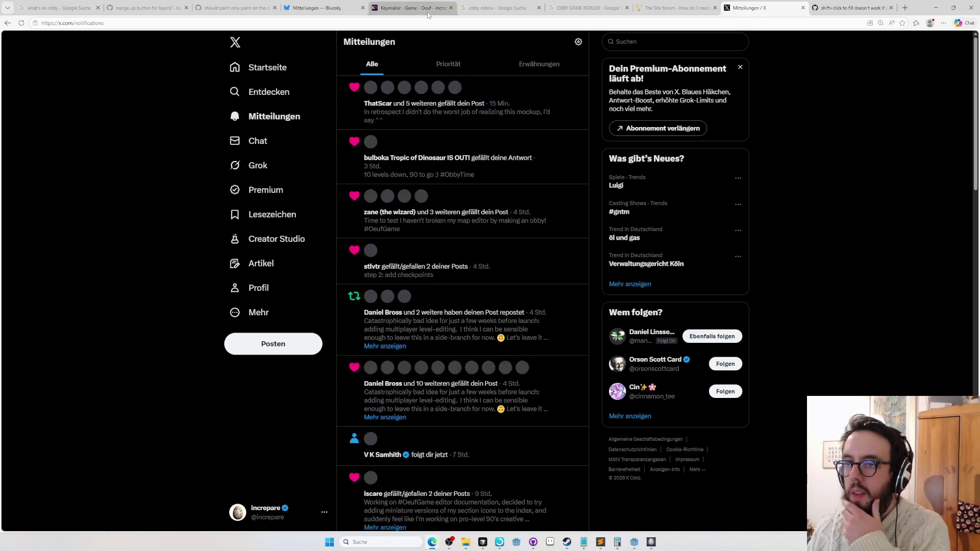
key(ctrl+w)
key(alt+Tab)
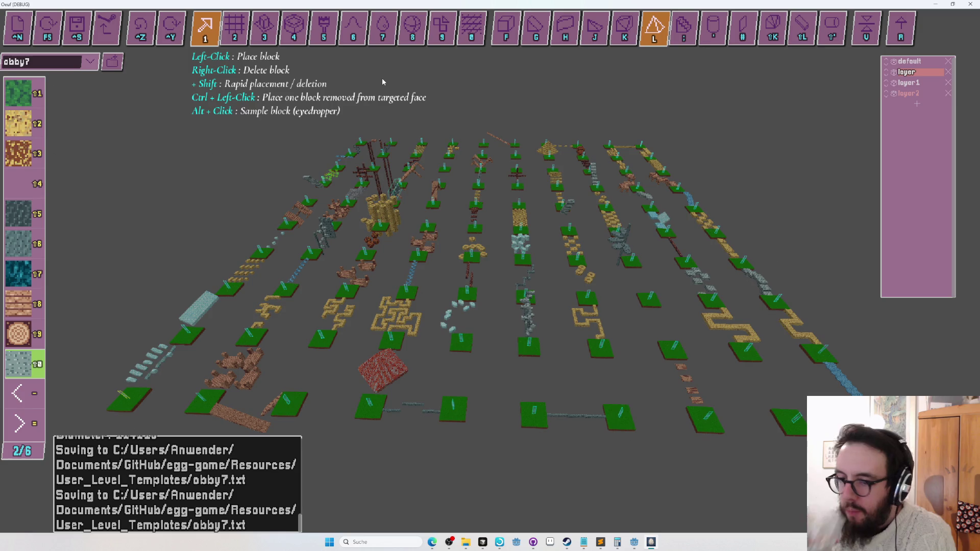
Step: Fly the camera forward to the stone wall bridge and switch to trigger-box mode
drag(382, 78, 370, 85)
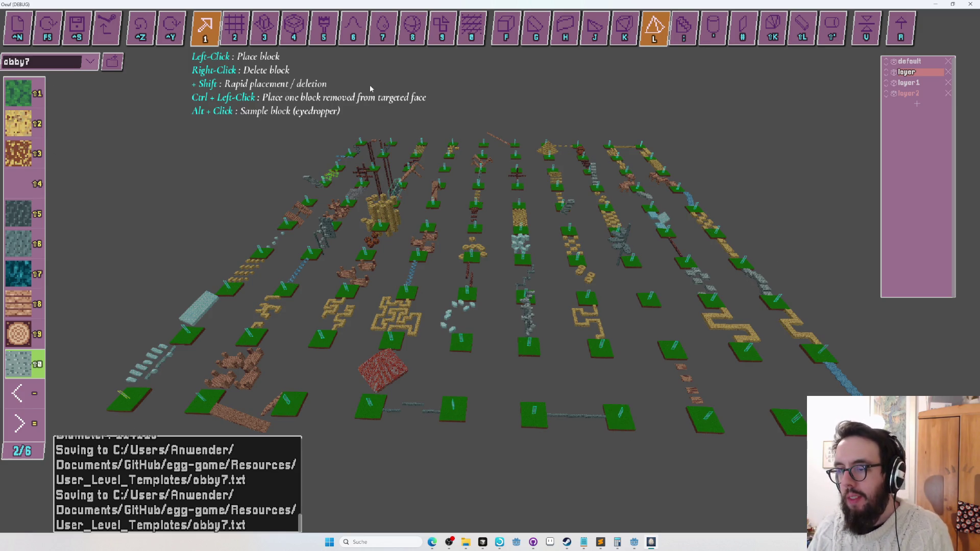
key(w)
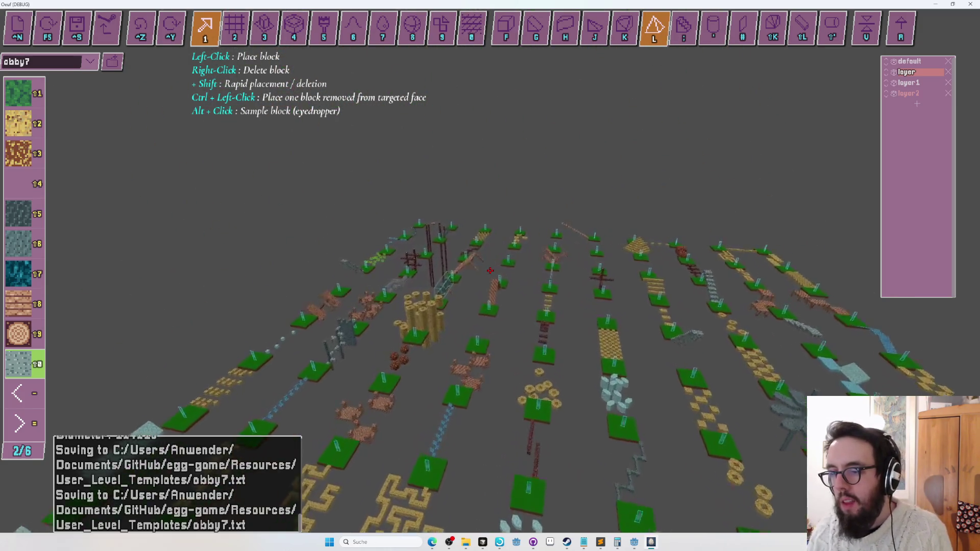
key(w)
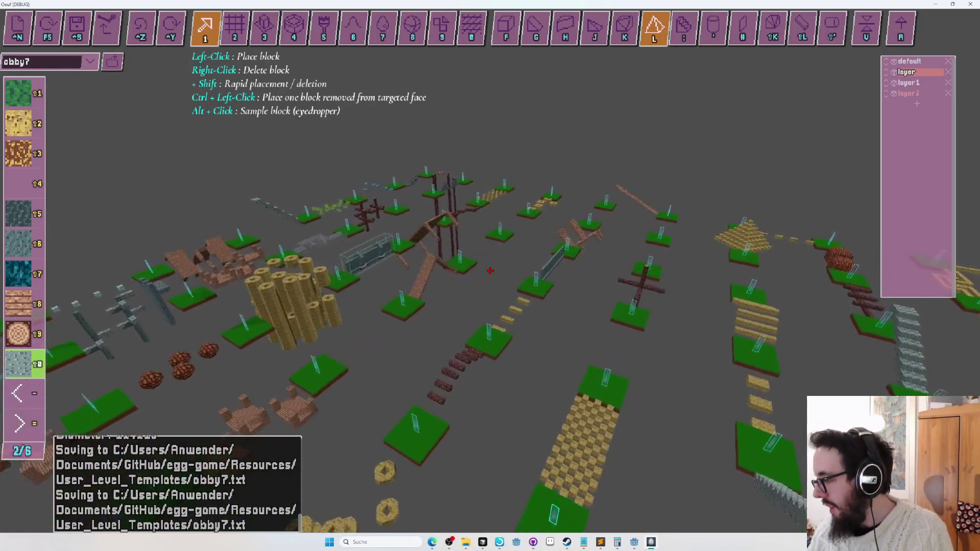
key(w)
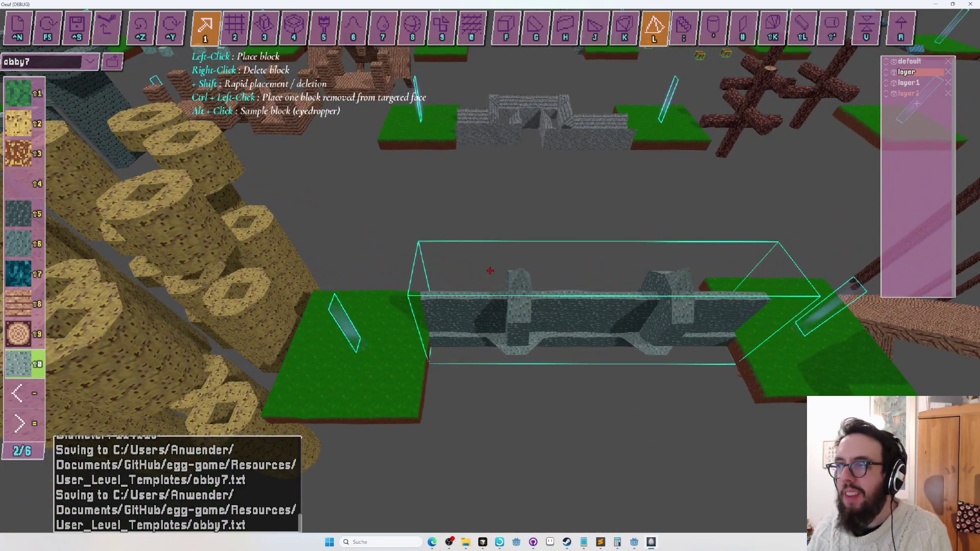
key(Tab)
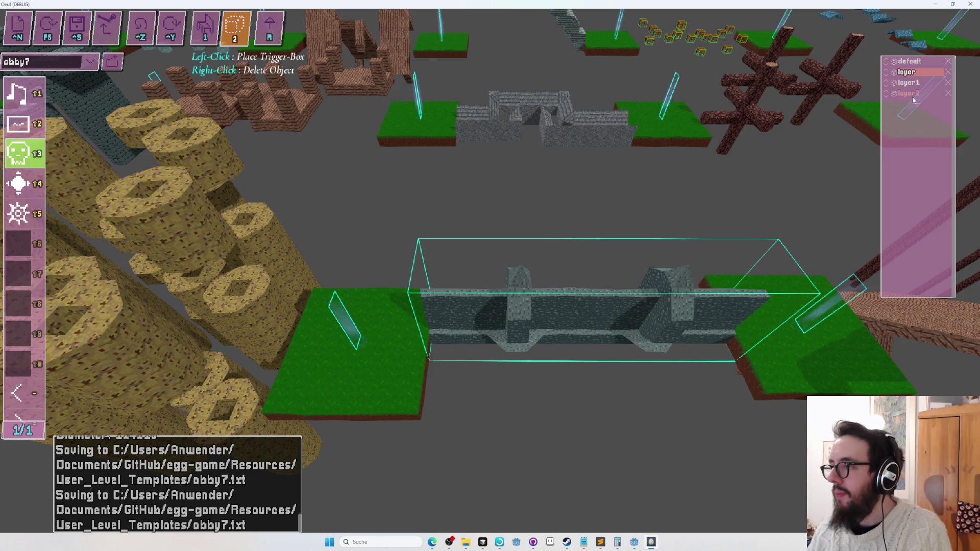
Step: Delete layer2 and move the stone bridge into the default layer
click(914, 83)
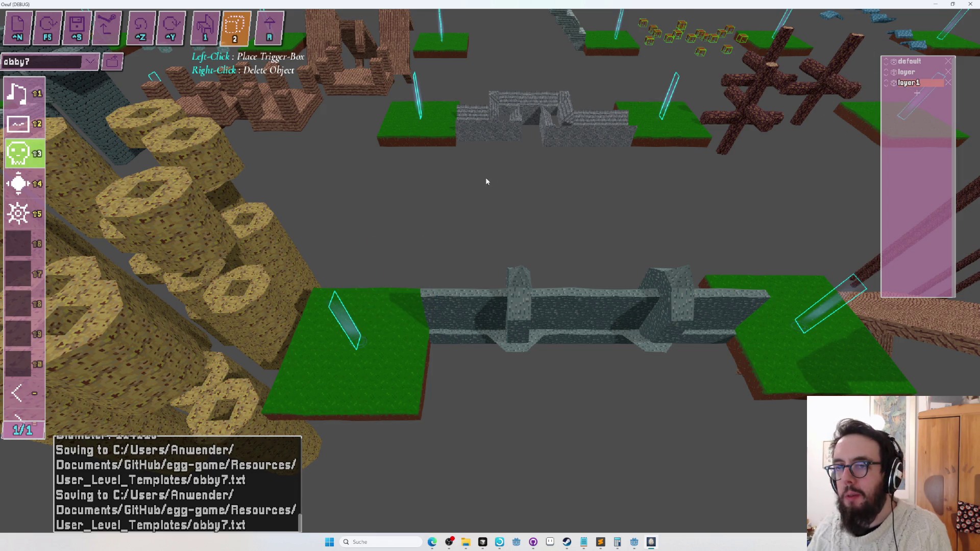
key(Tab)
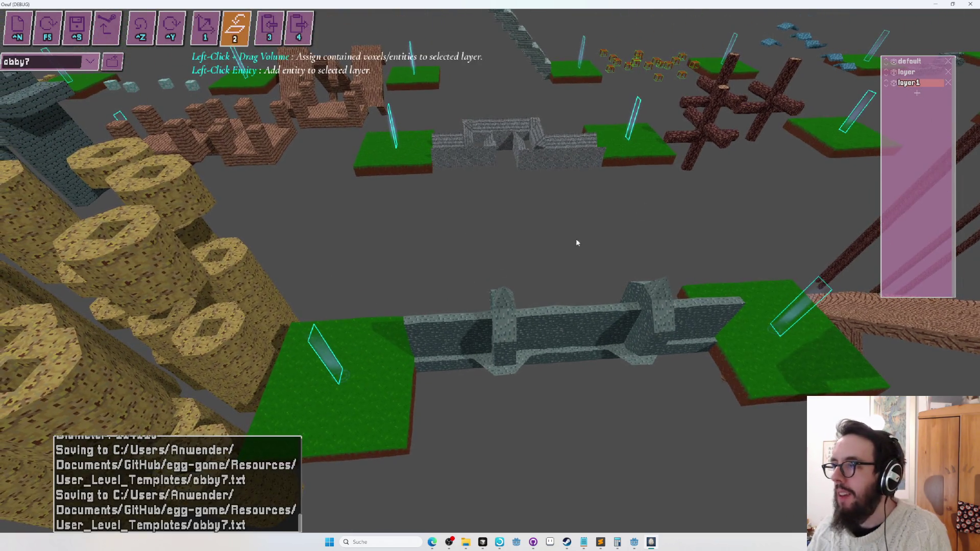
click(909, 60)
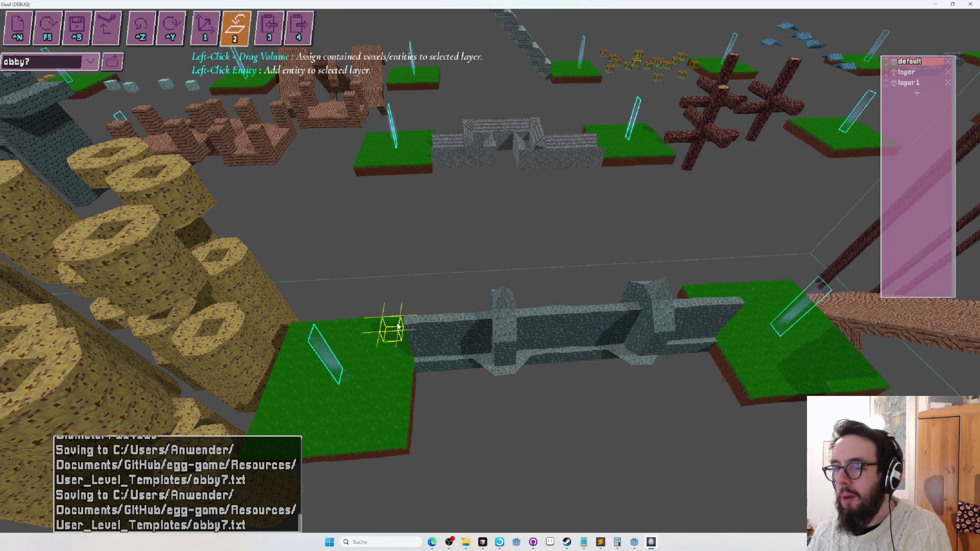
mouse_move(451, 342)
mouse_down()
mouse_move(805, 361)
mouse_move(814, 385)
mouse_move(742, 424)
mouse_move(730, 416)
mouse_up()
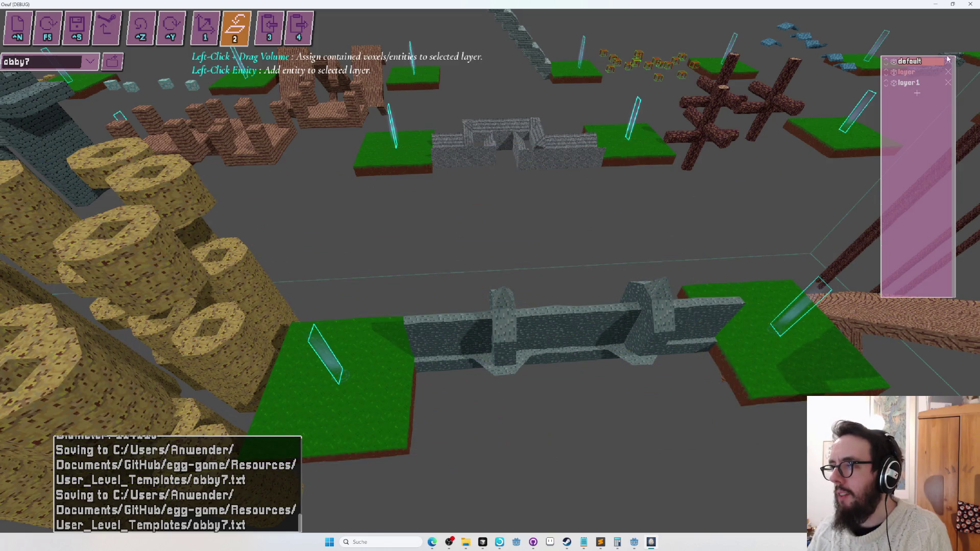
Step: Delete the layer named 'layer', sweep remaining content into default, and save obby7
click(949, 72)
click(909, 72)
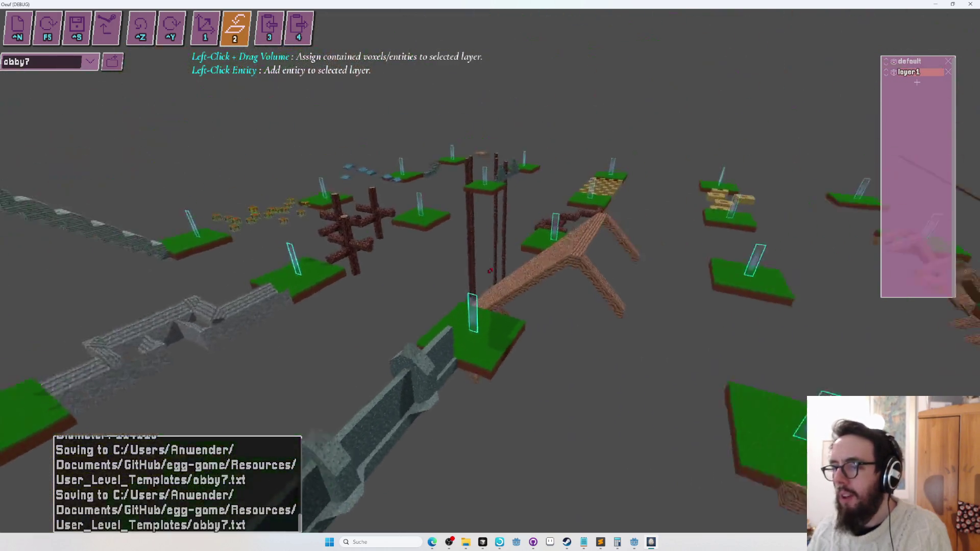
key(s)
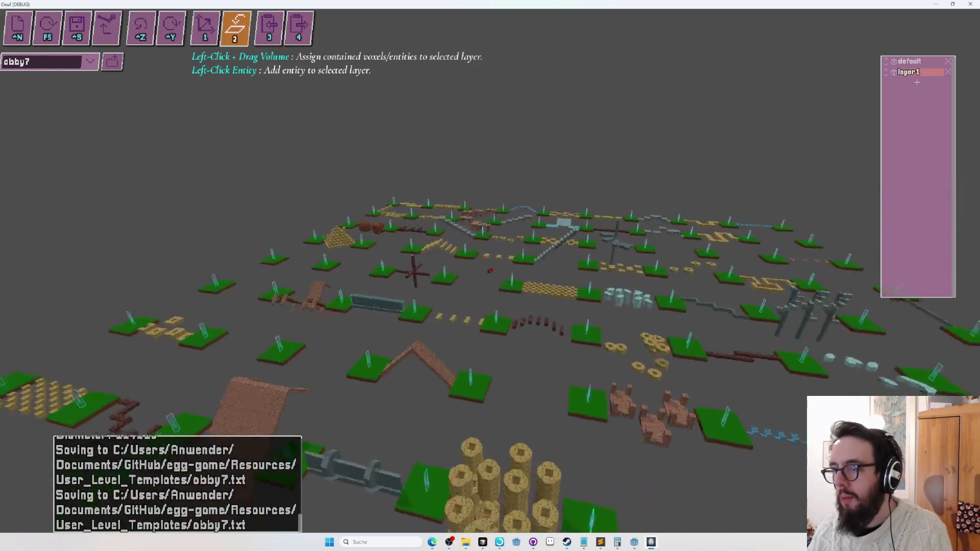
mouse_move(477, 280)
mouse_down()
mouse_move(612, 324)
mouse_move(667, 306)
mouse_move(855, 200)
mouse_up()
key(ctrl+s)
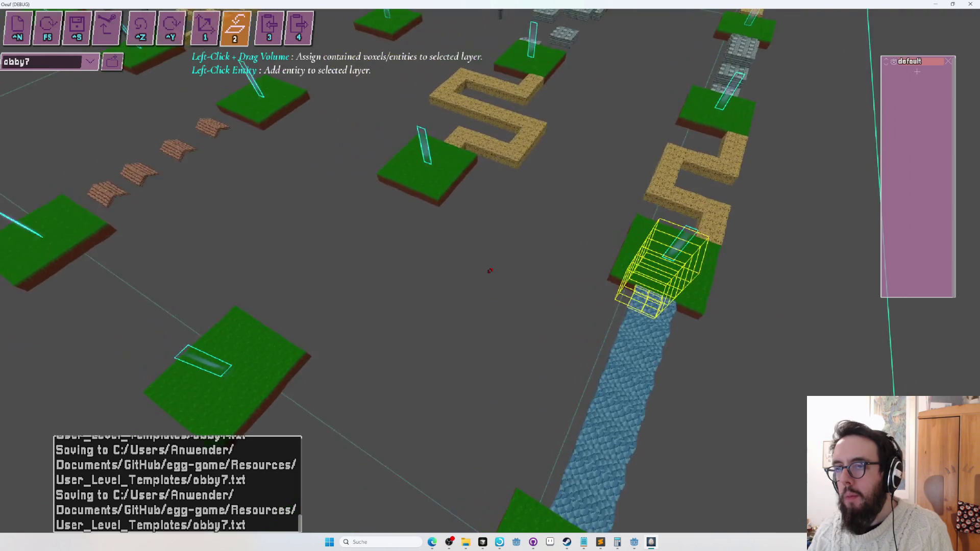
Step: Place sloped blue stone blocks on the grass platform, keeping only one at the edge
key(3)
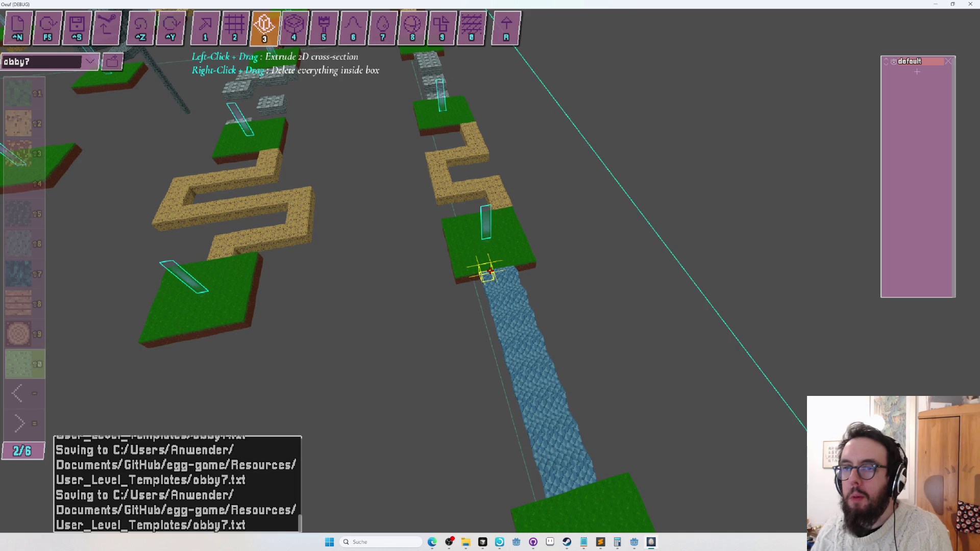
key(Tab)
key(1)
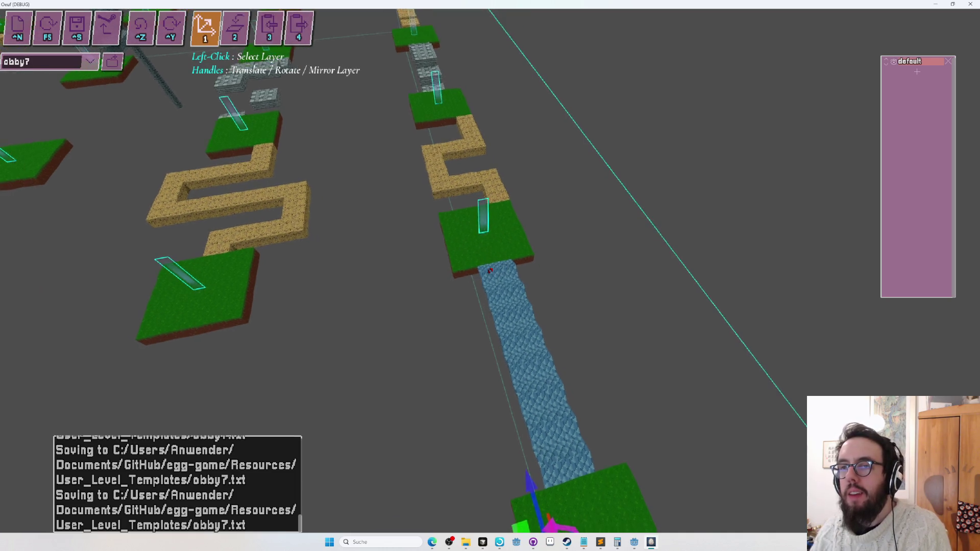
key(Tab)
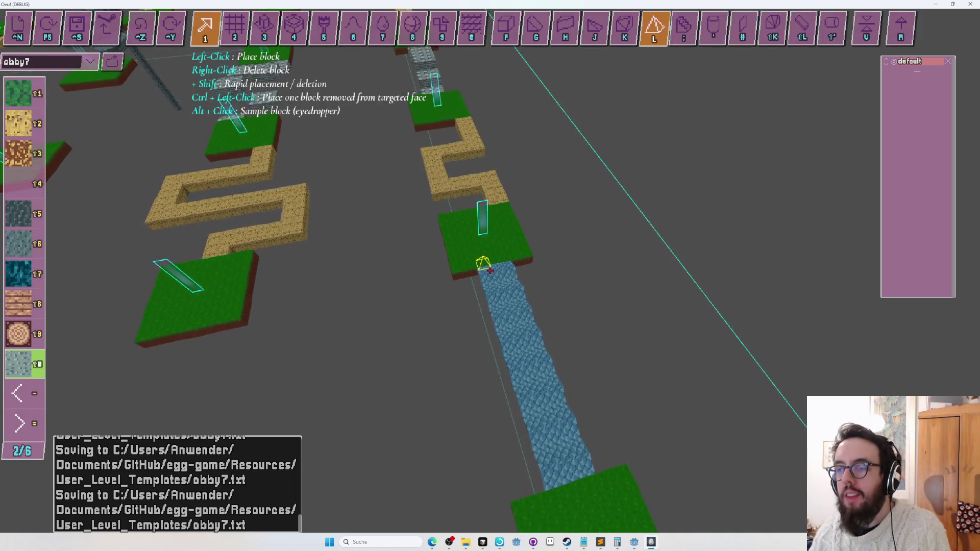
key(shift+l)
key(equal)
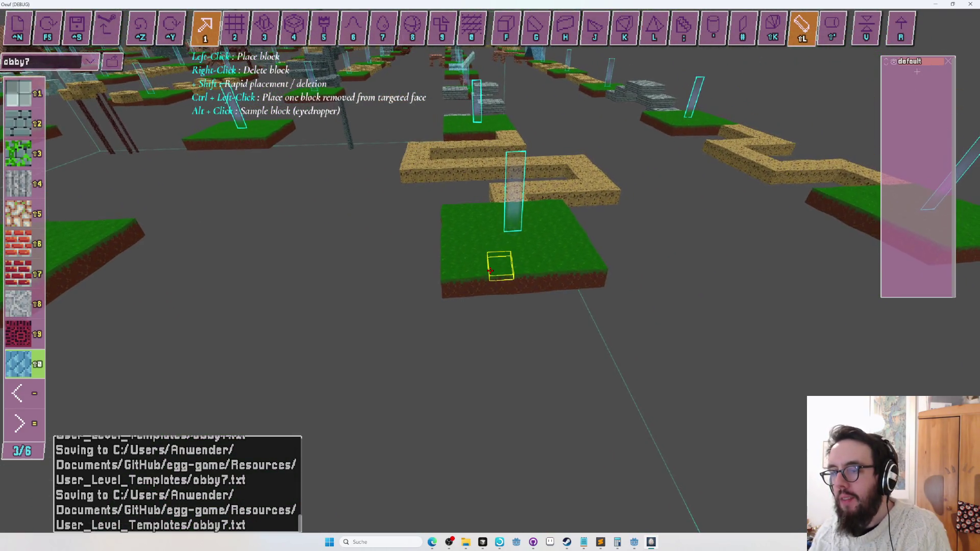
click(490, 271)
click(490, 270)
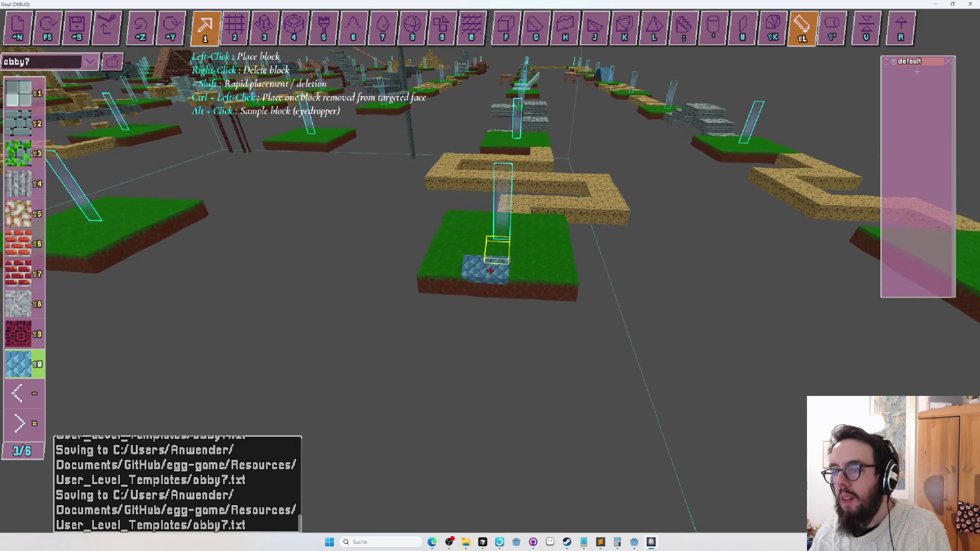
click(490, 270)
right_click(490, 271)
right_click(490, 271)
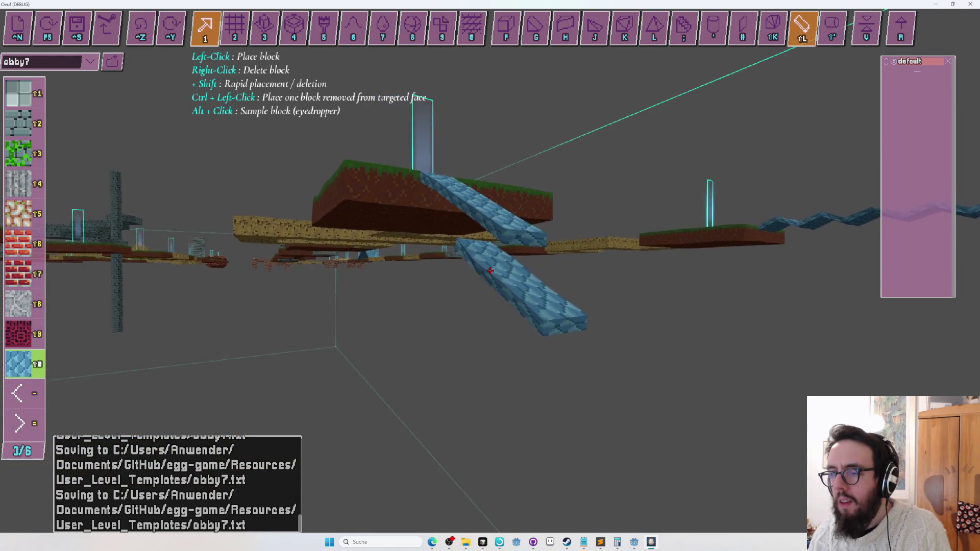
Step: Check the Godot editor and script editor for runtime errors
key(alt+Tab)
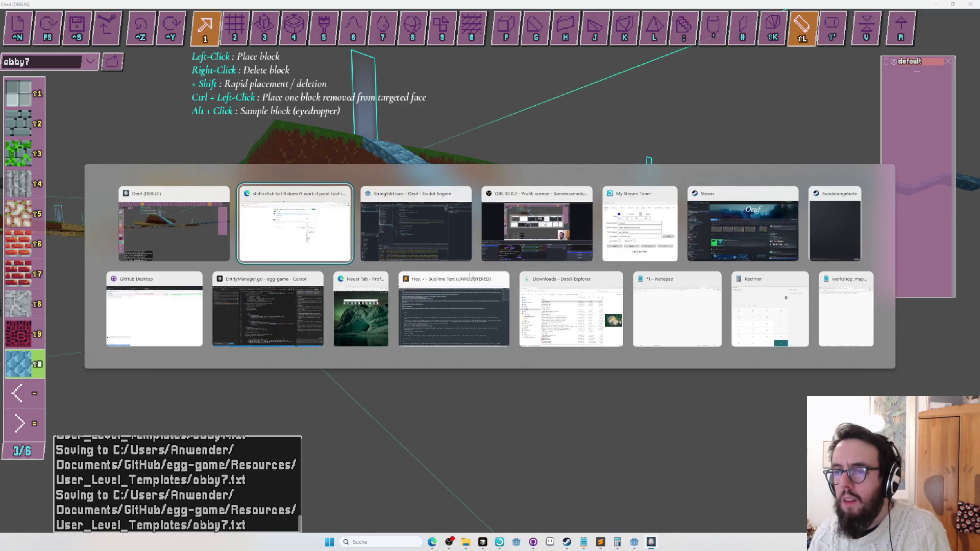
scroll(396, 442, down, 3)
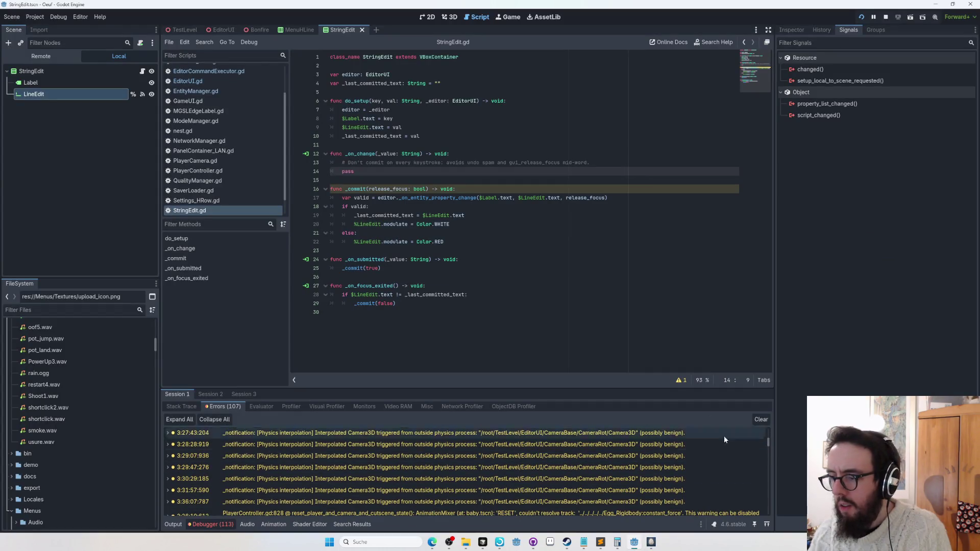
drag(768, 445, 772, 518)
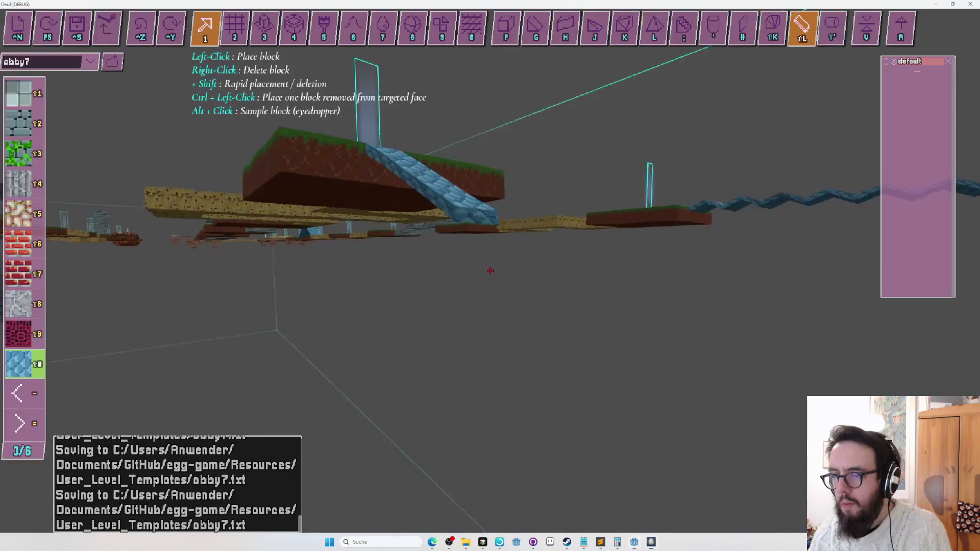
key(alt+Tab)
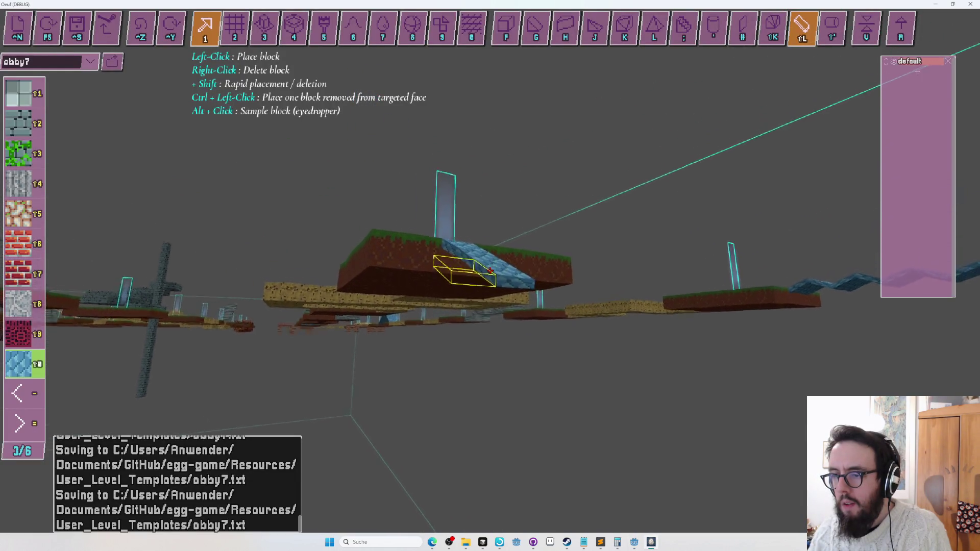
key(alt+Tab)
key(alt+Tab)
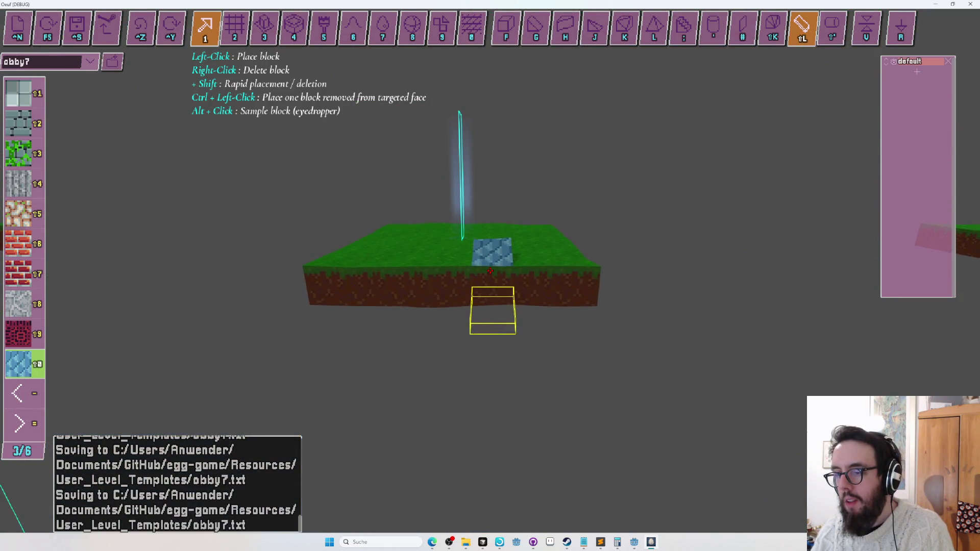
key(alt+Tab)
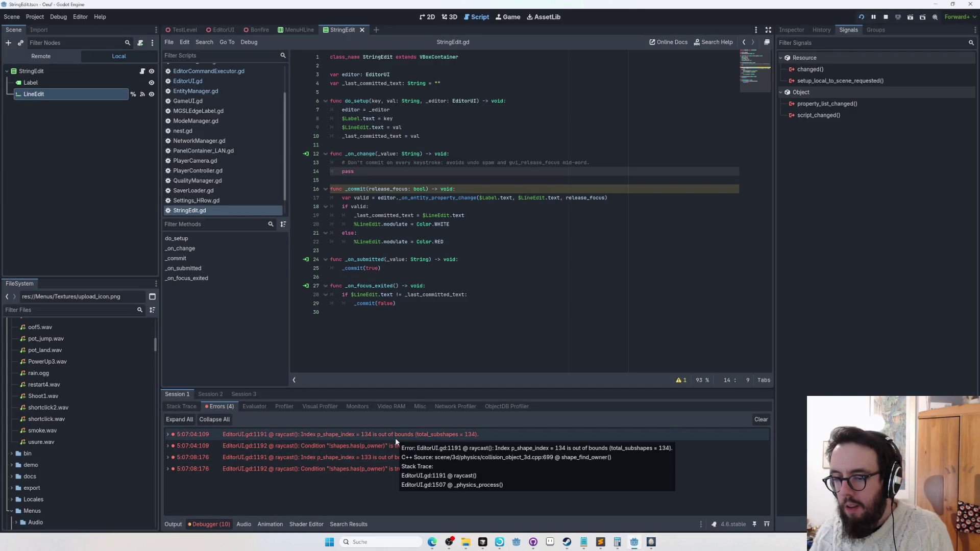
Step: Jump to EditorUI.gd line 1191 and expand the raycast out-of-bounds error's stack trace
click(395, 445)
click(316, 432)
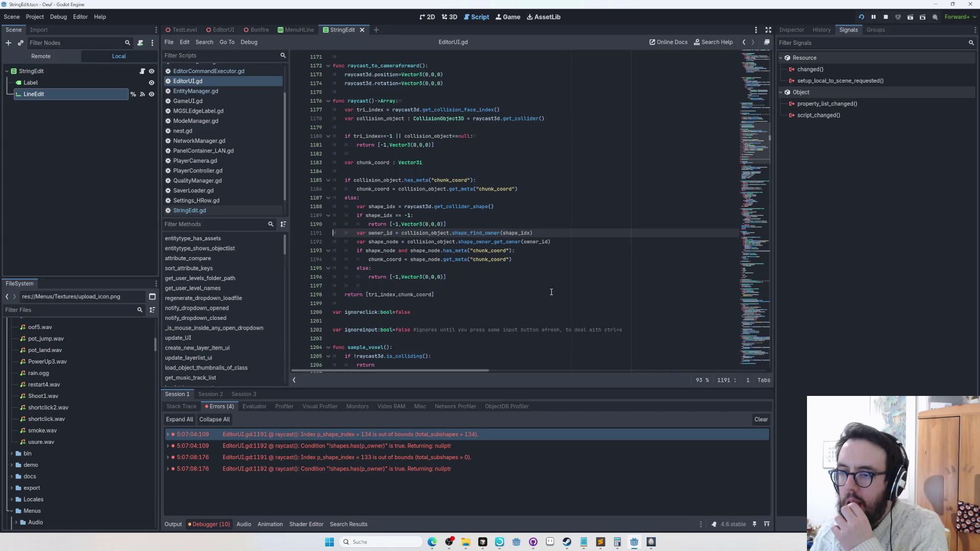
double_click(412, 446)
double_click(410, 435)
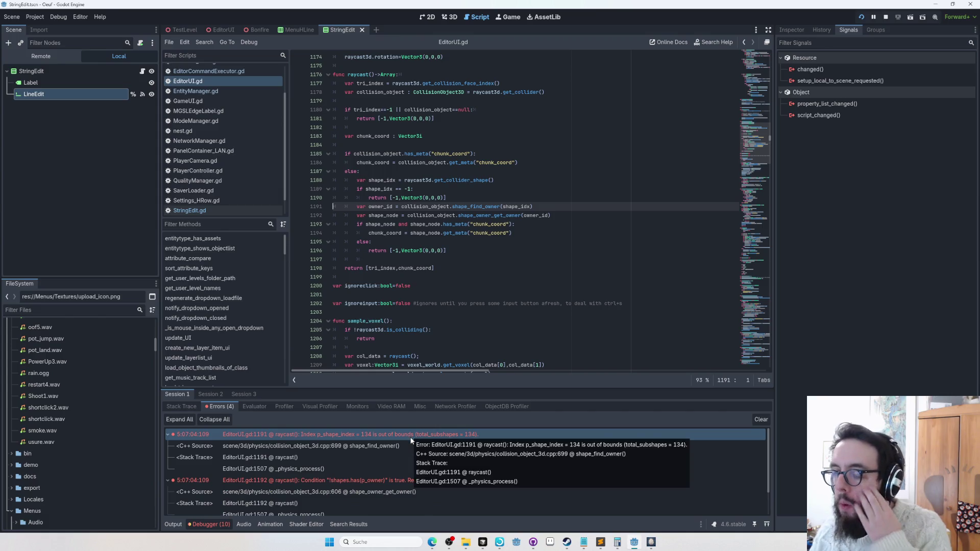
scroll(432, 235, up, 1)
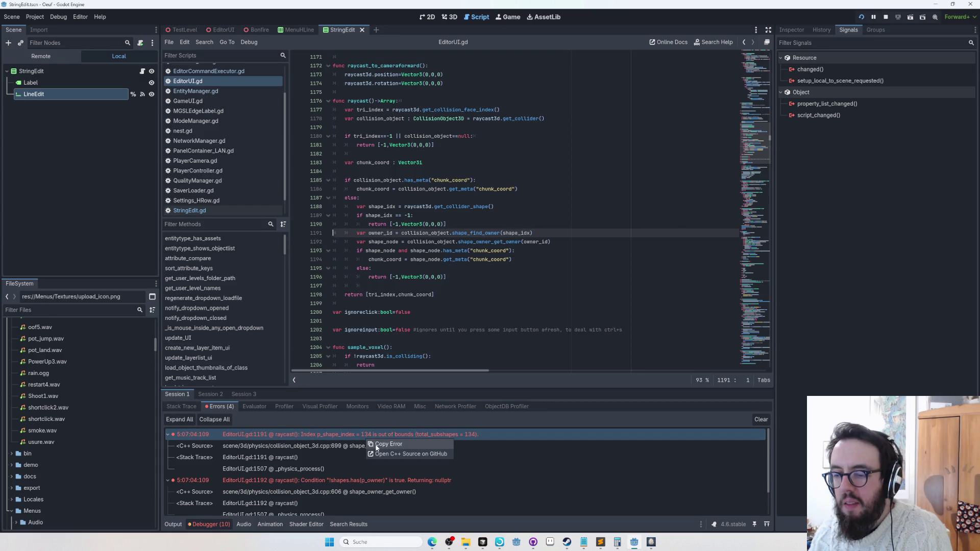
Step: Copy the raycast error text and bring the Cursor editor to the front
click(377, 446)
key(alt+Tab)
click(268, 311)
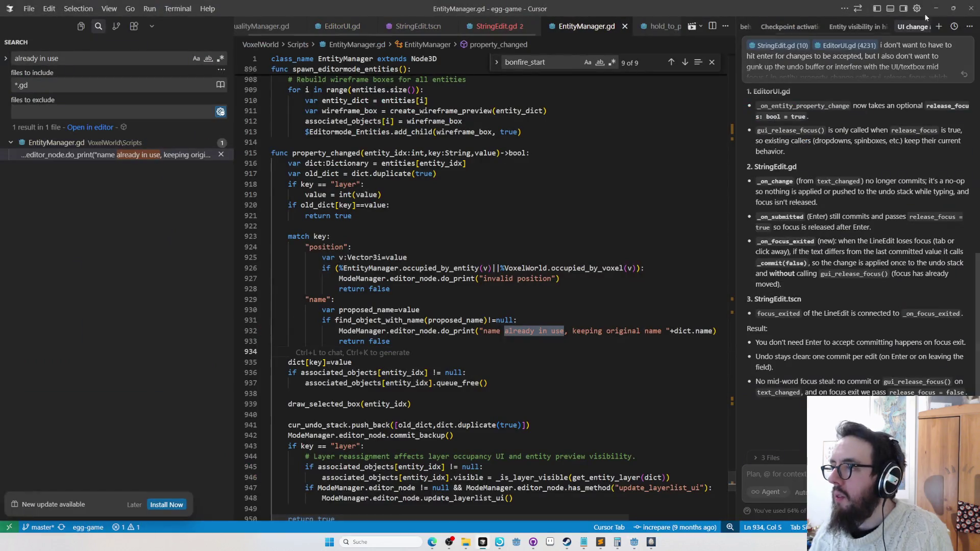
Step: Paste the copied raycast error into a new AI chat and send it
click(941, 26)
text(E 5:07:04:109   EditorUI.gd:1191 @ raycast(): Index p_shape_index = 134 is out of bounds (total_subshapes = 134).   <C++ Source>  scene/3d/physics/collision_object_3d.cpp:699 @ shape_find_owner()   <Stack Trace> EditorUI.gd:1191 @ raycast()                 EditorUI.gd:1507 @ _physics_process())
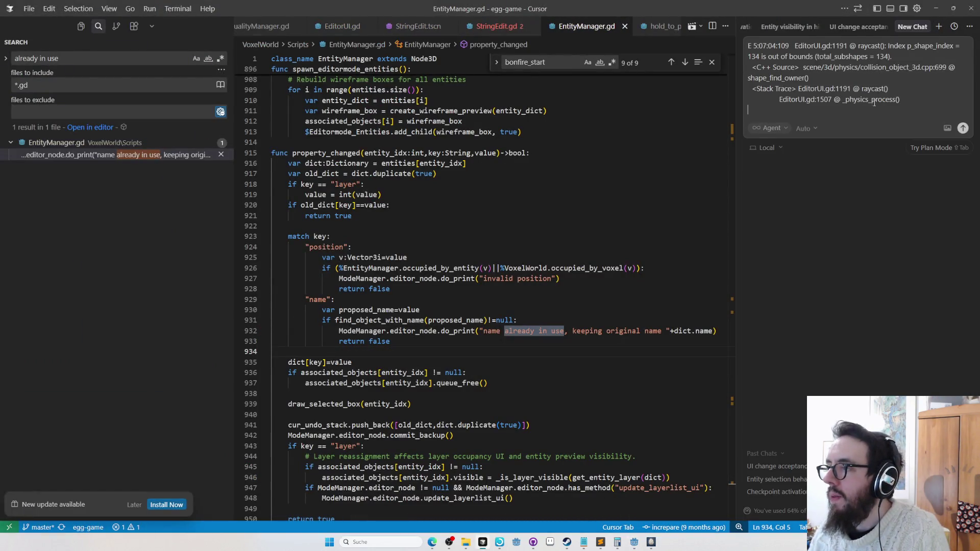
key(Return)
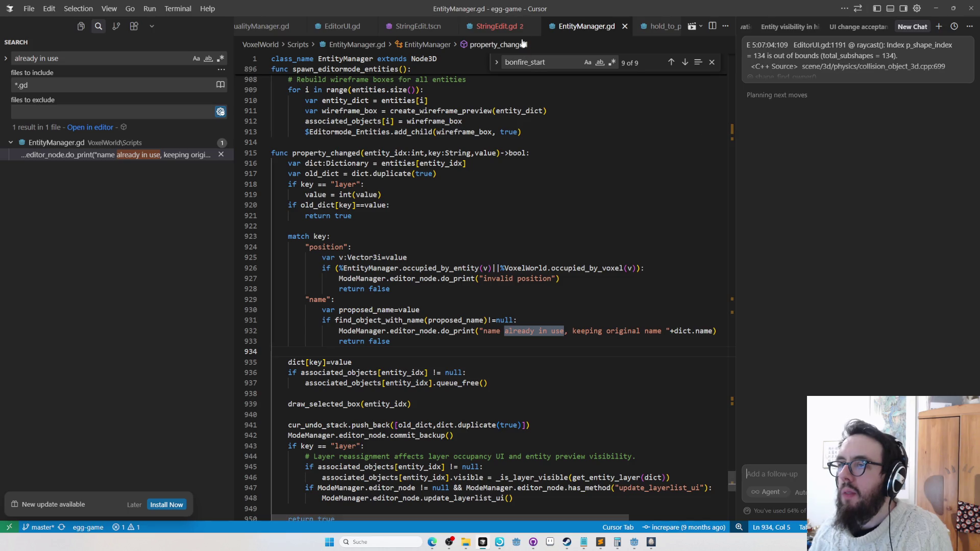
Step: Close the StringEdit.gd tab and return to the level editor
click(521, 27)
click(533, 26)
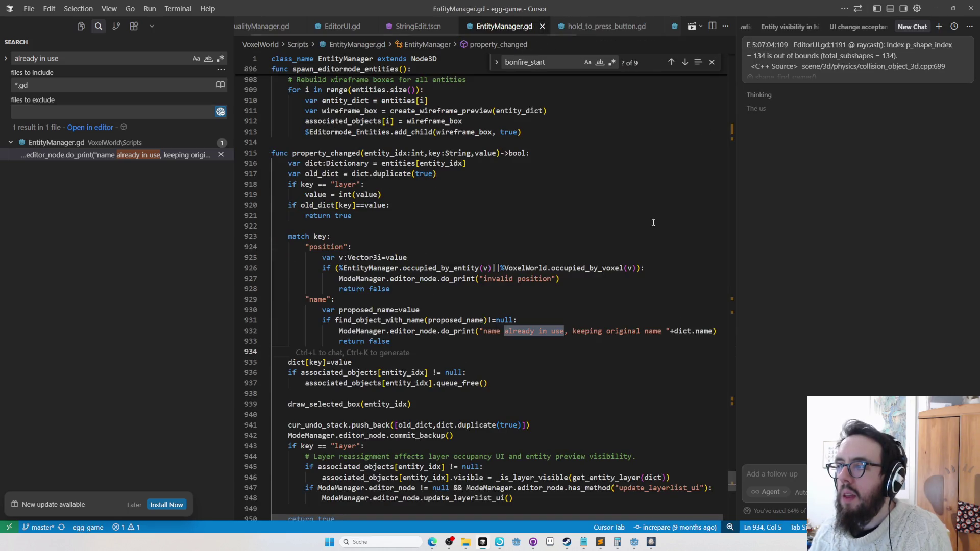
key(alt+Tab)
key(alt+Tab)
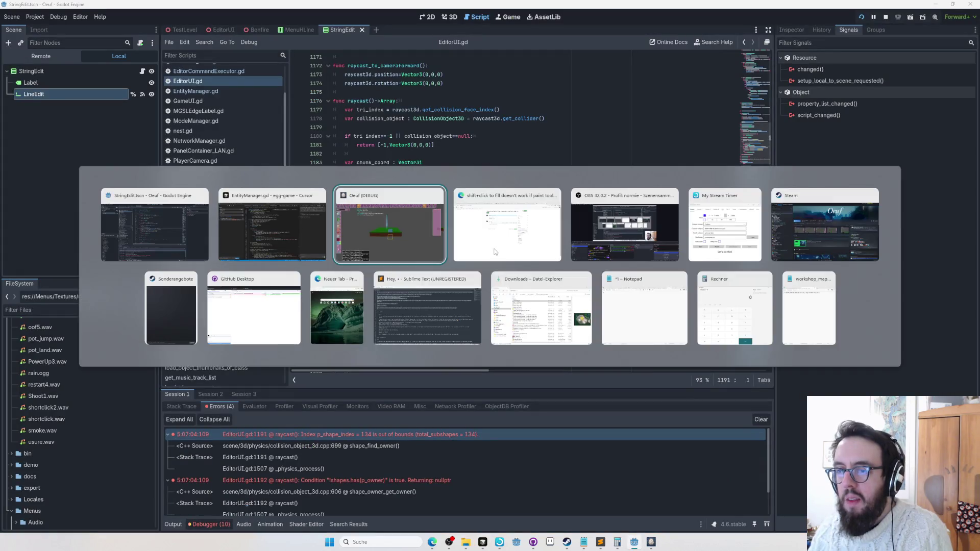
Step: Fly around the island to inspect the zigzag blue stone path from several angles
key(w)
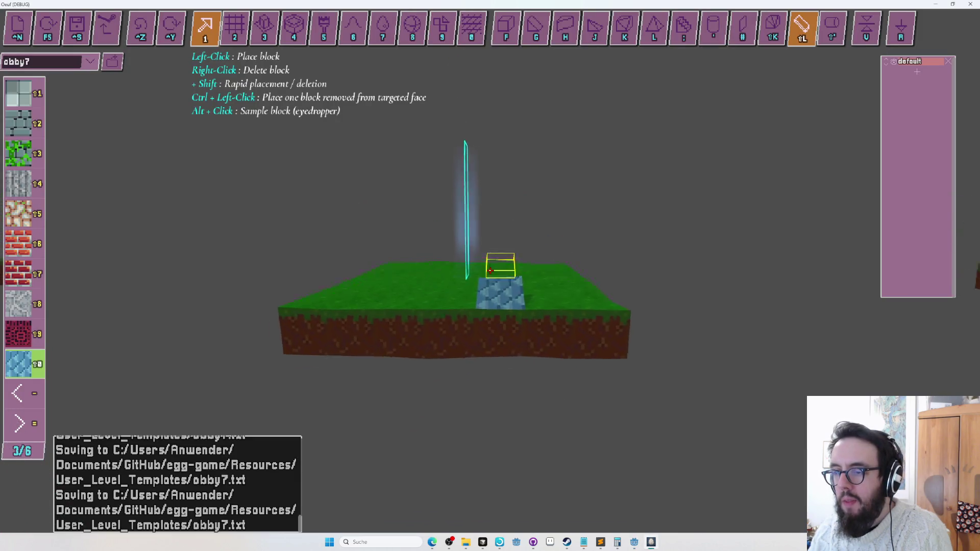
key(a)
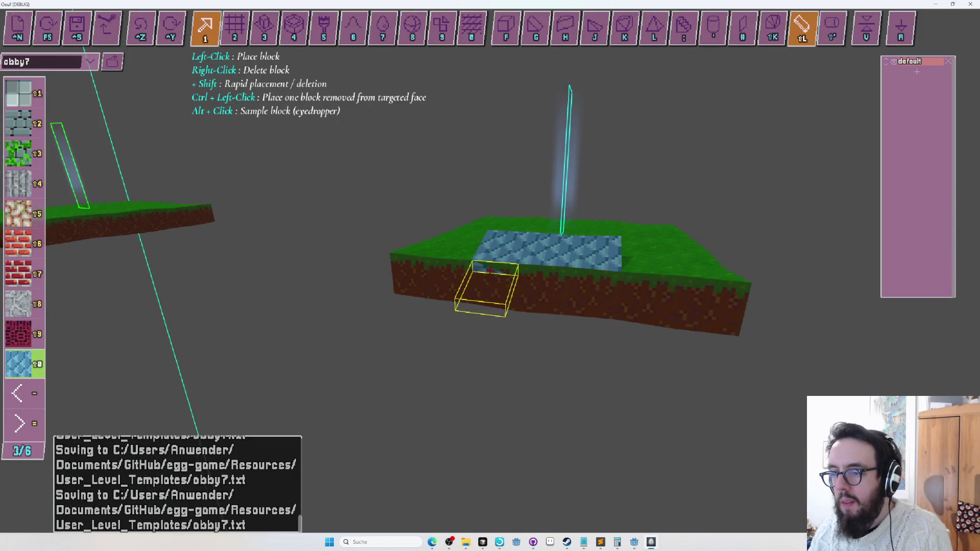
key(s)
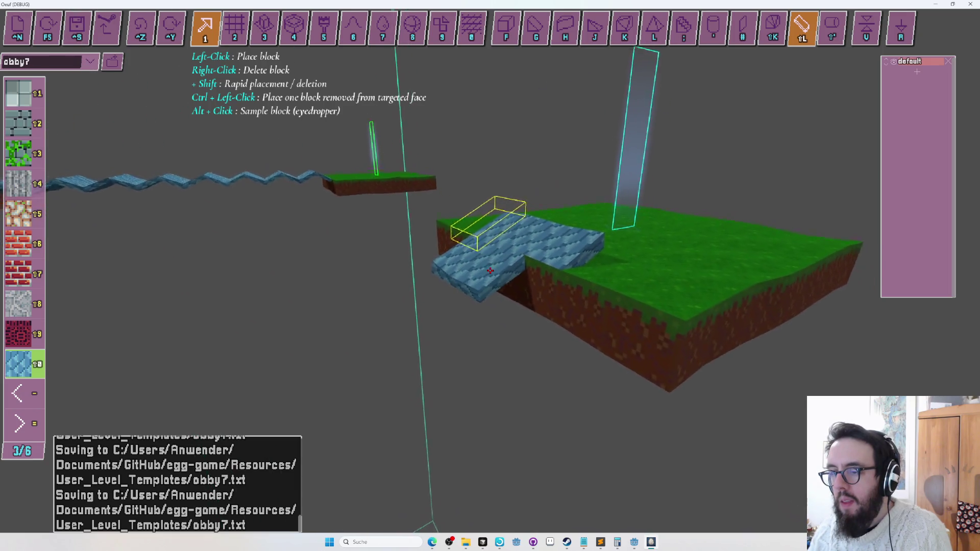
key(d)
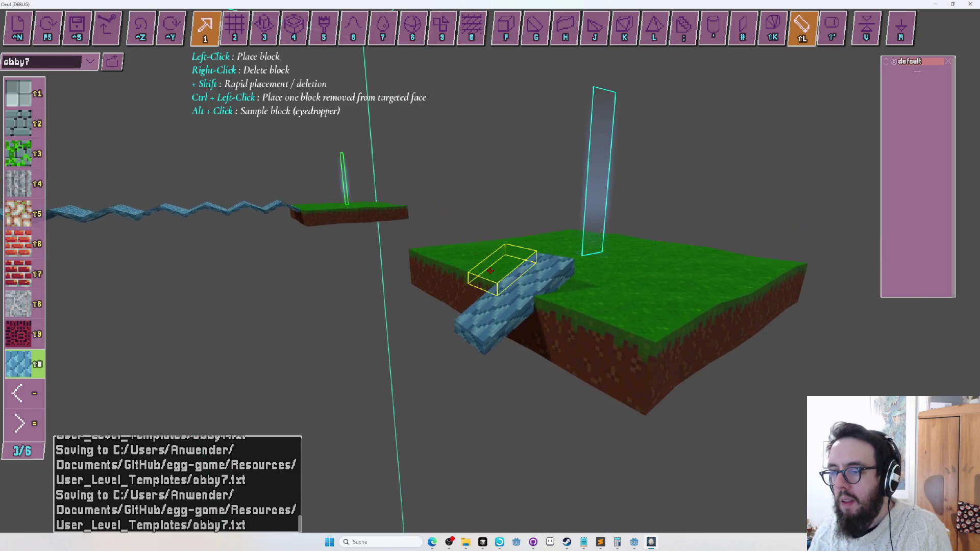
key(s)
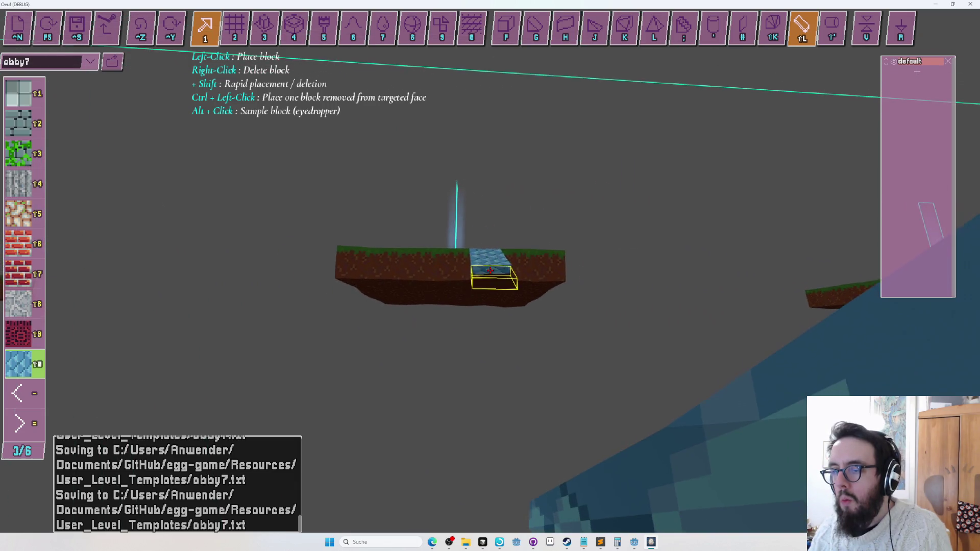
key(w)
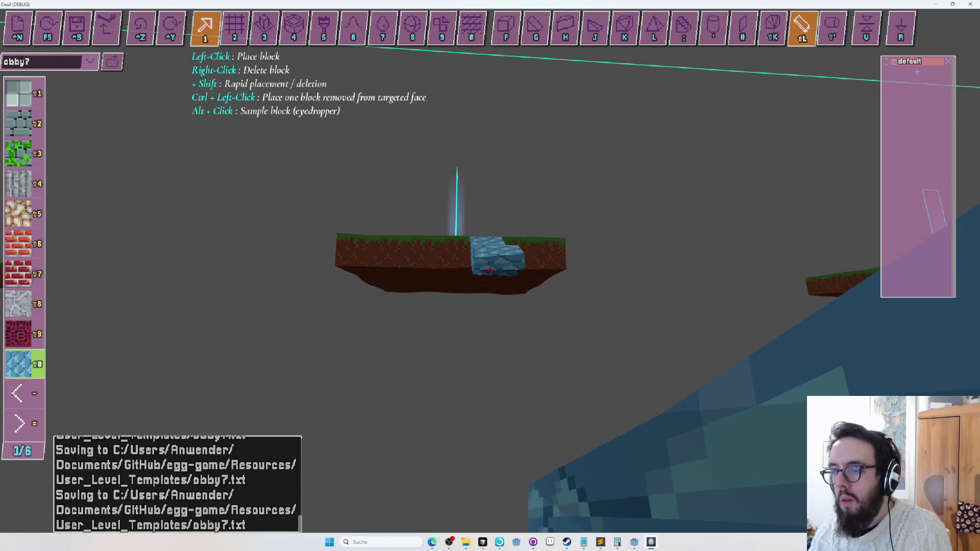
key(q)
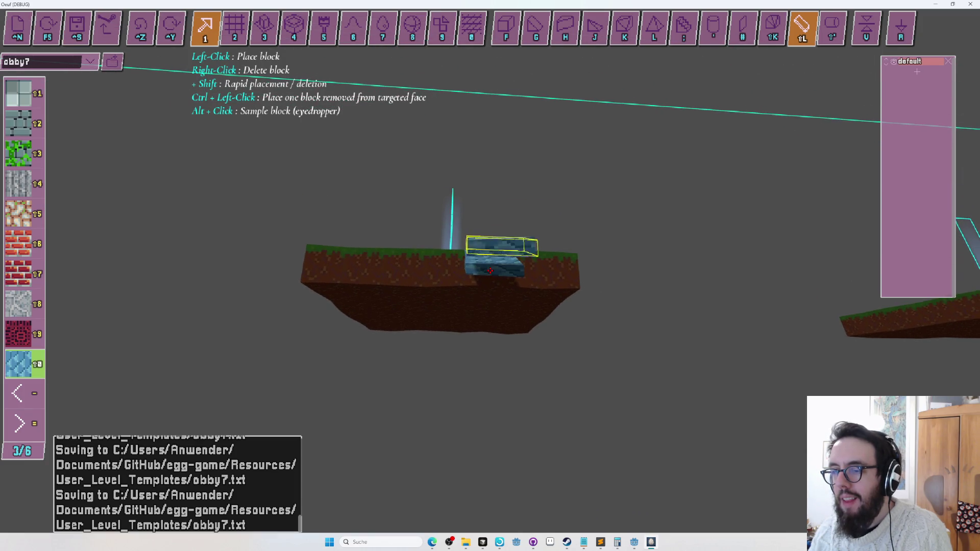
key(Right)
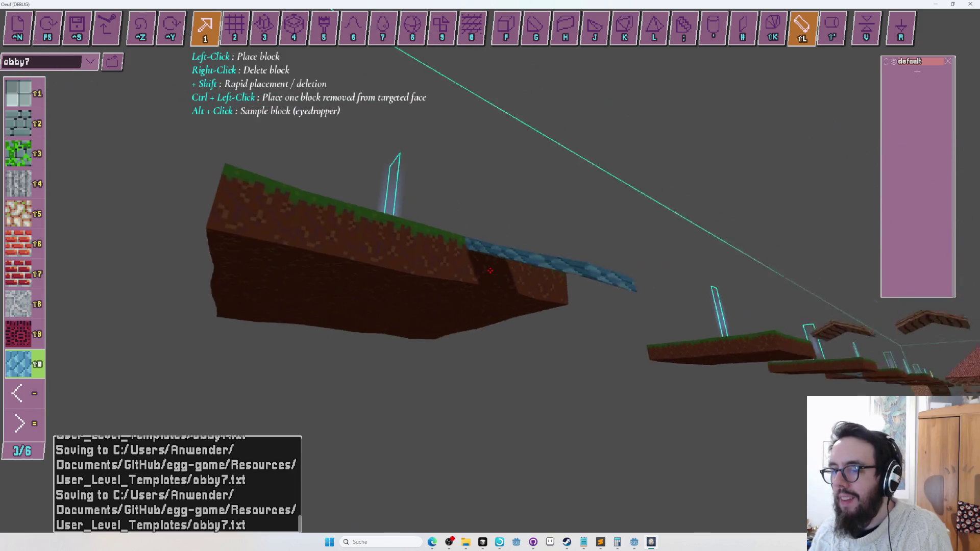
Step: Glance at the Cursor AI chat, then orbit and look down over the V-shaped blue bridge
key(alt+Tab)
key(alt+Tab)
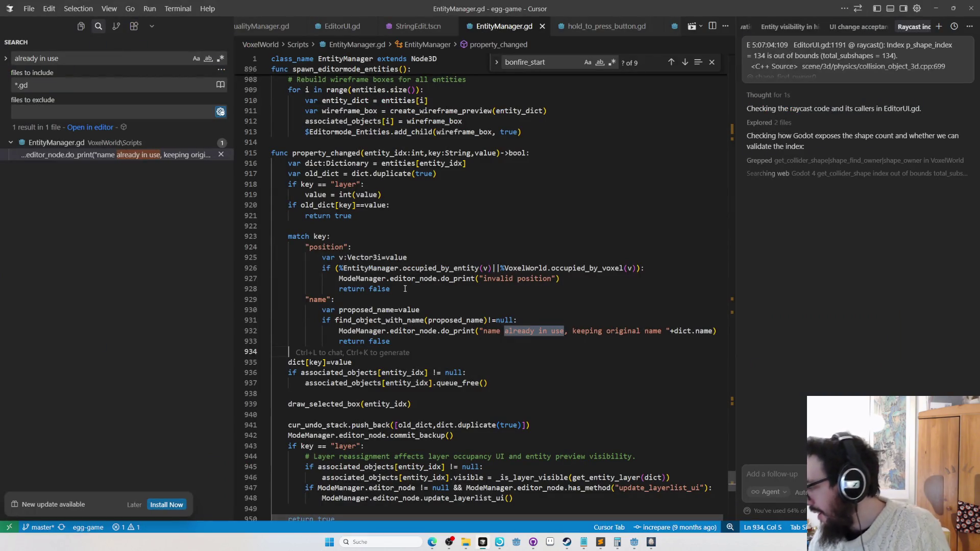
key(alt+Tab)
key(alt+Tab)
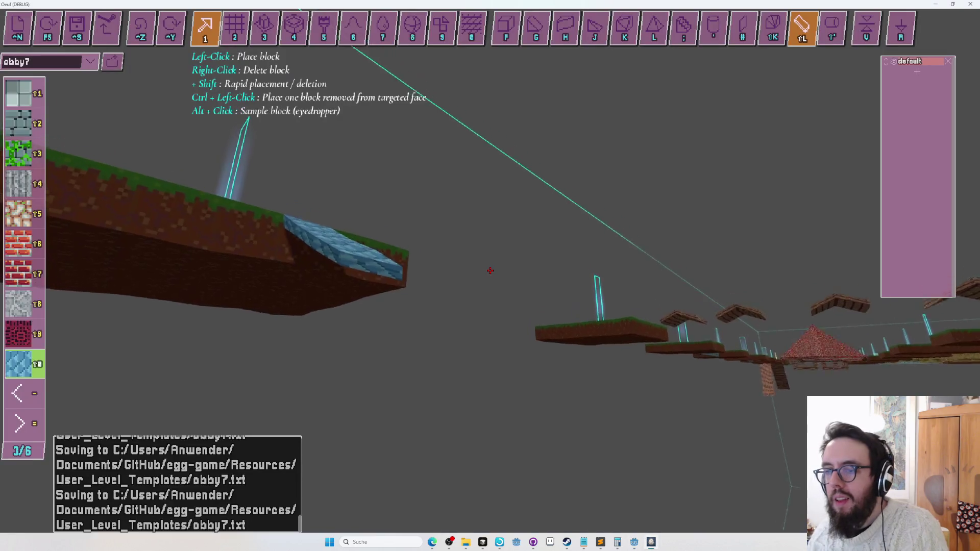
key(Right)
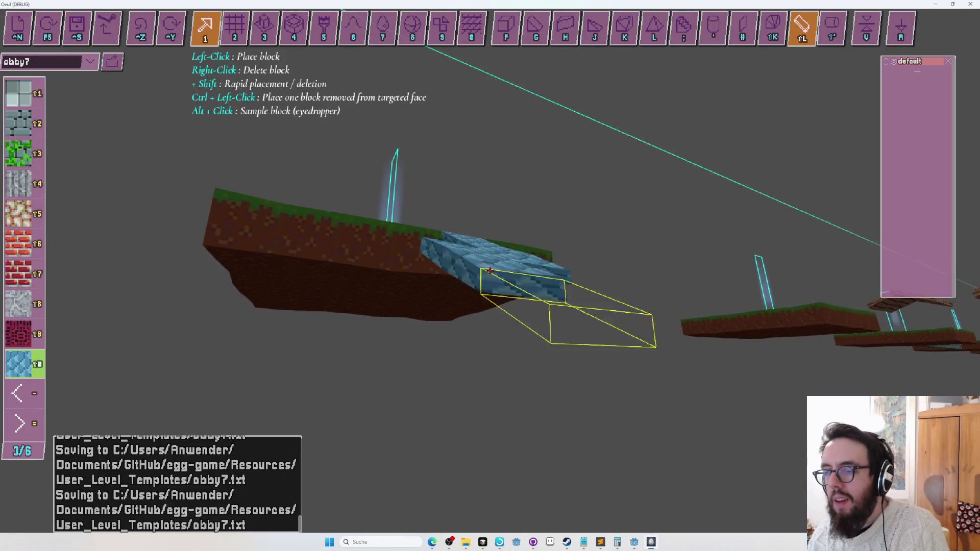
key(Right)
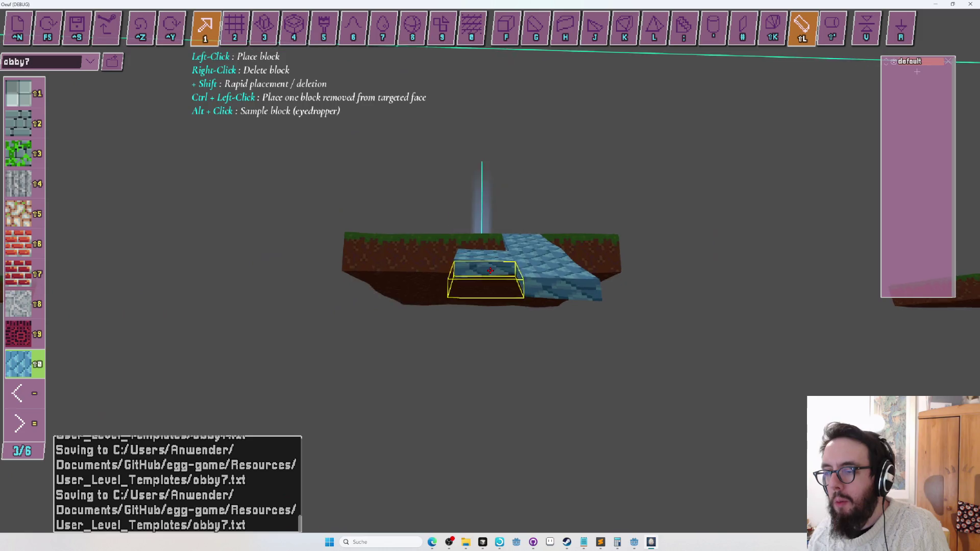
key(Right)
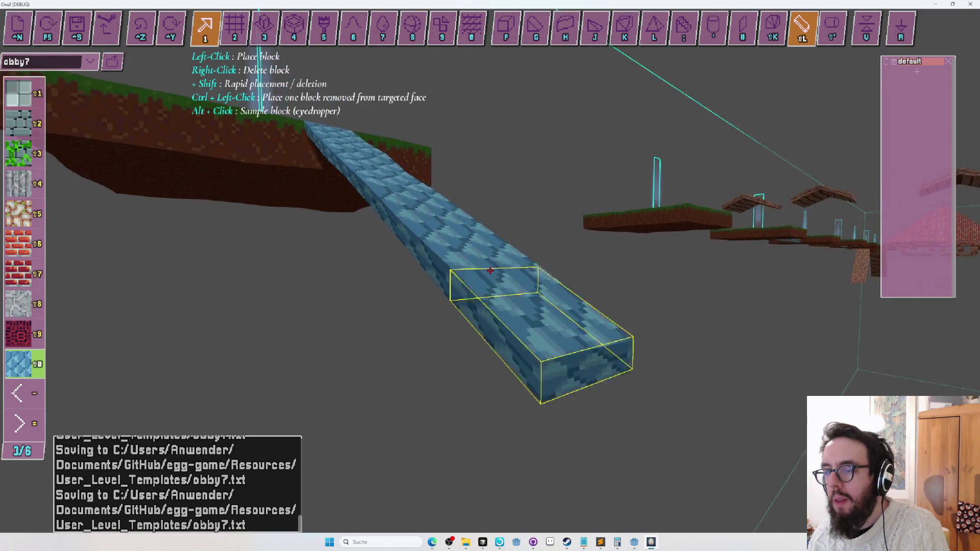
key(Right)
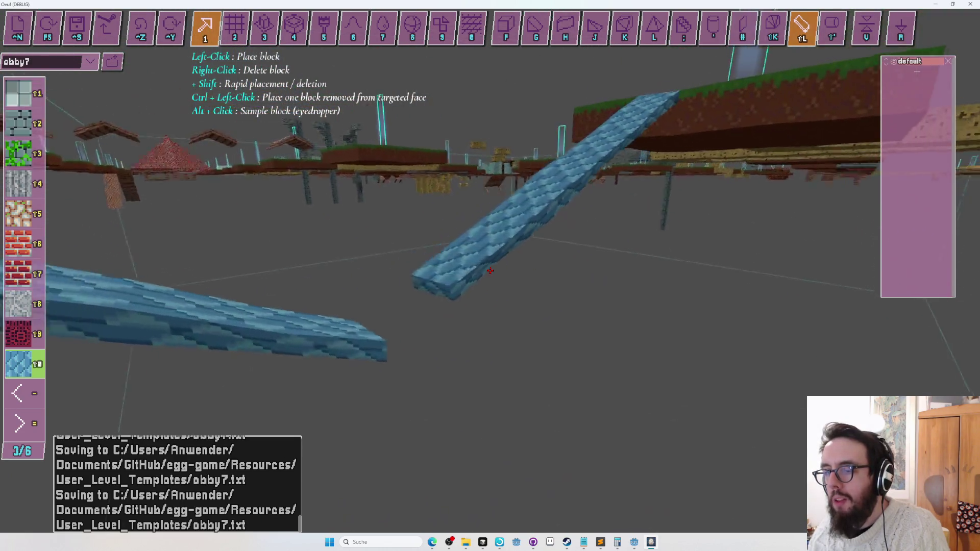
key(Up)
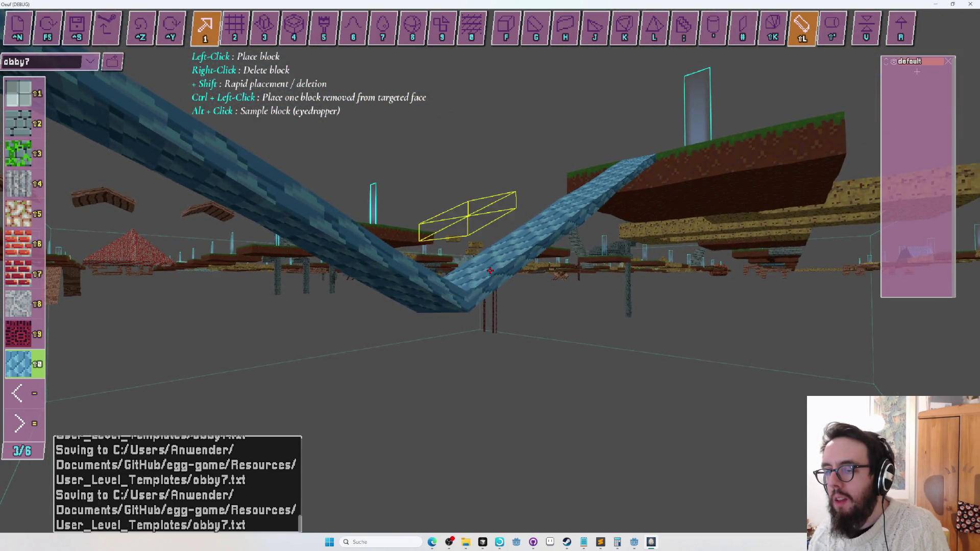
key(Up)
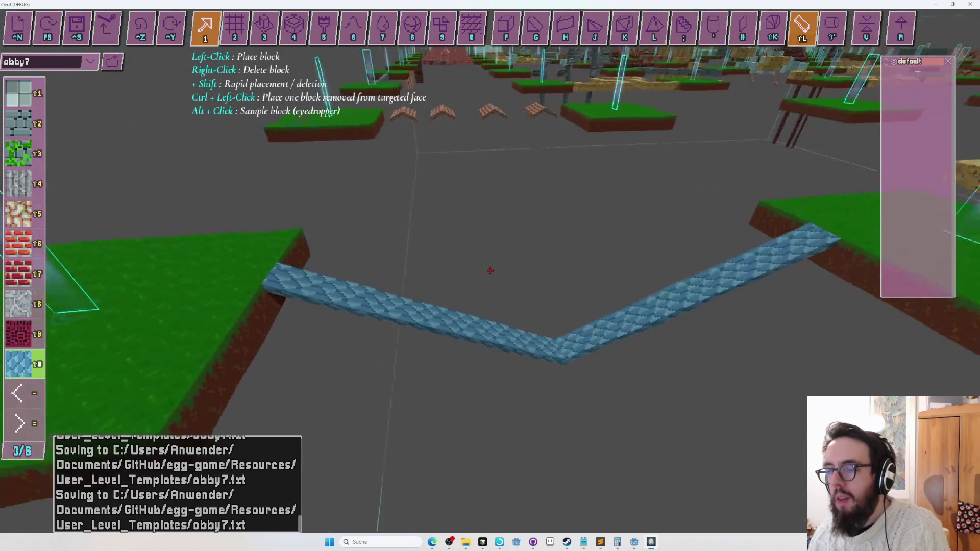
Step: Box the blue bridge for extrusion, then return to block placement and fly along it
key(3)
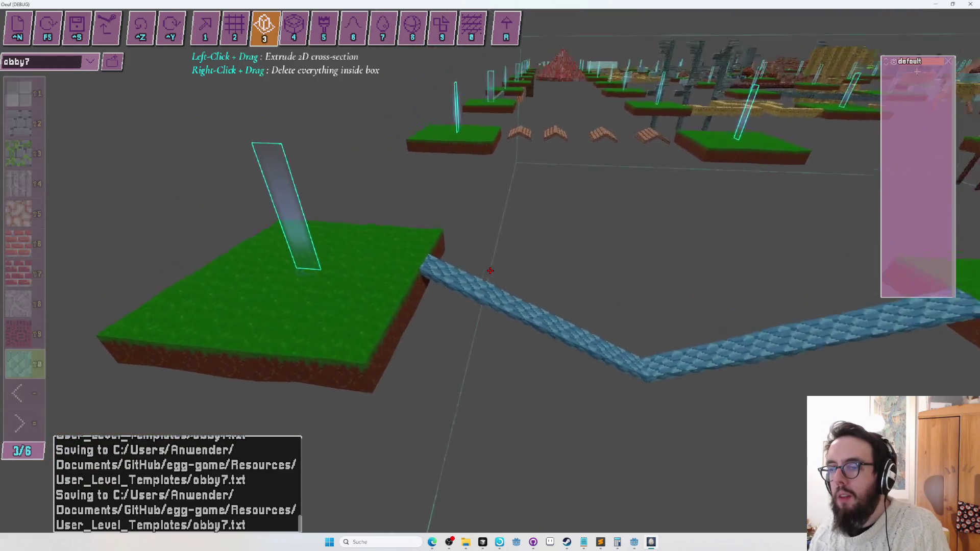
drag(490, 271, 490, 270)
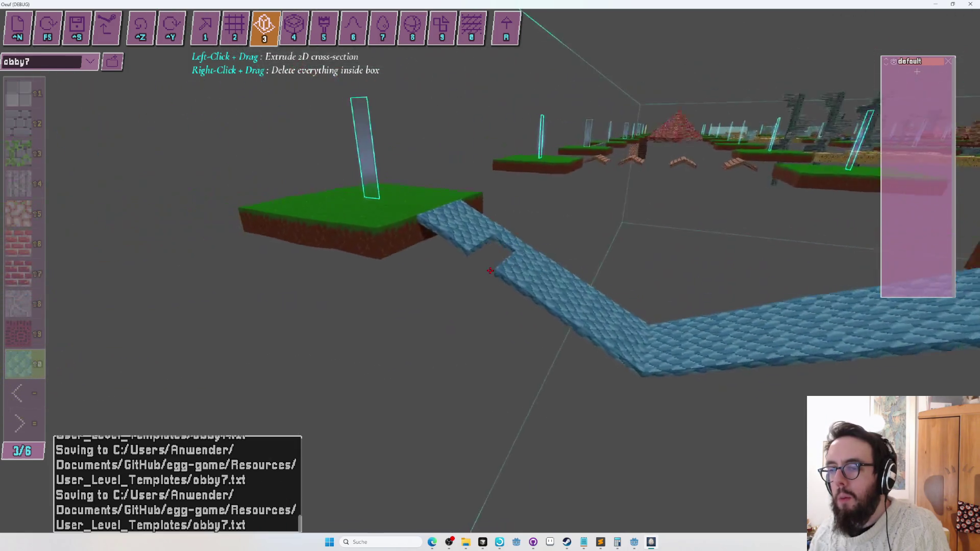
key(1)
key(d)
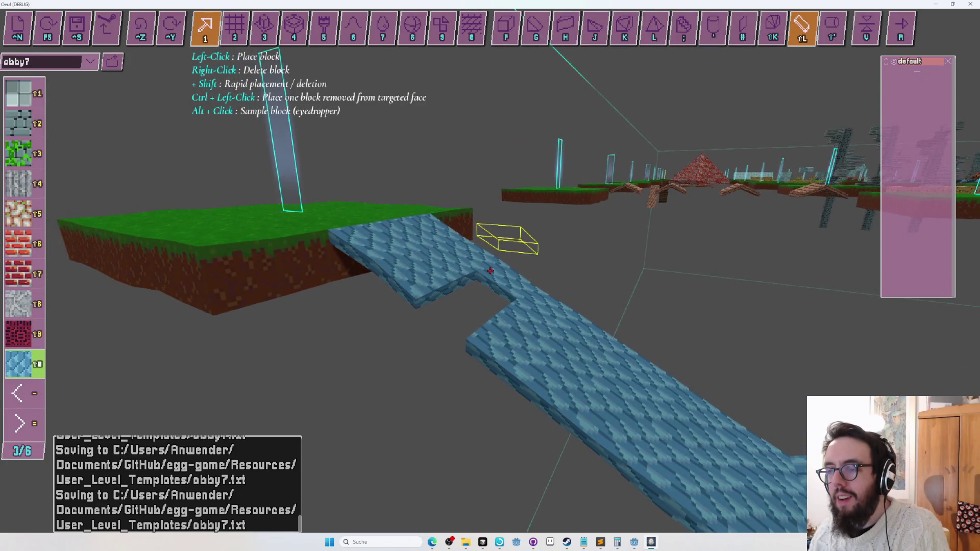
key(s)
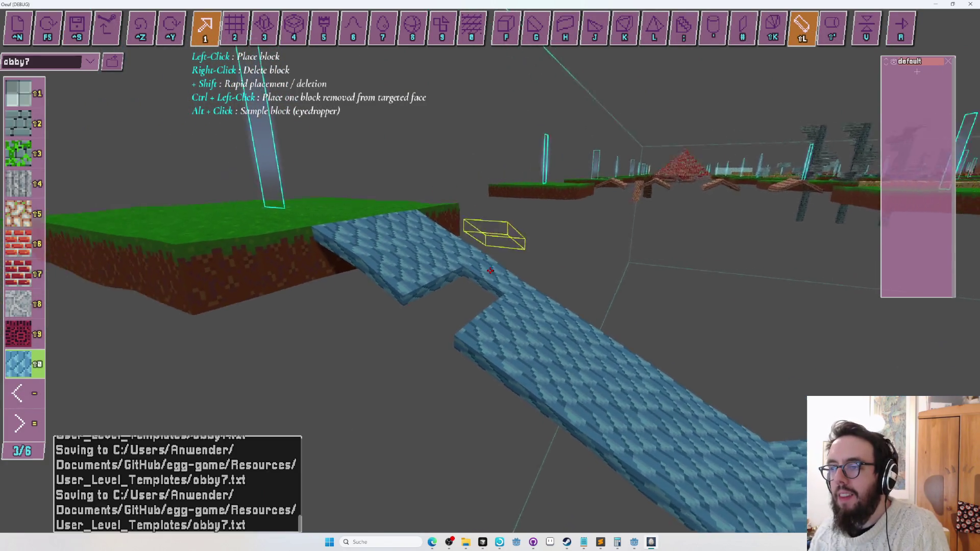
key(w)
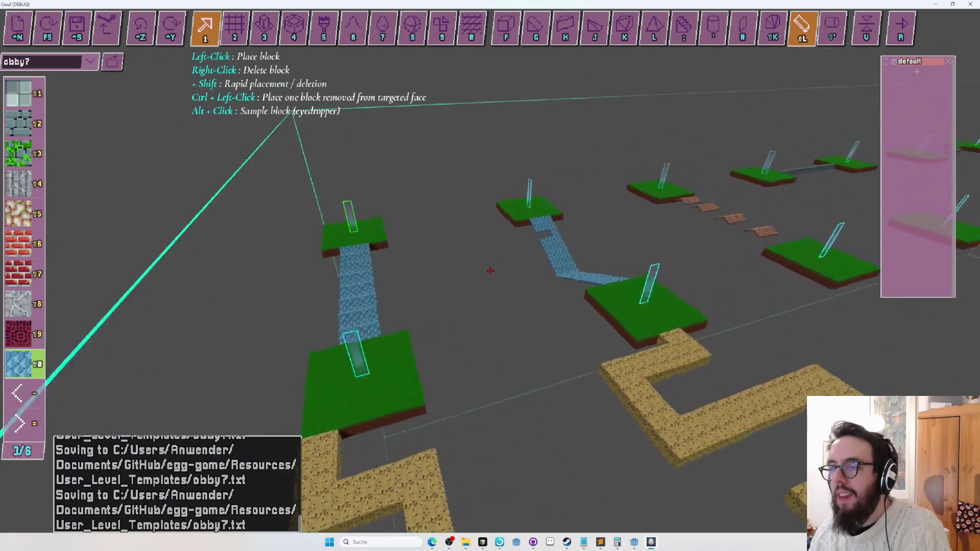
Step: Reload the saved level, delete a blue bridge block, and start the playtest
key(F5)
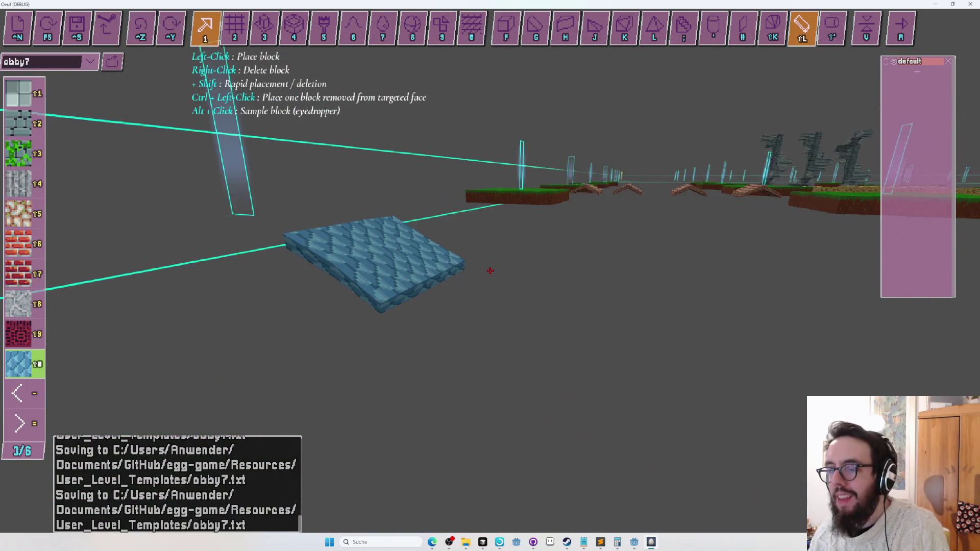
right_click(490, 271)
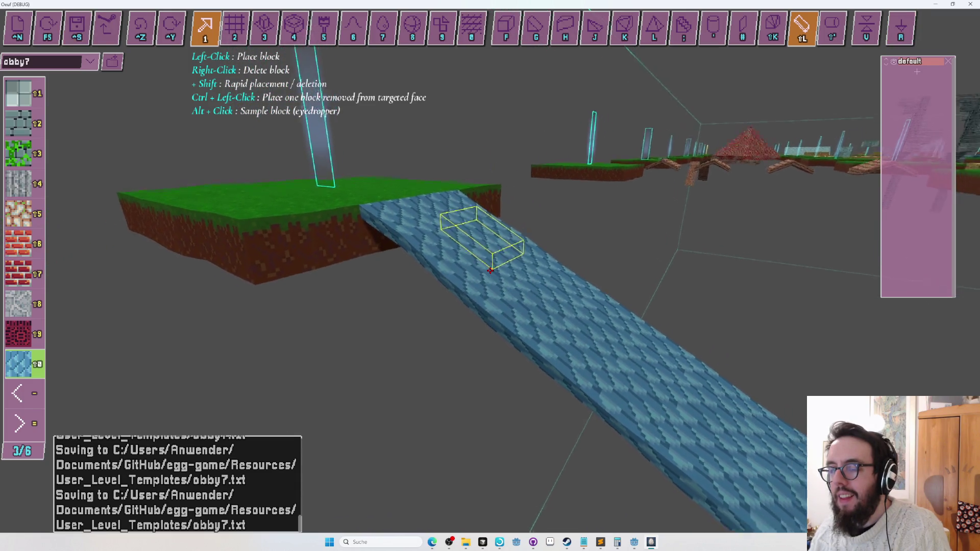
key(s)
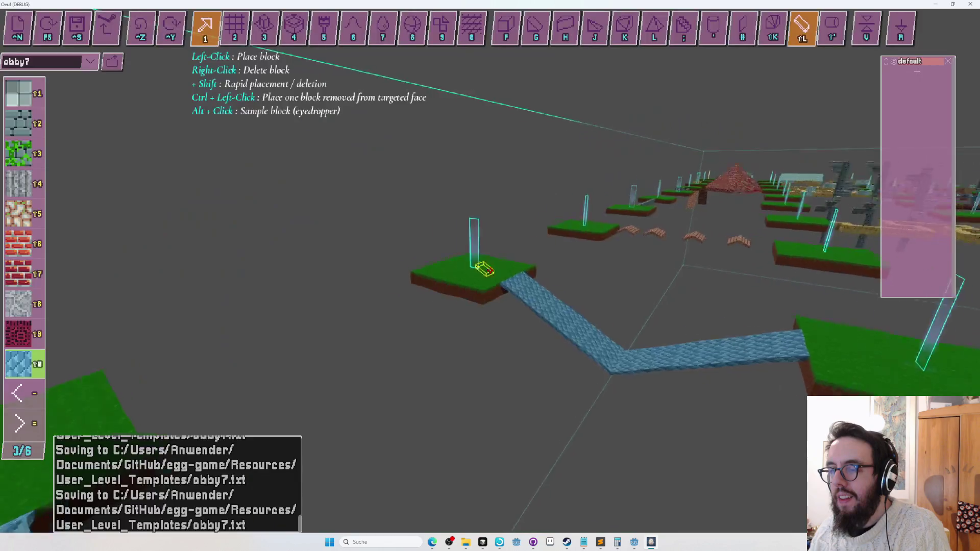
key(r)
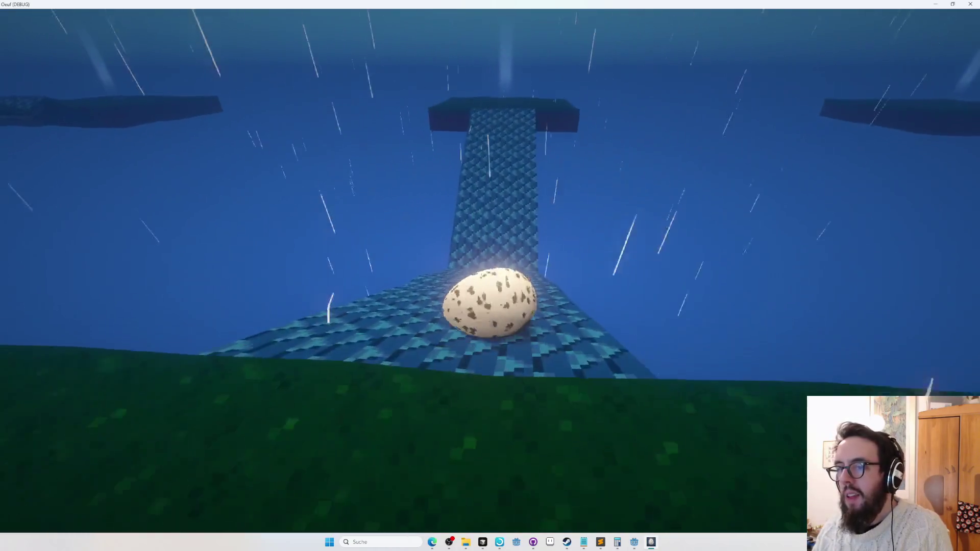
Step: Exit the playtest back to edit mode and scroll to block slot 2
key(Escape)
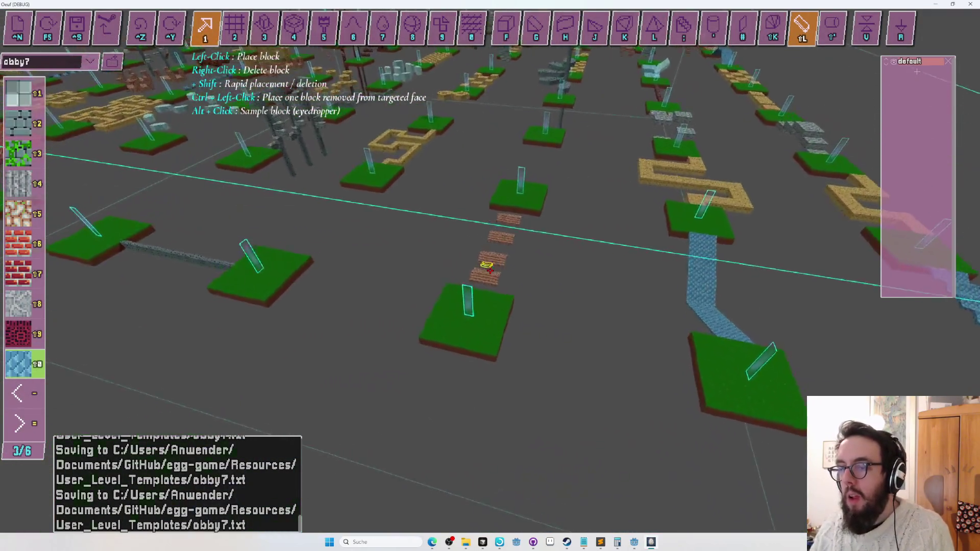
scroll(490, 270, down, 2)
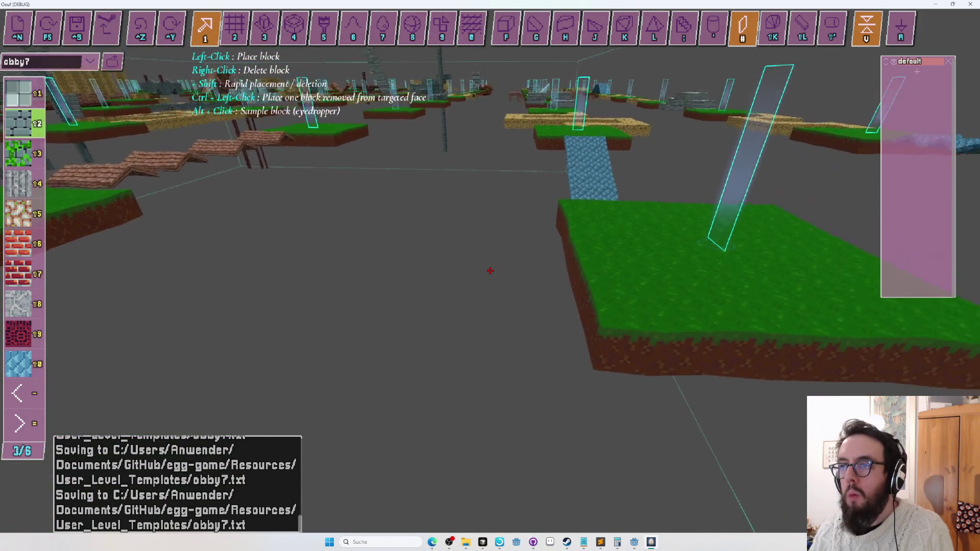
Step: Draw a flat stone sheet between the two grass platforms, then undo three stone block changes
key(2)
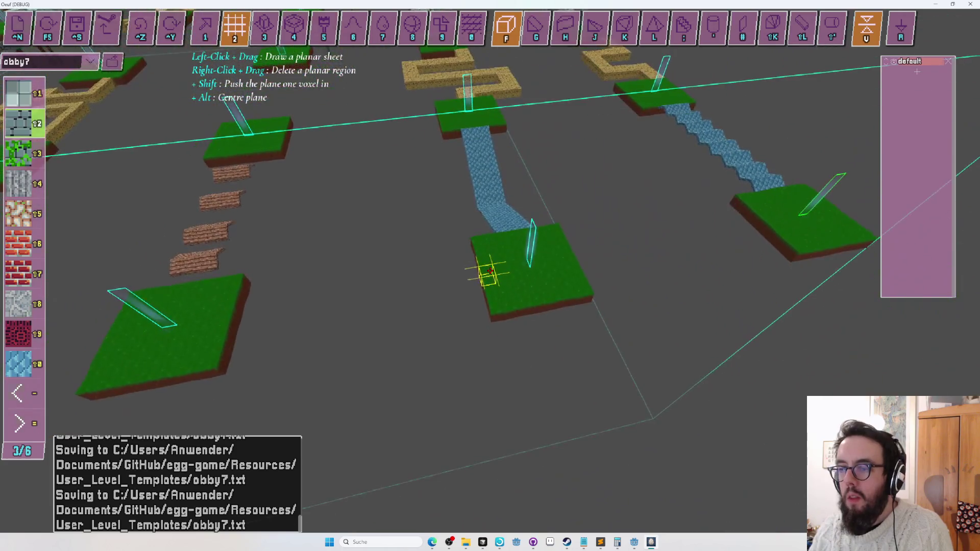
drag(490, 271, 490, 270)
key(1)
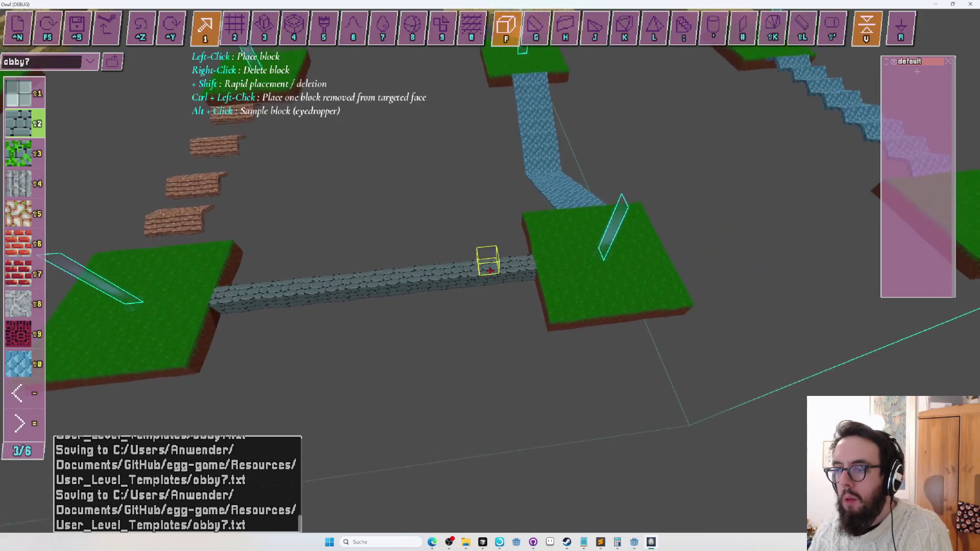
key(ctrl+z)
key(ctrl+z)
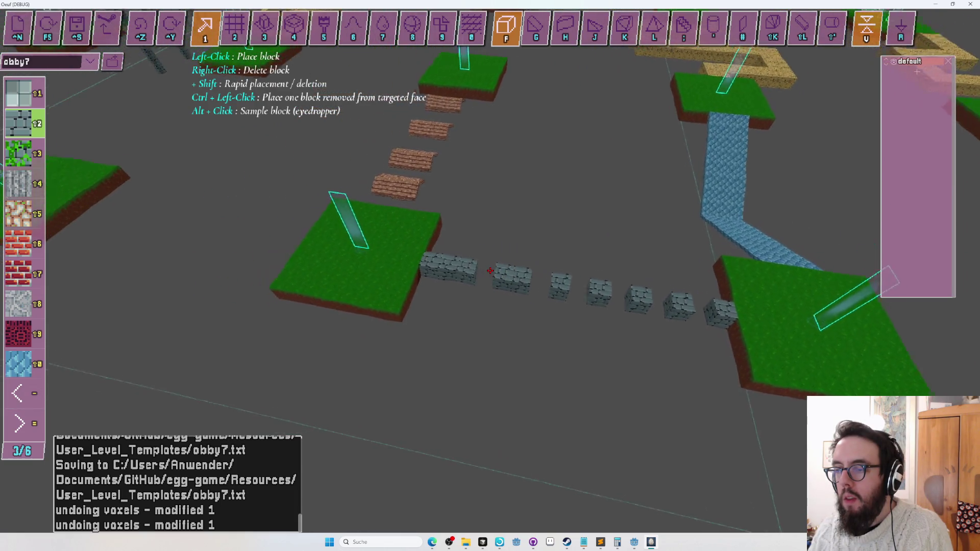
key(ctrl+z)
key(ctrl+z)
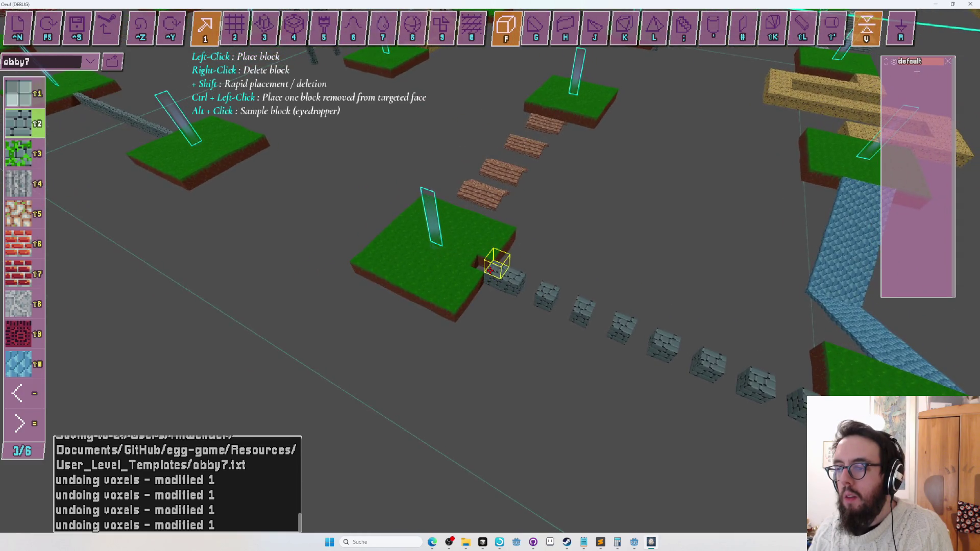
key(ctrl+z)
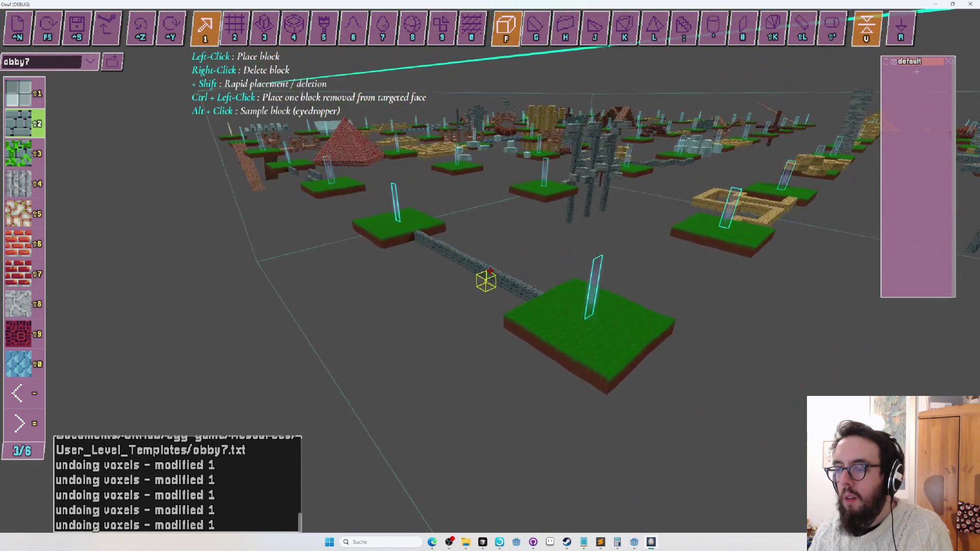
Step: Change the block shape, reselect the sheet tool, and save and playtest obby7
key(numbersign)
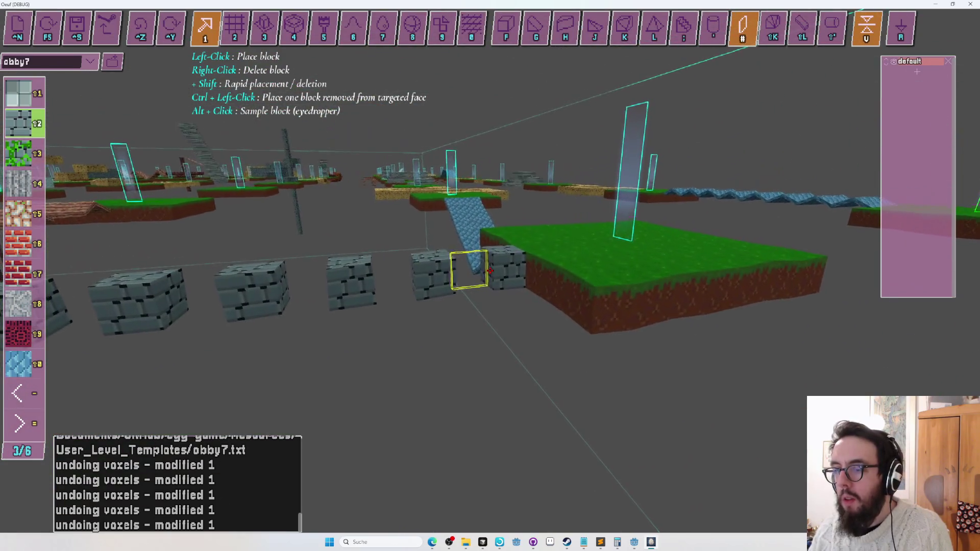
key(2)
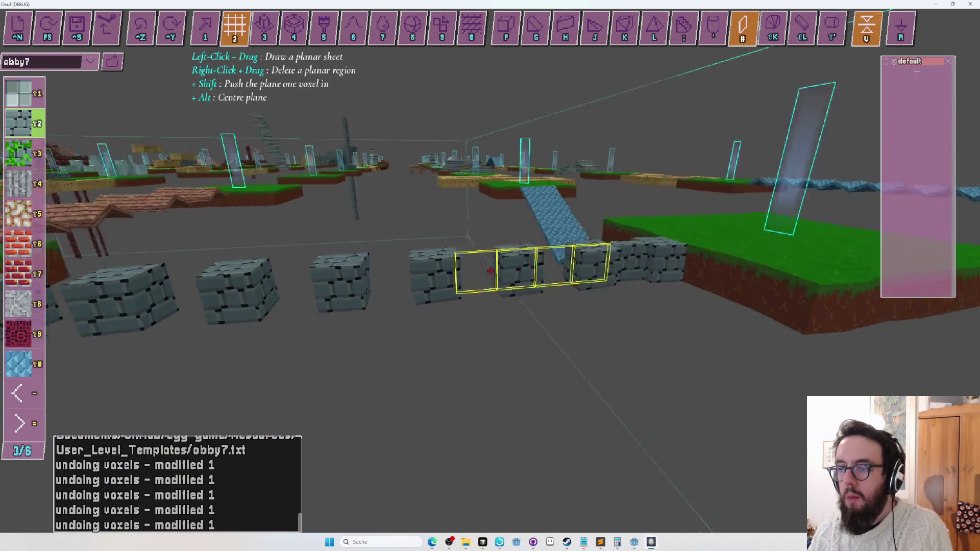
key(Escape)
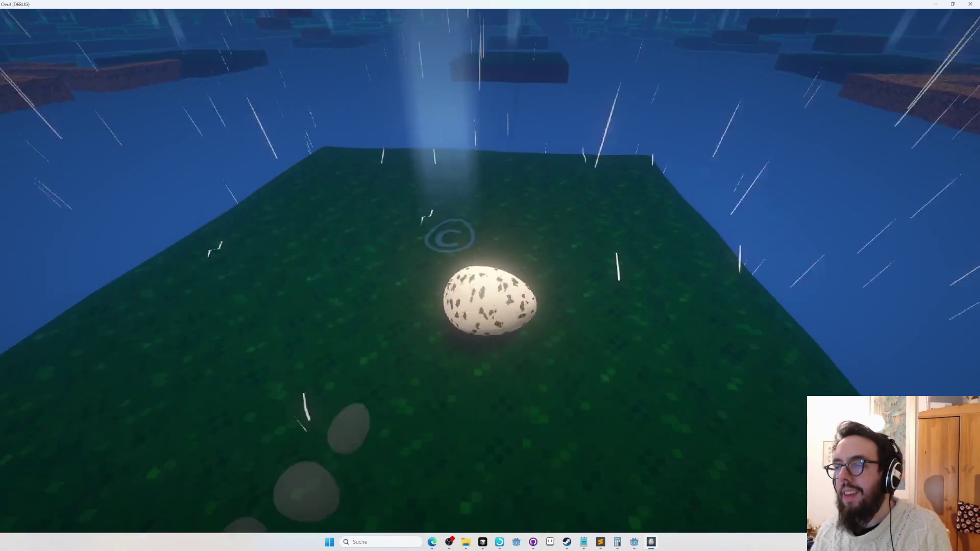
Step: Exit the playtest and fly over obby7 to the checkpoint platform beyond the brick steps
key(Escape)
scroll(490, 271, down, 10)
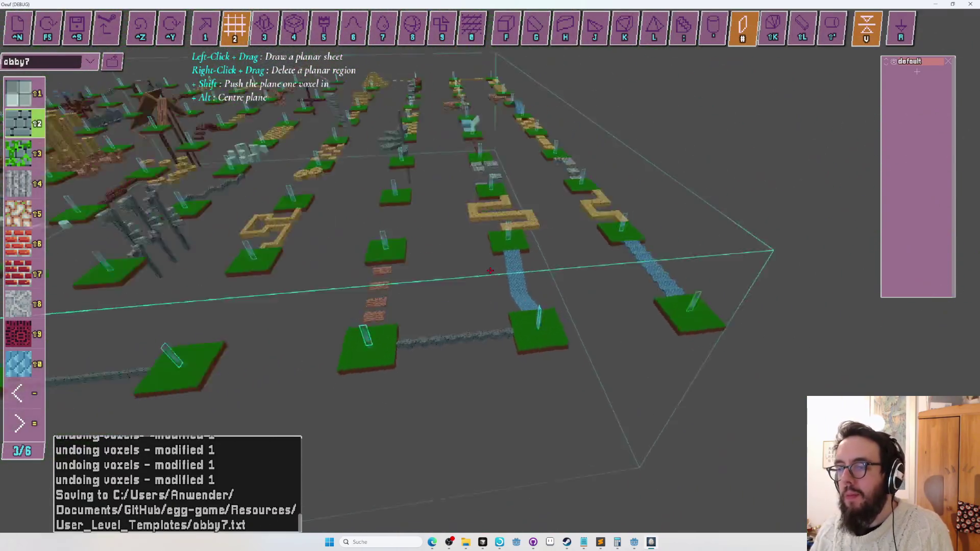
scroll(490, 270, up, 5)
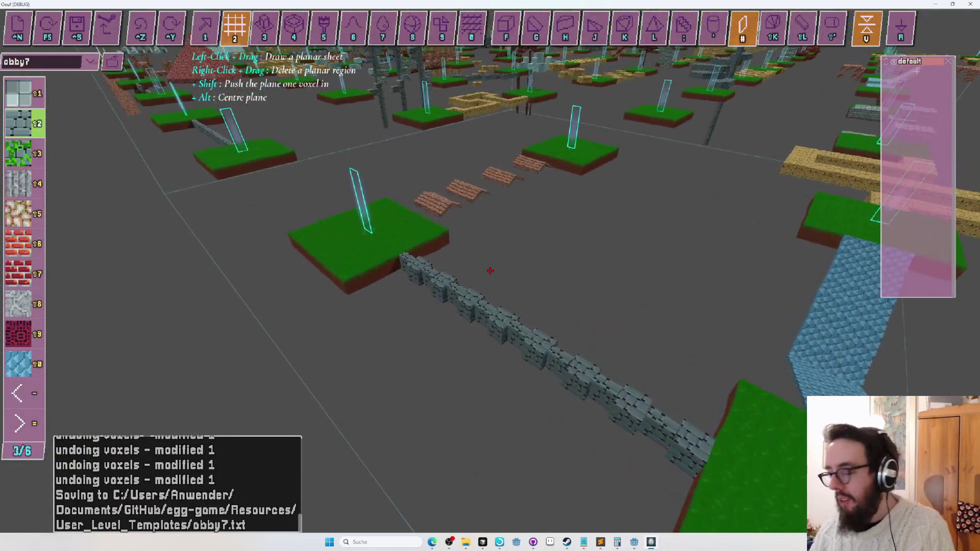
key(w)
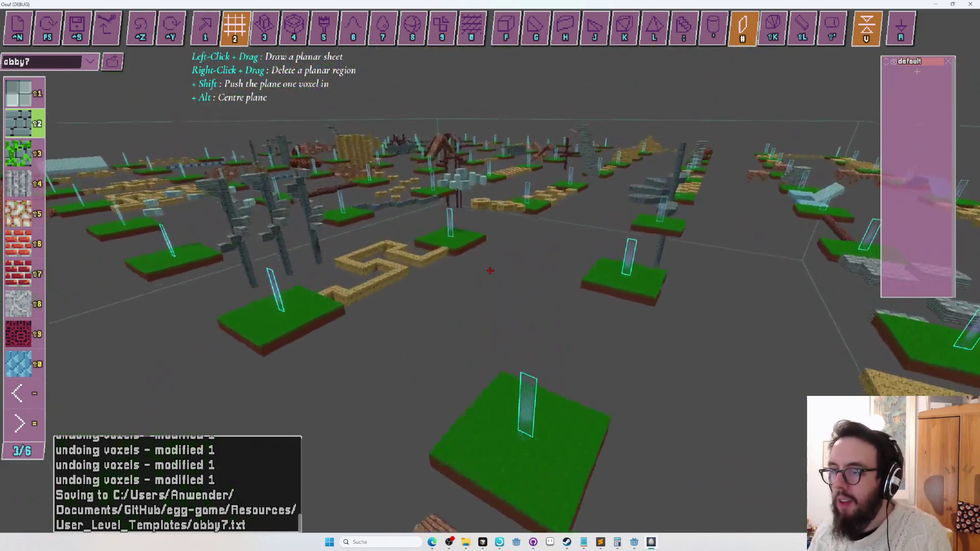
scroll(491, 270, down, 5)
scroll(490, 271, up, 3)
scroll(490, 270, down, 5)
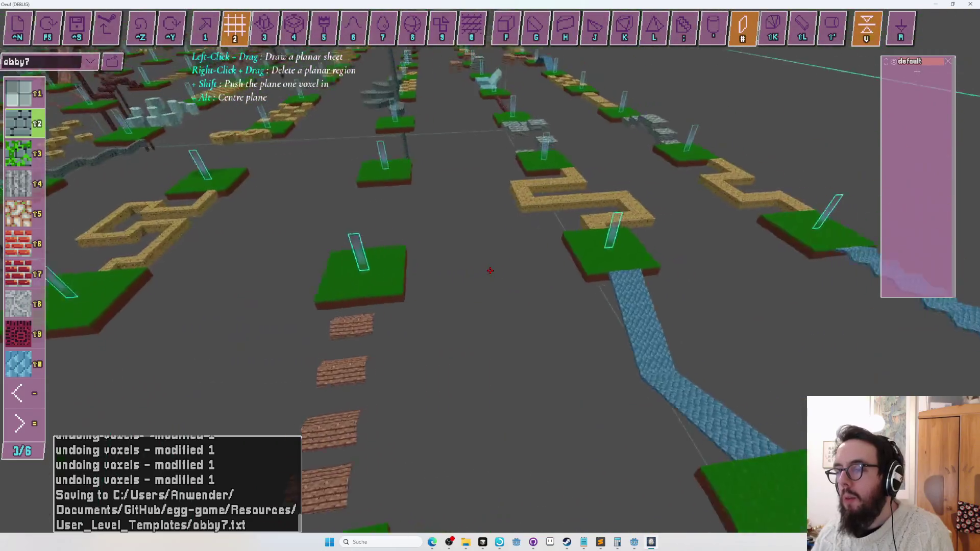
scroll(491, 271, up, 5)
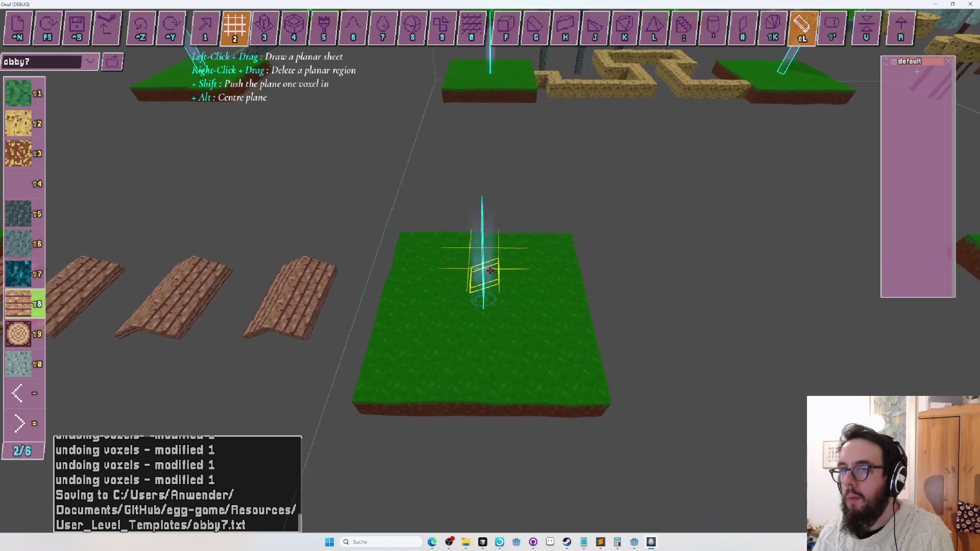
Step: Build sand steps and a tall sand column off the checkpoint platform's edge with sand from slot 2
key(shift+2)
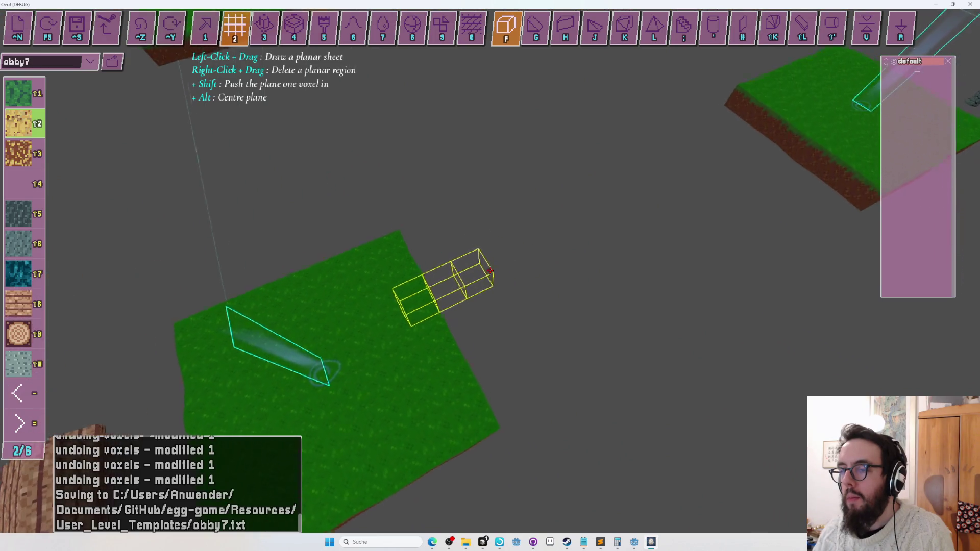
click(490, 270)
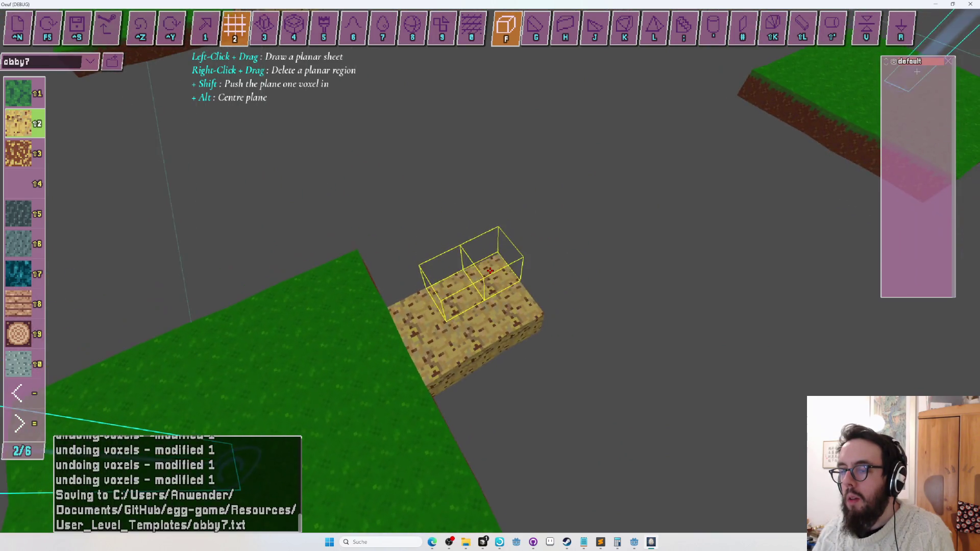
drag(491, 271, 490, 271)
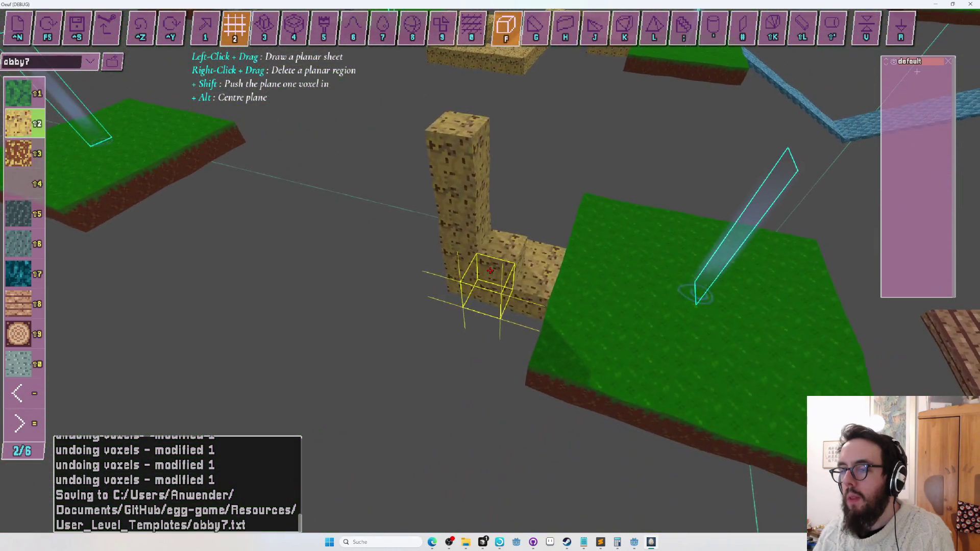
key(1)
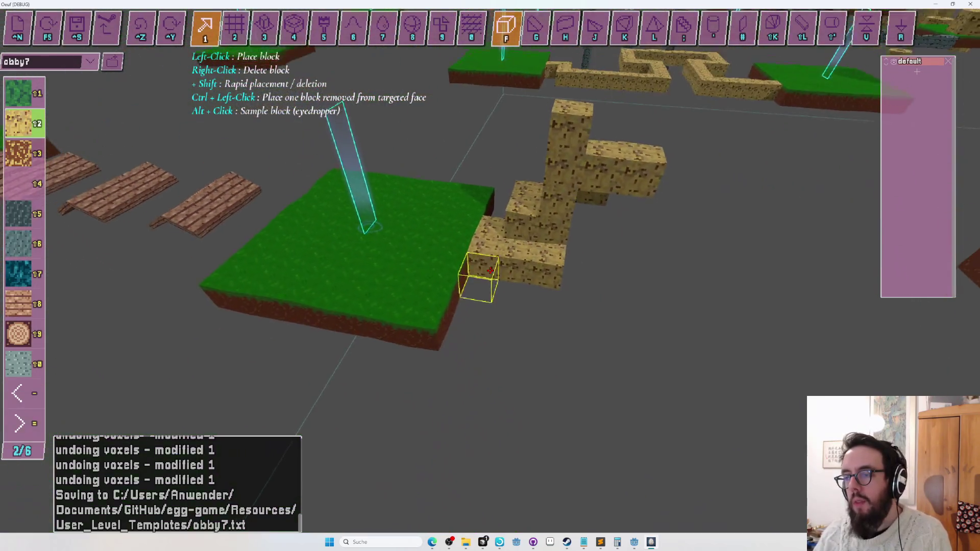
key(2)
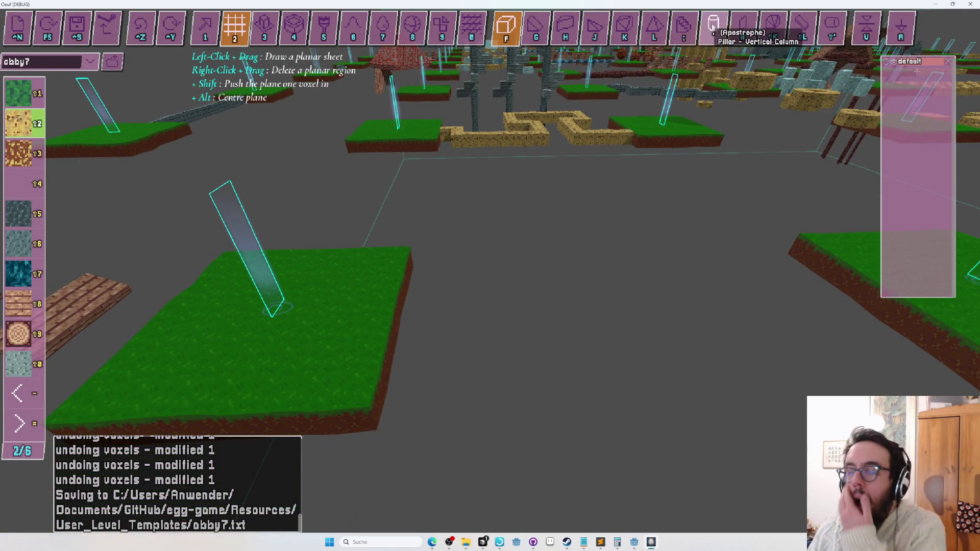
Step: Choose the log material and place logs beside the grass platform's edge
click(398, 321)
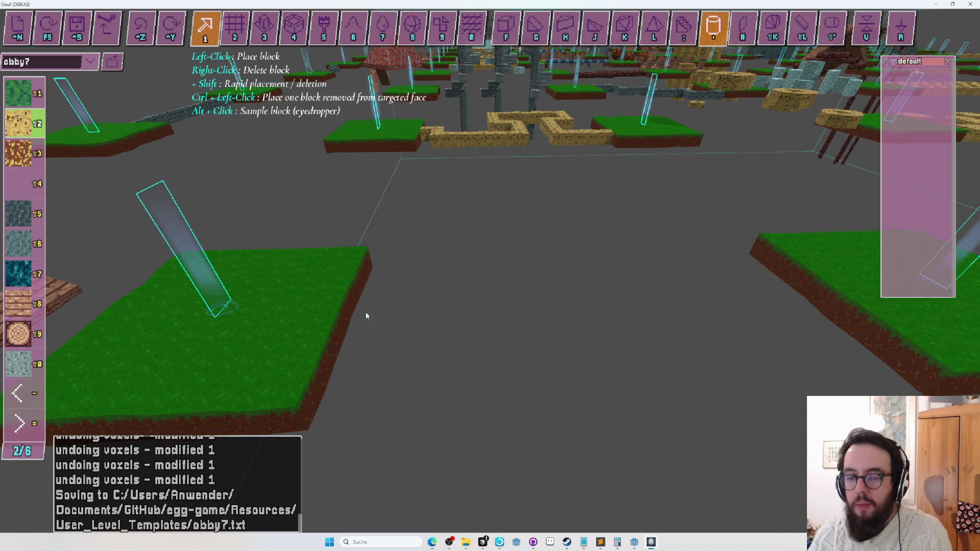
key(shift+9)
click(366, 321)
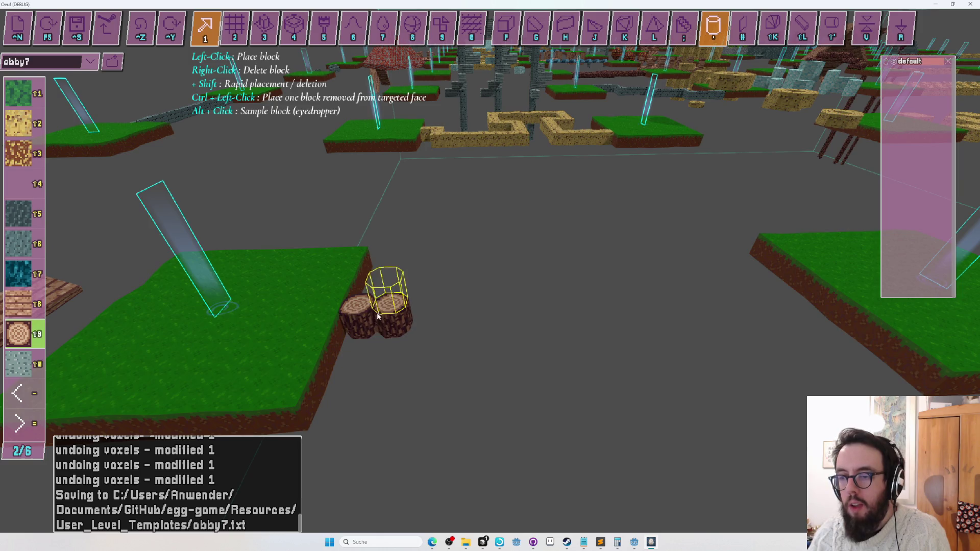
key(2)
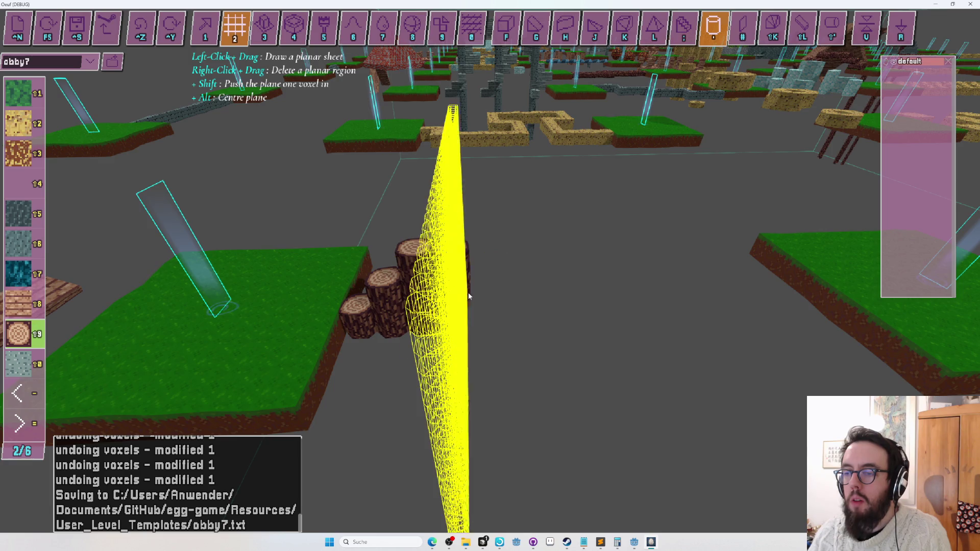
Step: Undo the stray logs and lay the previewed row of logs toward the next grass platform
key(ctrl+y)
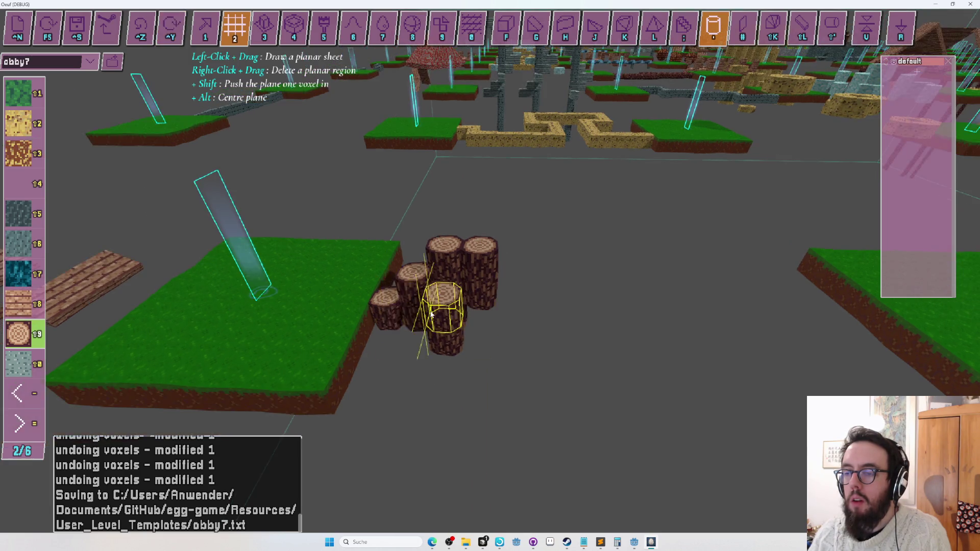
key(ctrl+z)
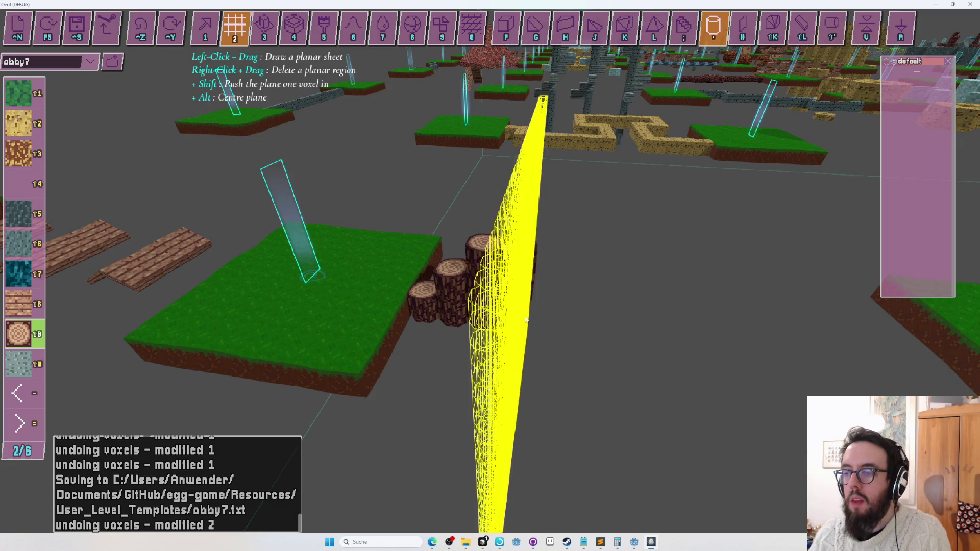
key(ctrl+z)
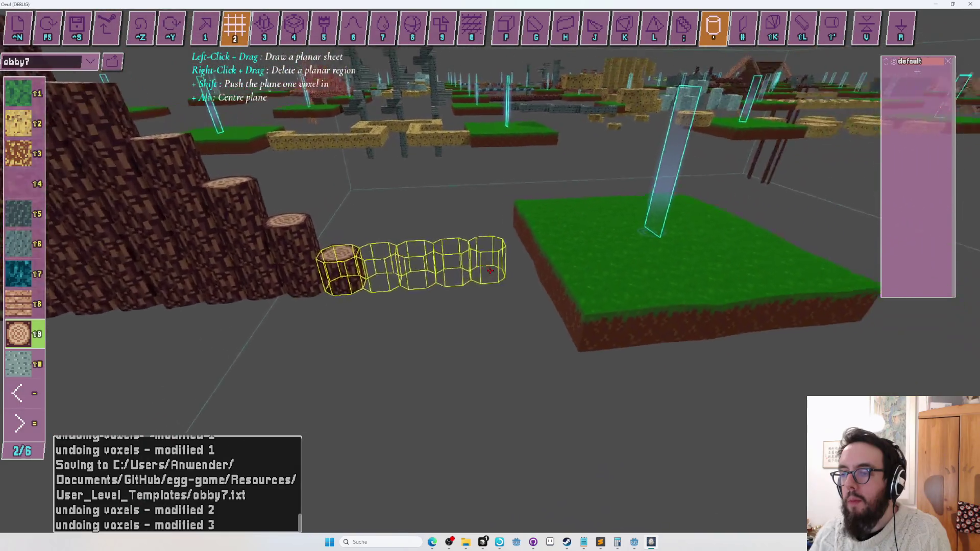
click(490, 271)
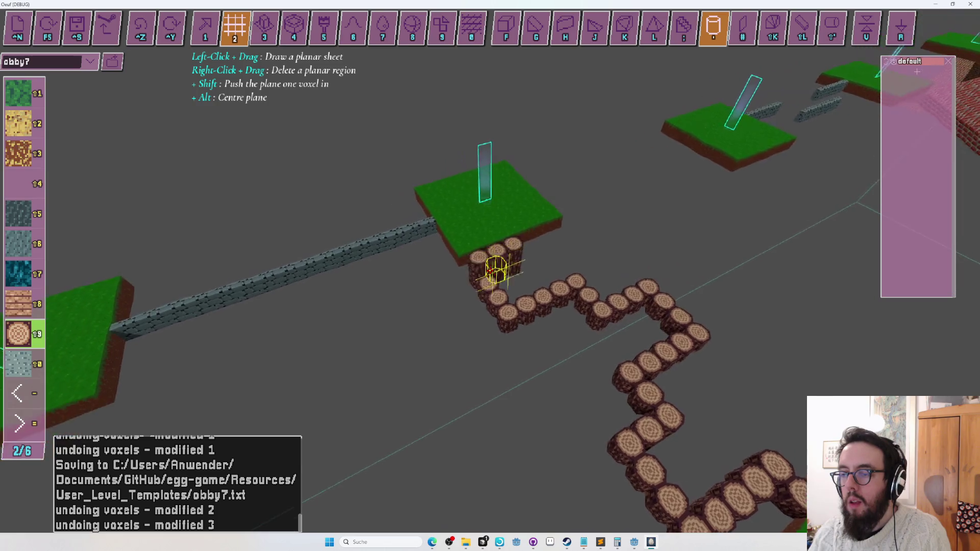
Step: Undo the latest log placement, save obby7 and start a playtest with F5
key(ctrl+z)
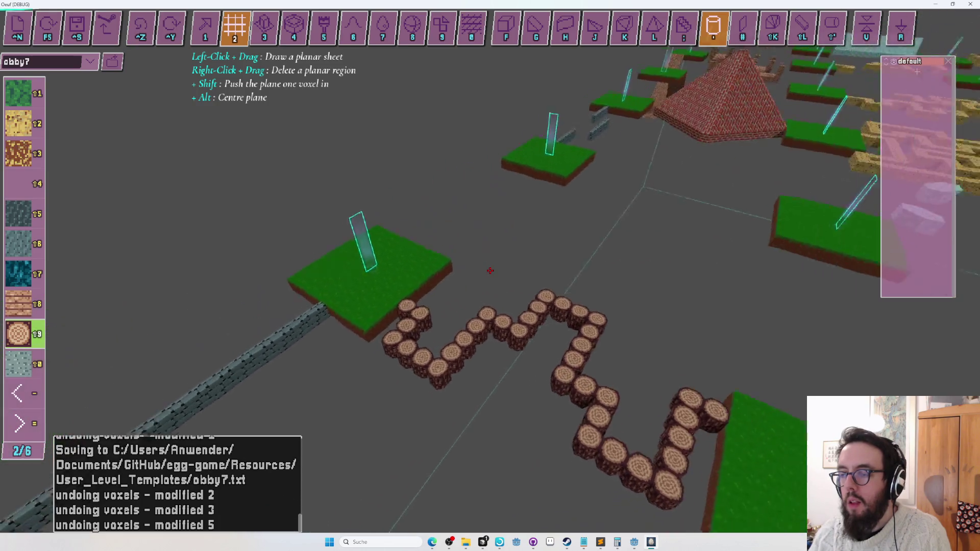
key(1)
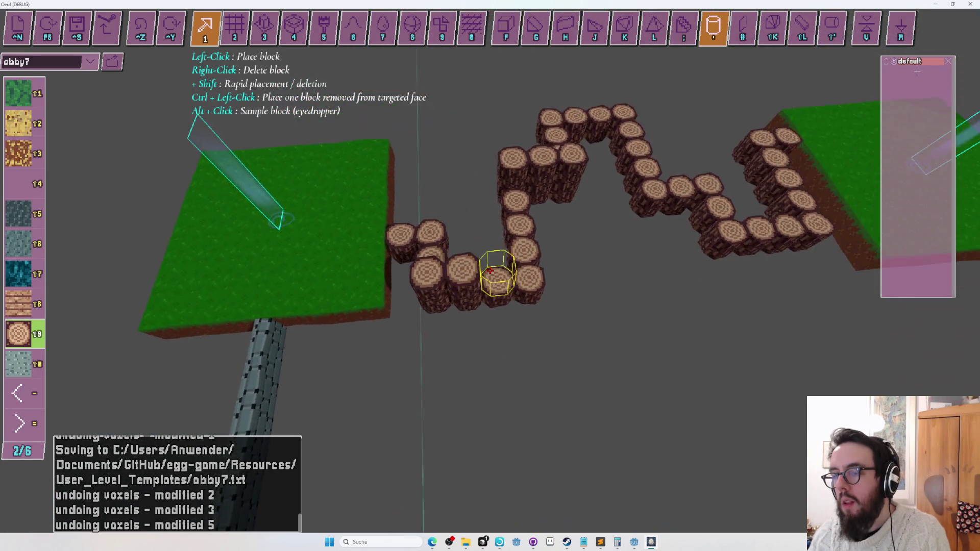
key(ctrl+z)
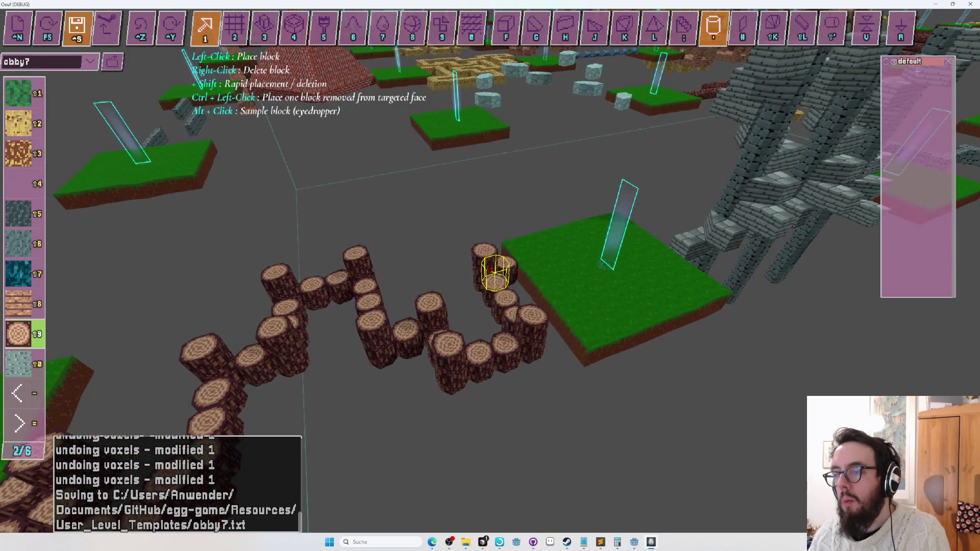
key(F5)
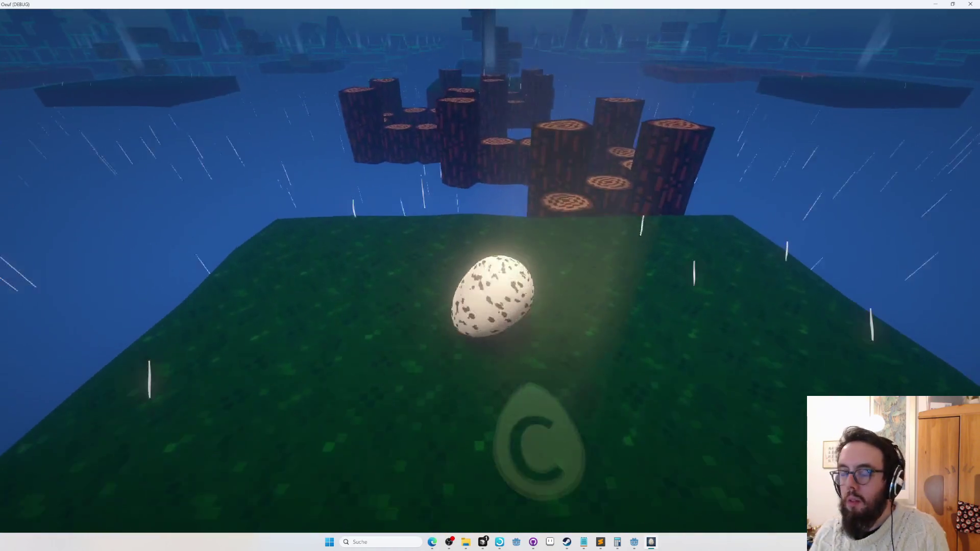
Step: Return to the editor and look around the log path
key(Escape)
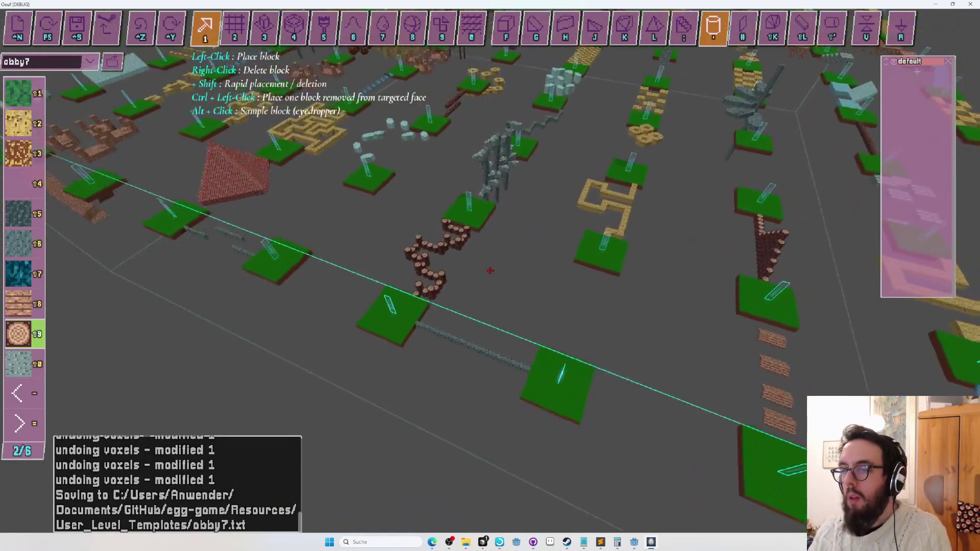
scroll(490, 271, down, 5)
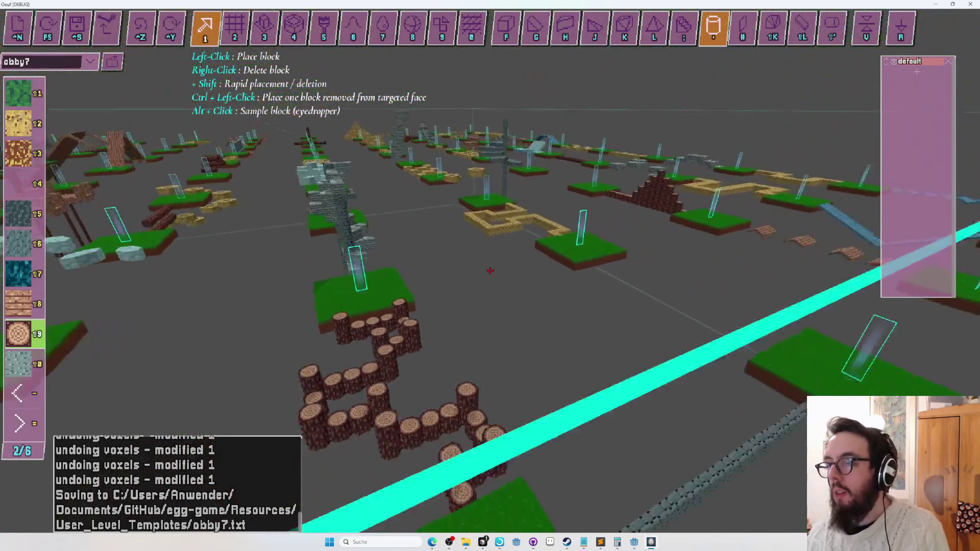
scroll(490, 271, up, 5)
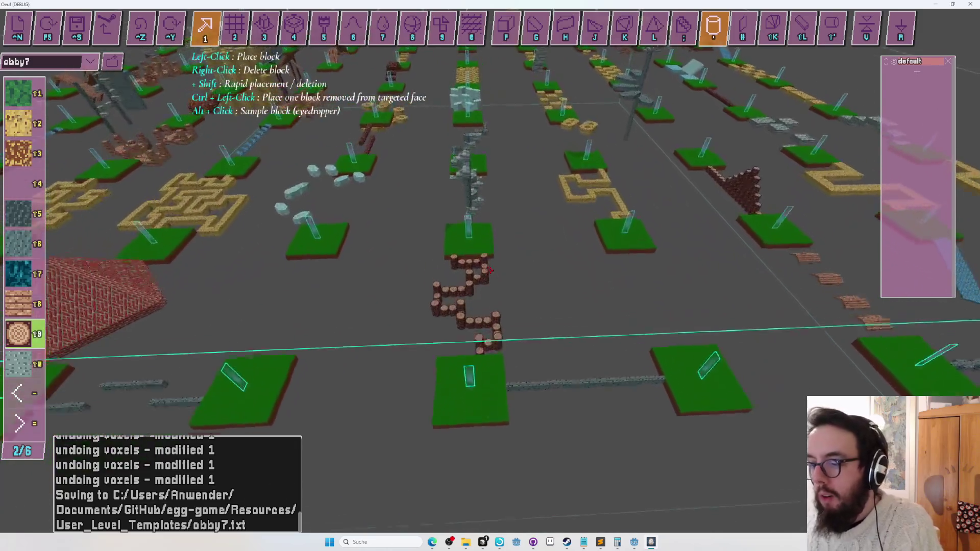
scroll(491, 273, down, 5)
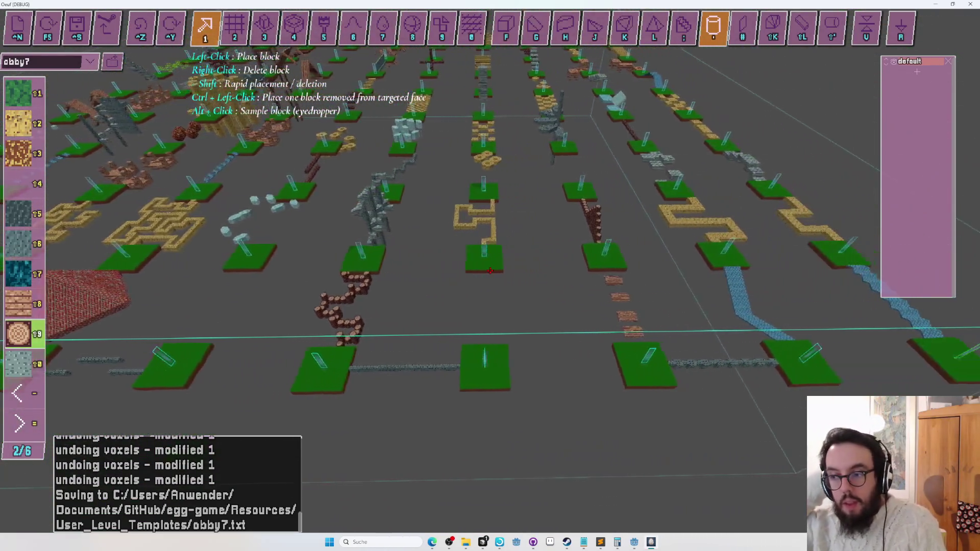
scroll(490, 270, up, 5)
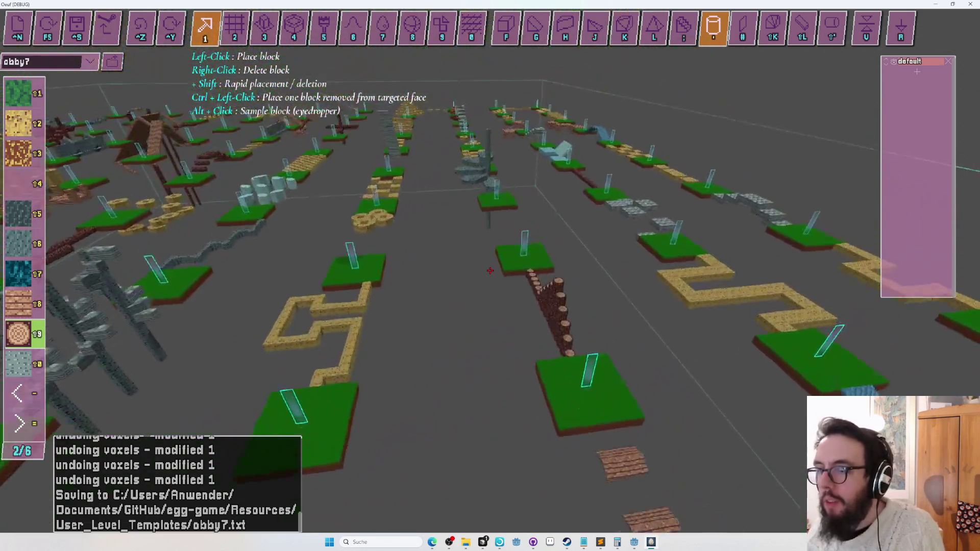
Step: Playtest again, jump the egg up the log column, then exit to edit mode
key(r)
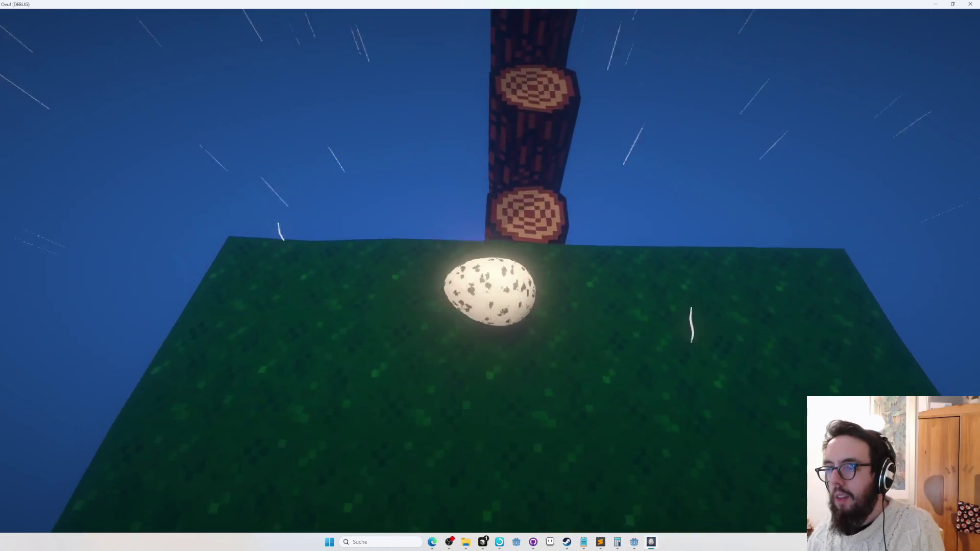
key(space)
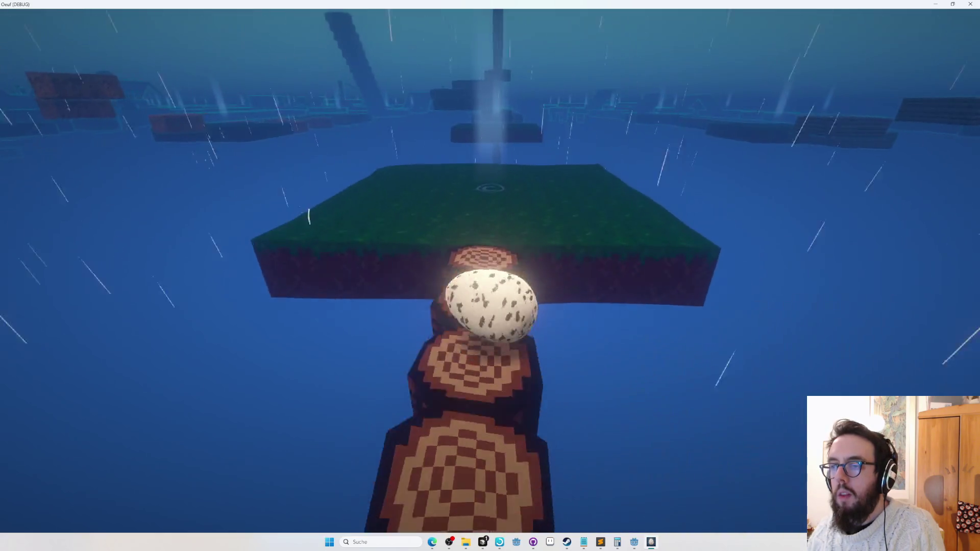
key(Escape)
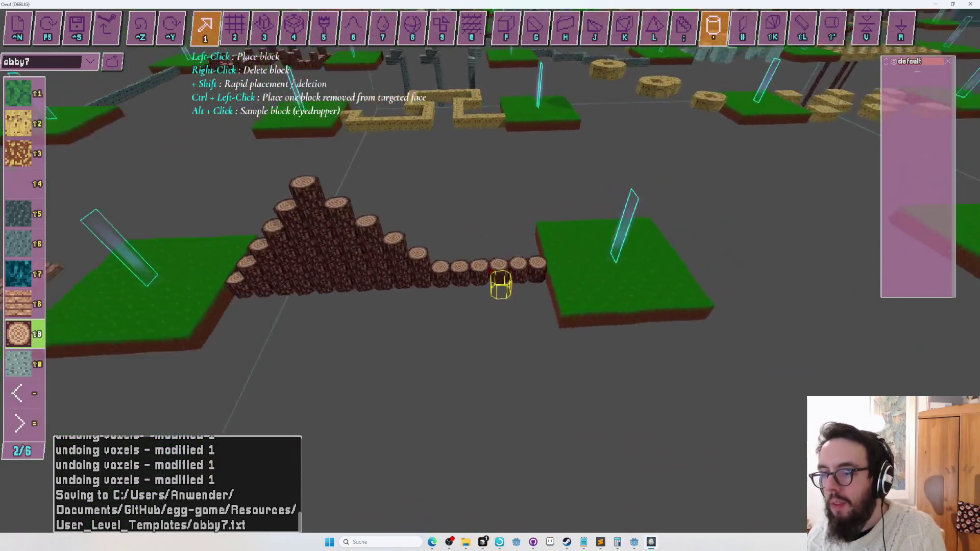
Step: Delete the log row to the right platform and assign the log pyramid to the layer named 'layer'
key(2)
right_click(489, 270)
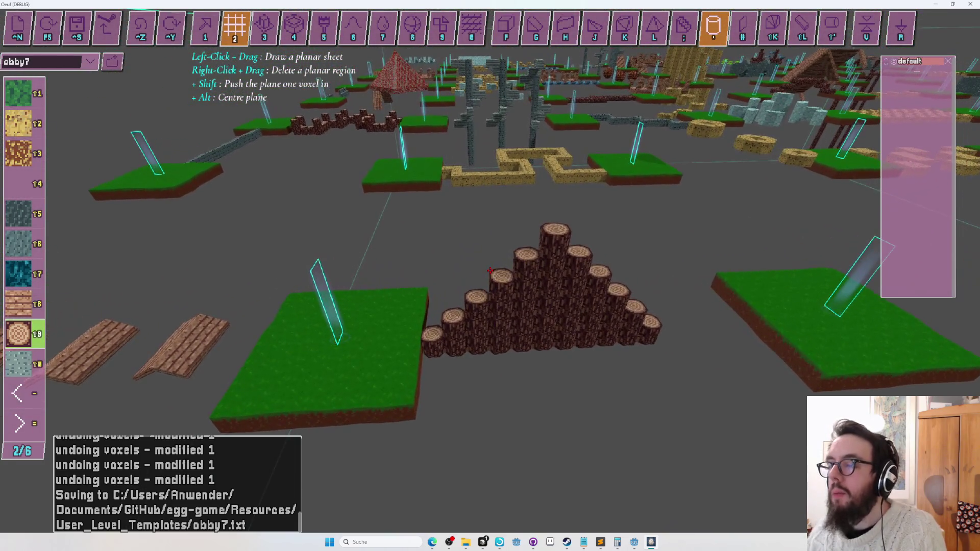
key(Tab)
key(Tab)
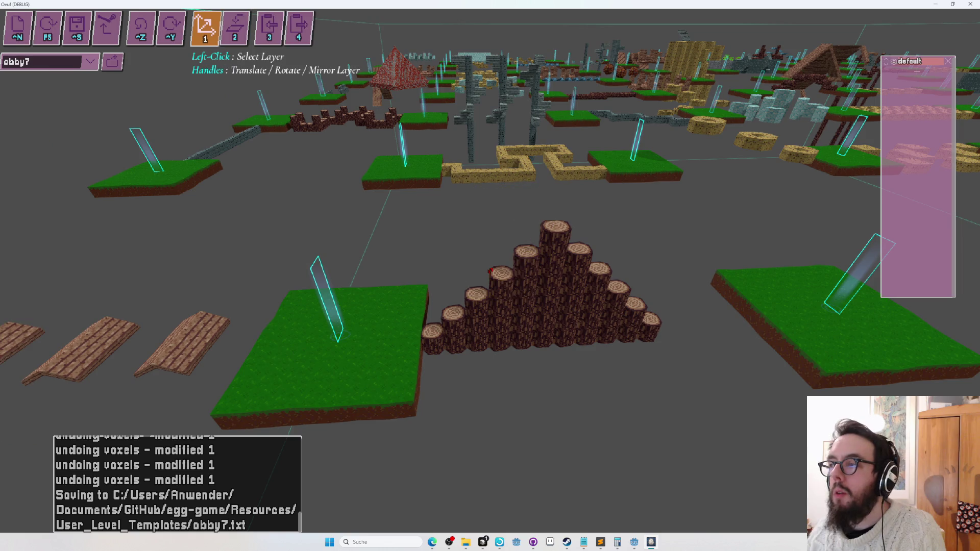
click(911, 72)
key(2)
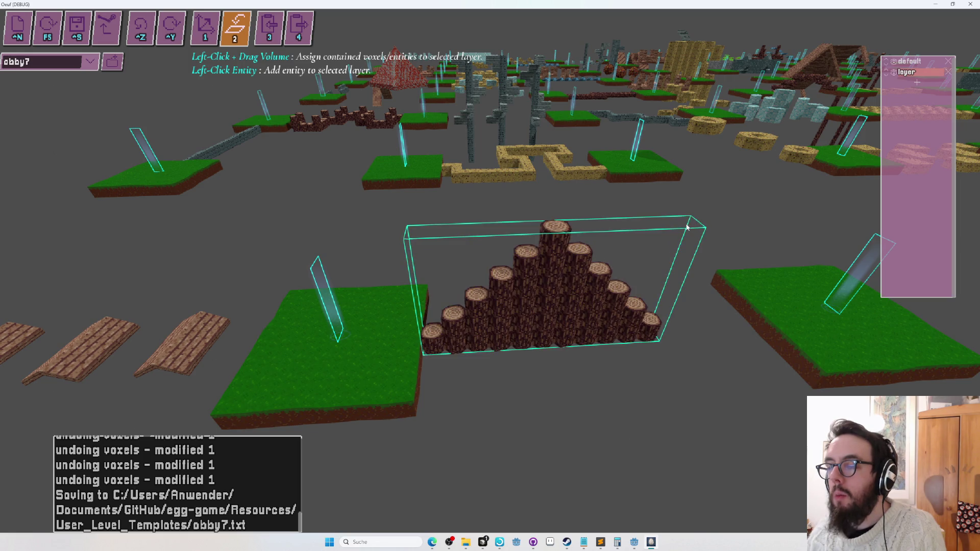
scroll(657, 201, down, 5)
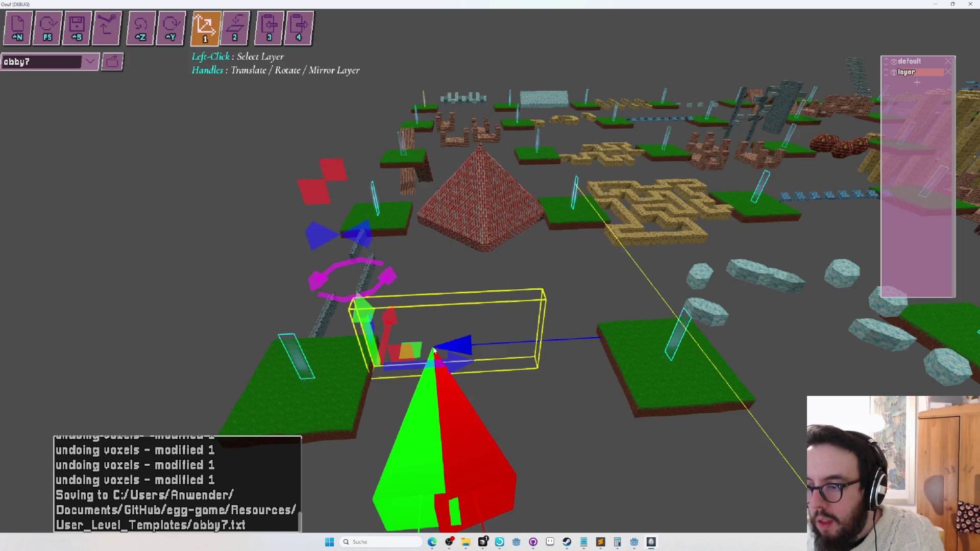
Step: Copy the pyramid layer, paste it as layer1, and start a playtest
key(3)
click(431, 270)
key(4)
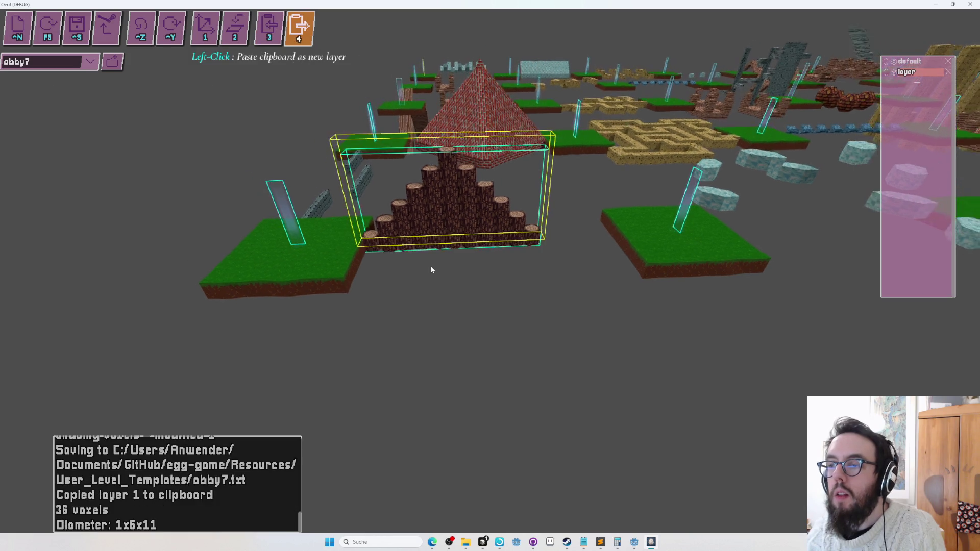
click(441, 276)
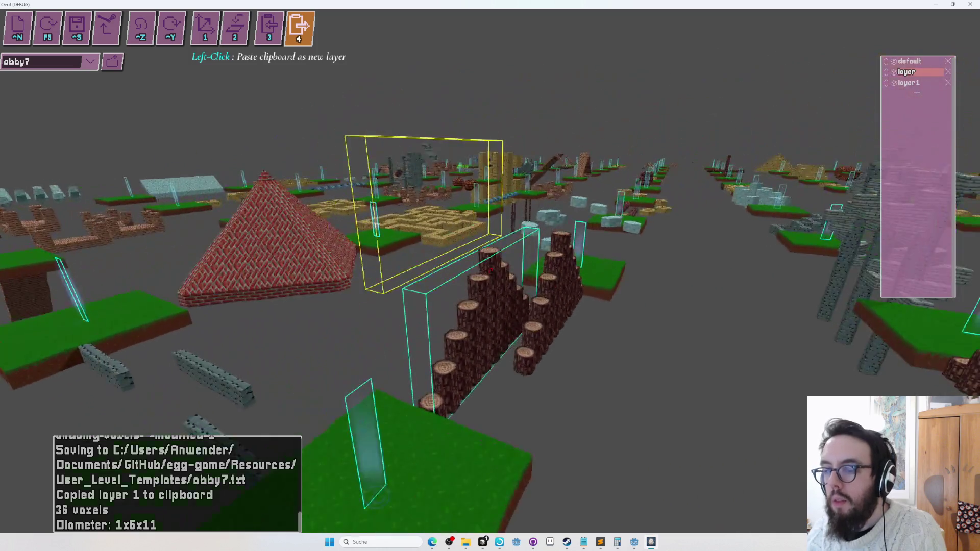
key(shift+Tab)
key(shift+Tab)
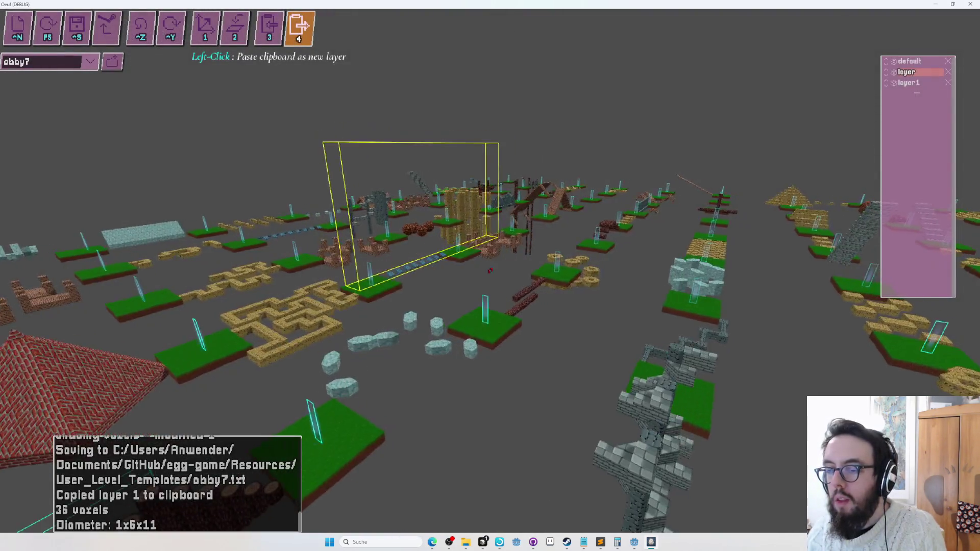
key(F5)
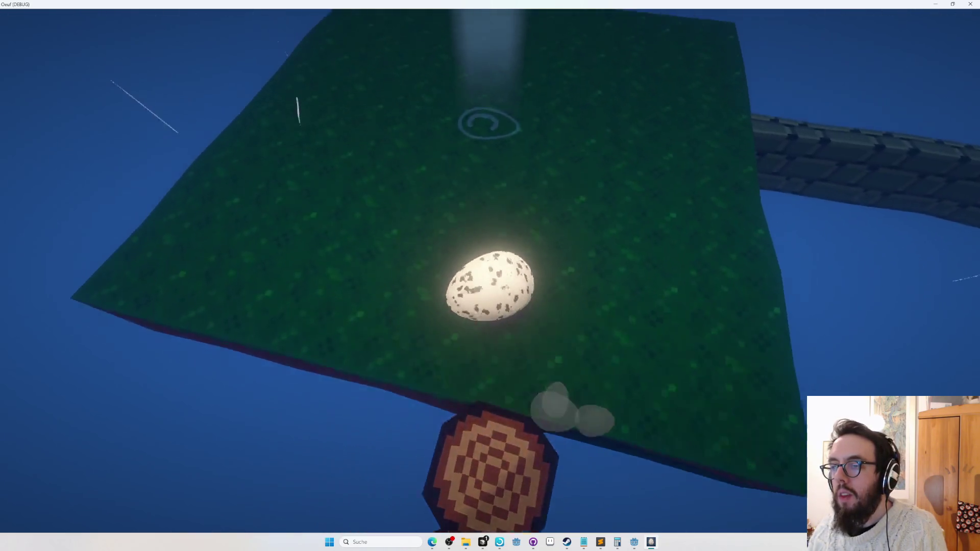
Step: Stop the playtest and return to editing obby7
key(Escape)
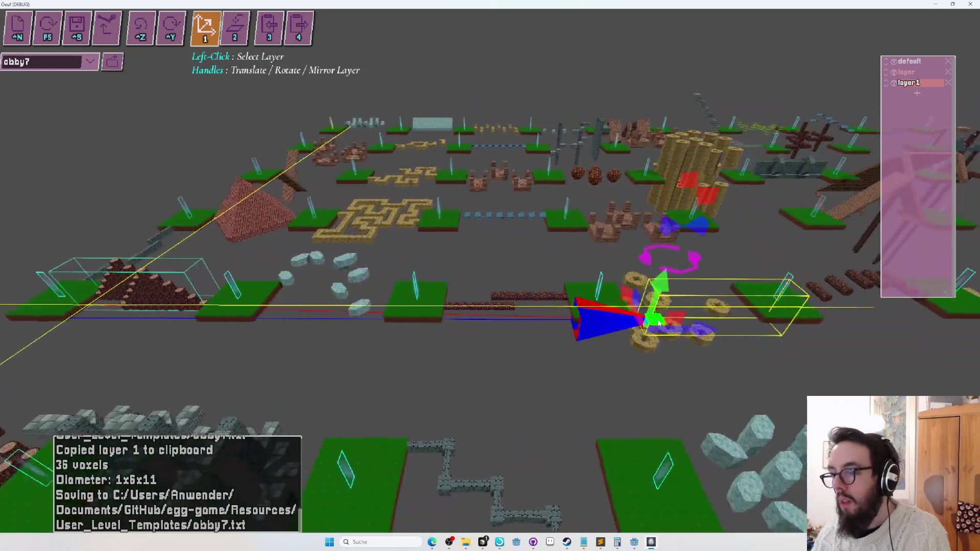
Step: Move the pyramid copy and log cross layer leftward, then undo the last 66-voxel edit
mouse_move(658, 323)
mouse_down()
mouse_move(443, 345)
mouse_move(466, 373)
mouse_up()
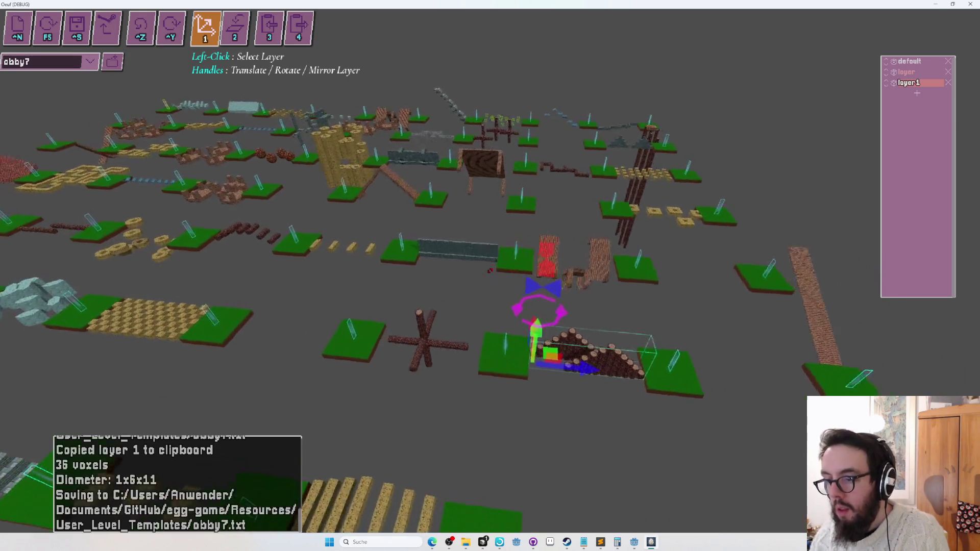
key(w)
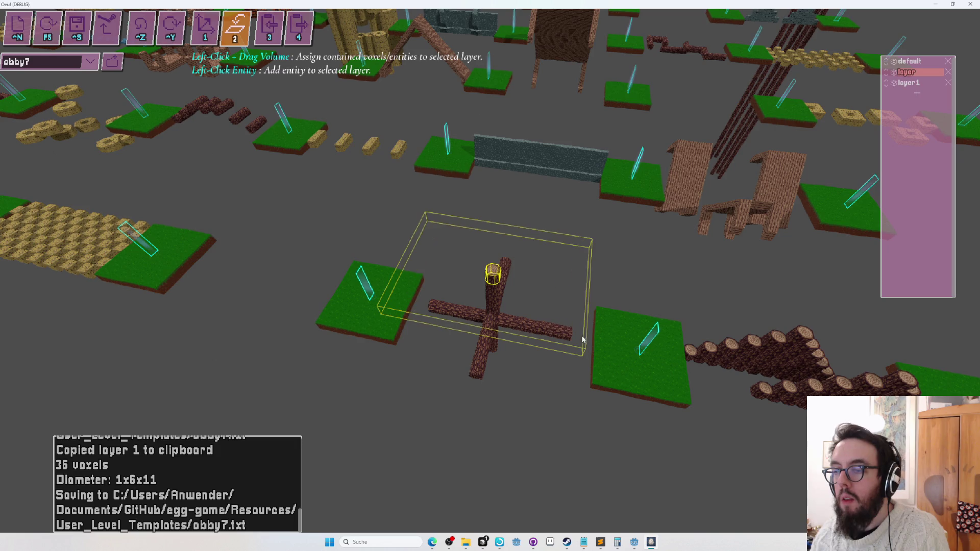
drag(575, 351, 562, 422)
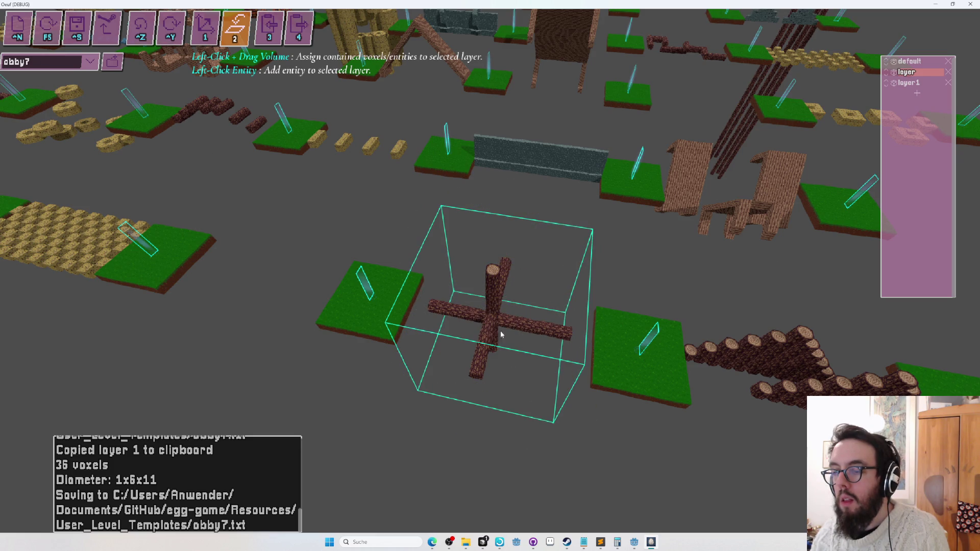
mouse_move(459, 372)
mouse_down()
mouse_move(67, 262)
mouse_move(132, 219)
mouse_move(240, 234)
mouse_move(330, 221)
mouse_move(369, 281)
mouse_up()
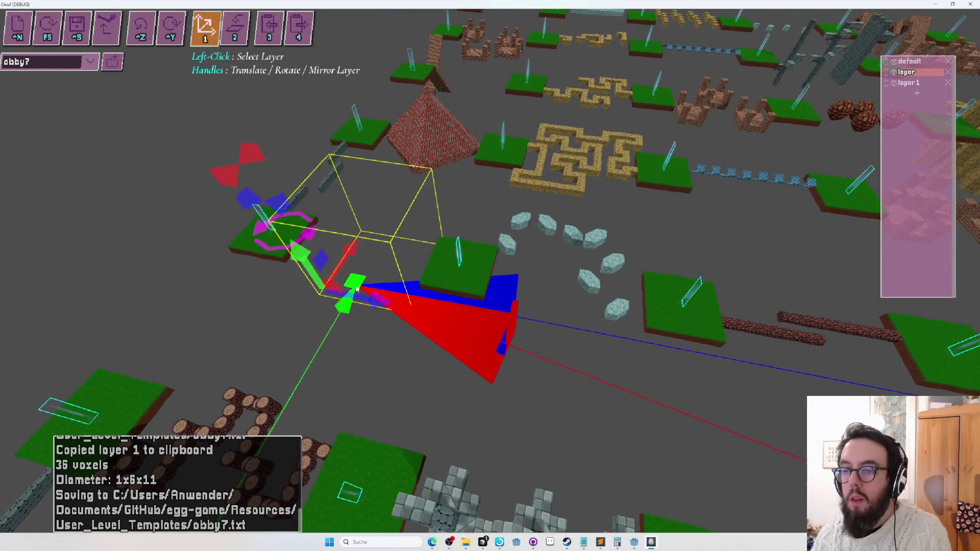
scroll(357, 291, up, 5)
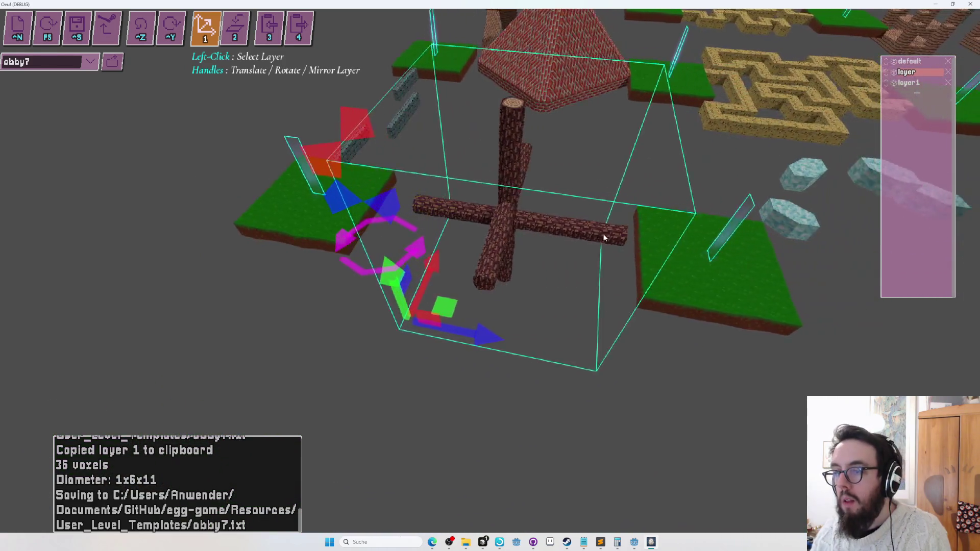
key(a)
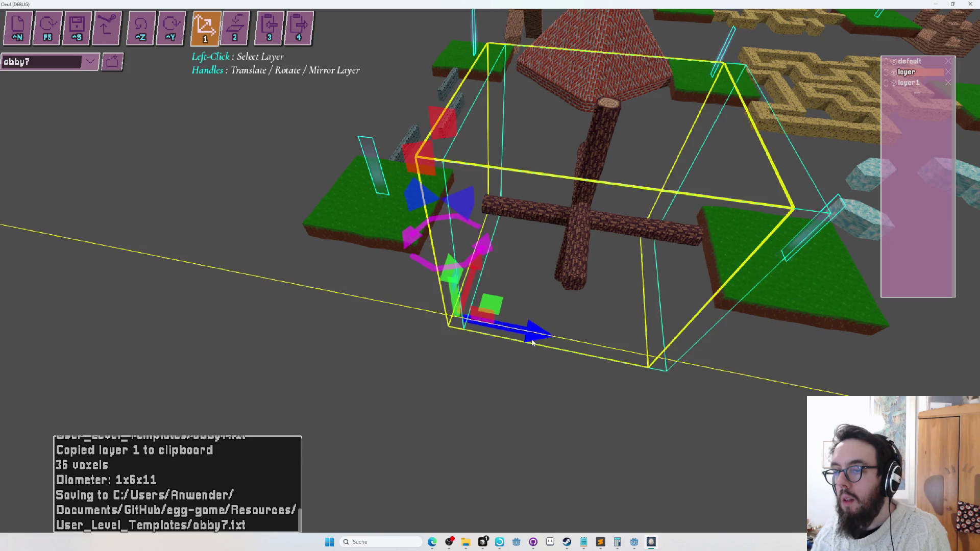
key(ctrl+z)
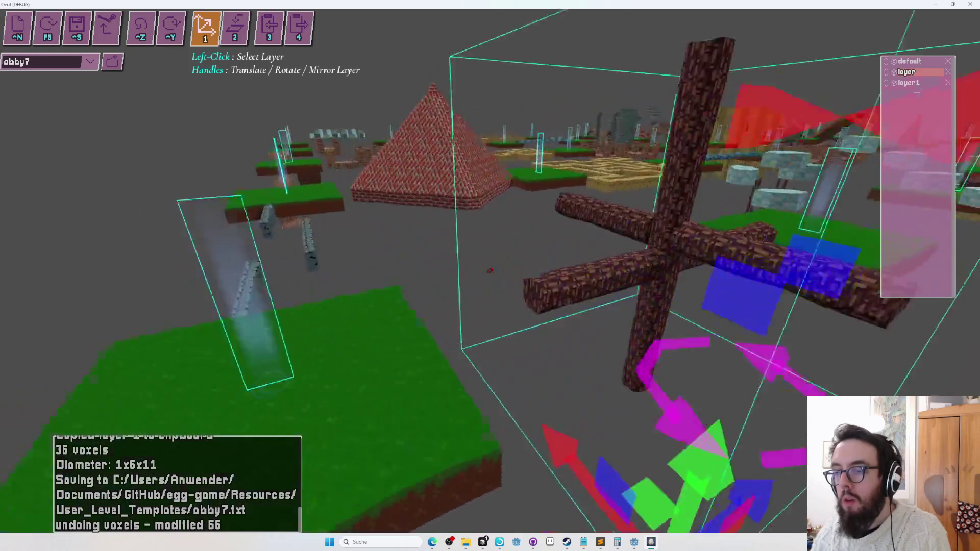
Step: Cycle through planar-sheet, single-block, trigger-box and layer-assignment modes around the log cross
key(2)
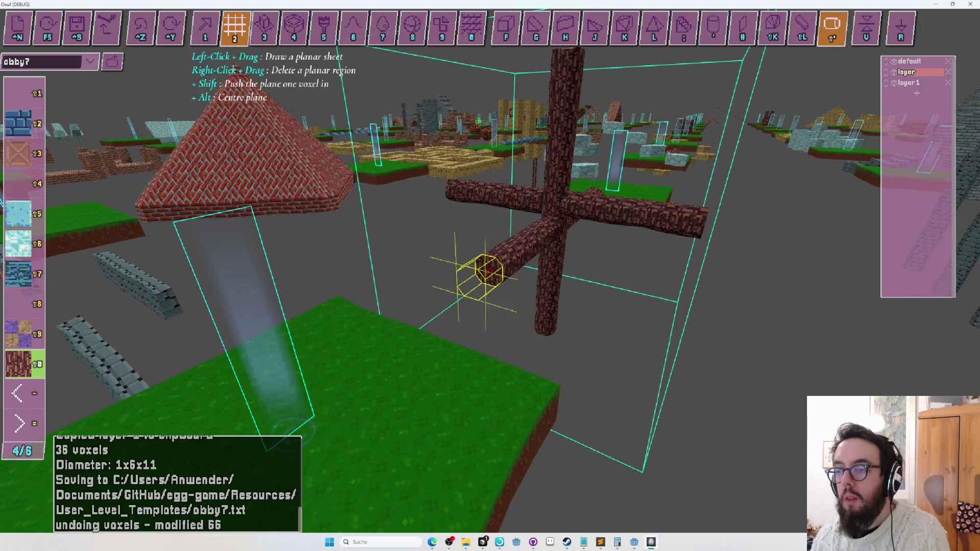
key(1)
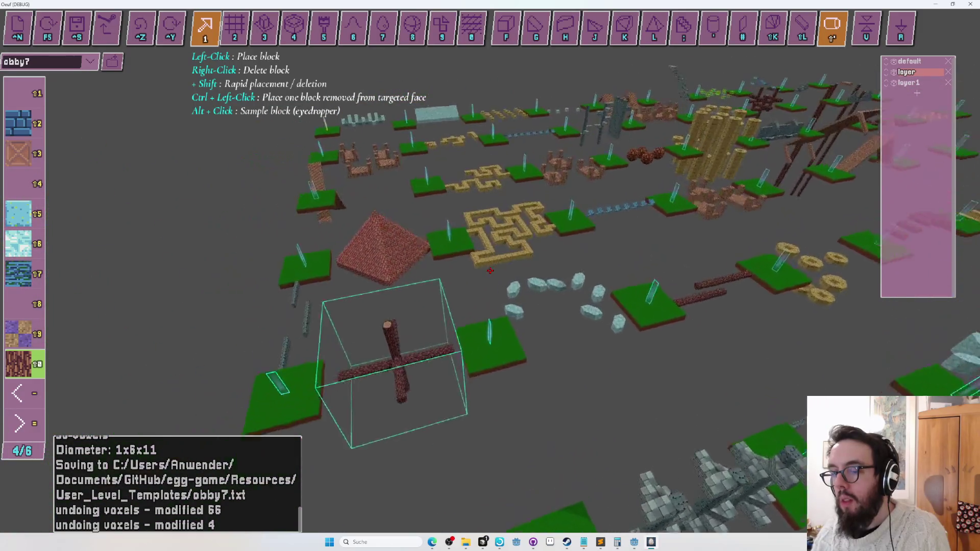
key(Tab)
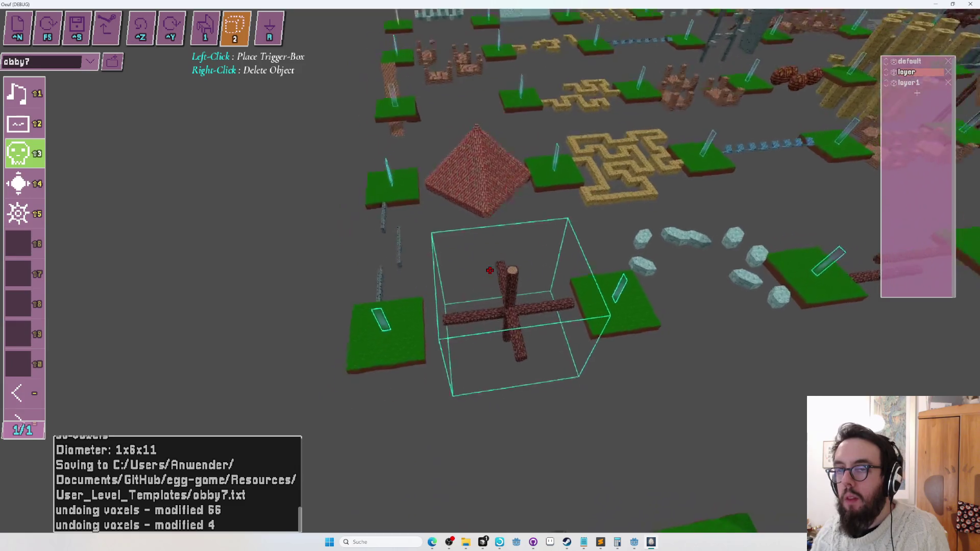
key(Tab)
key(2)
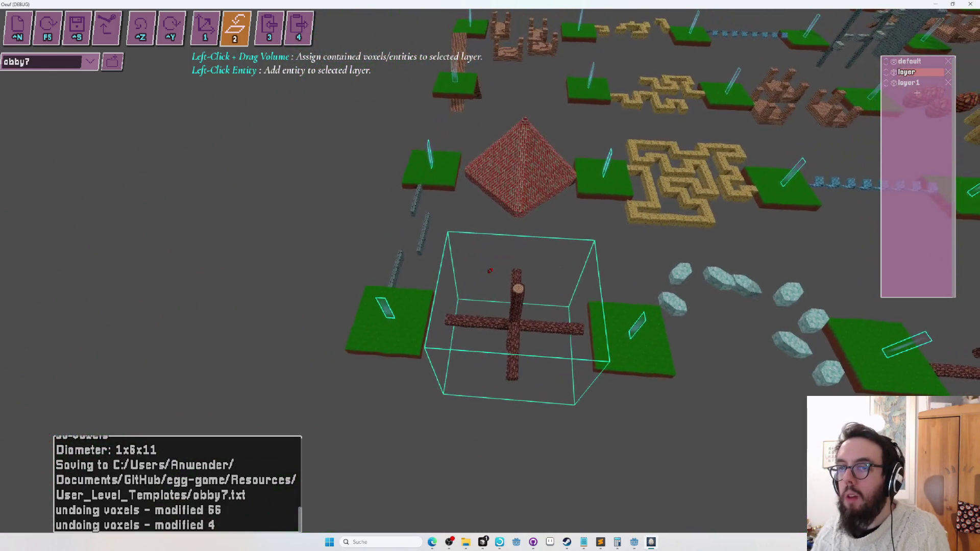
key(Tab)
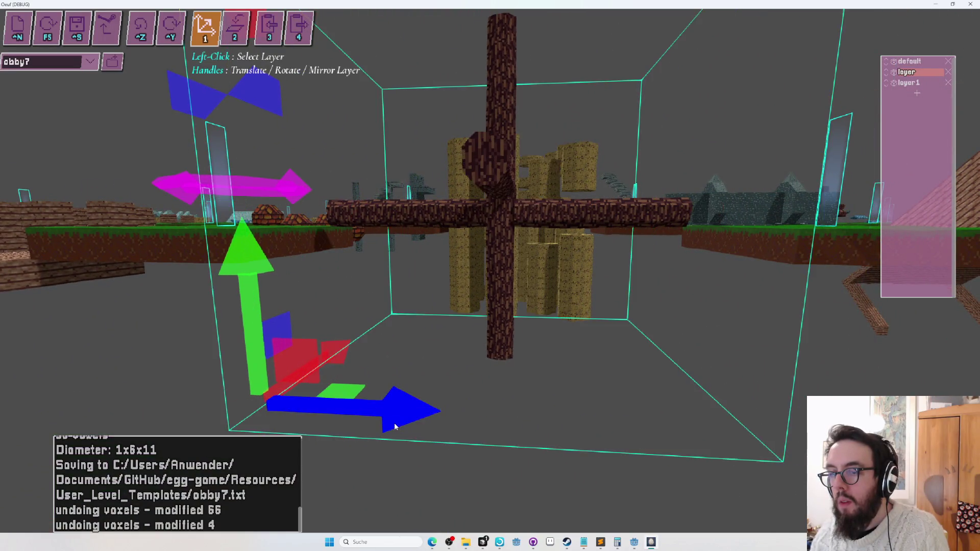
Step: Save obby7 and playtest jumping the egg from the grass onto the log cross
key(w)
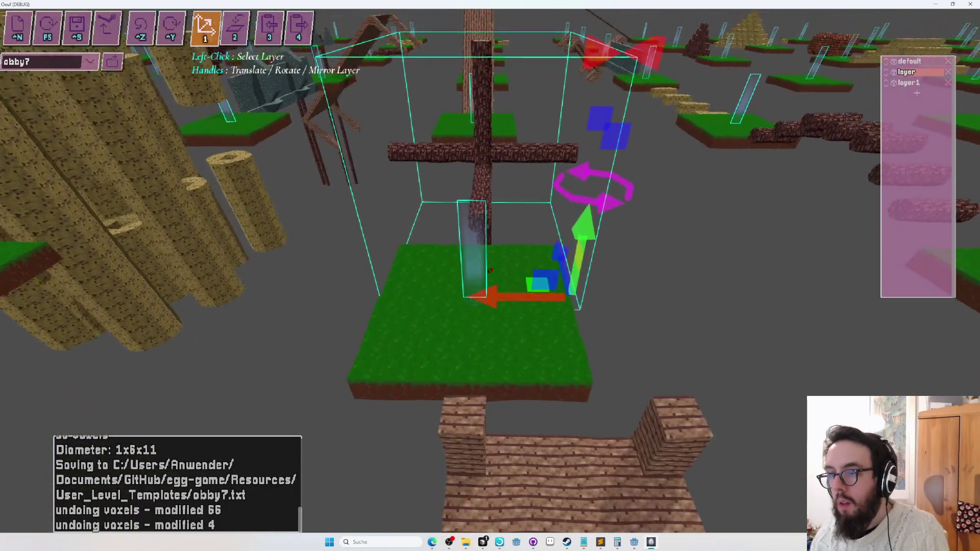
key(F5)
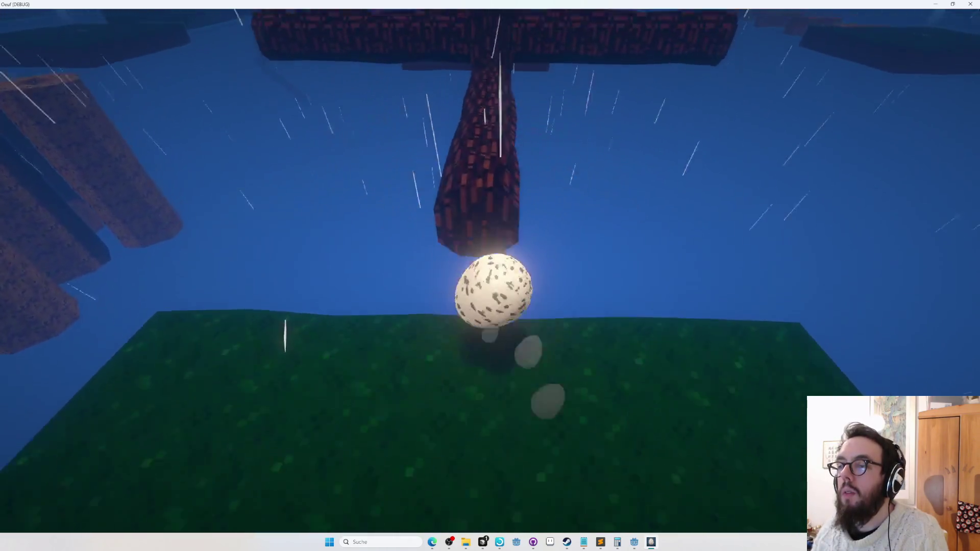
key(space)
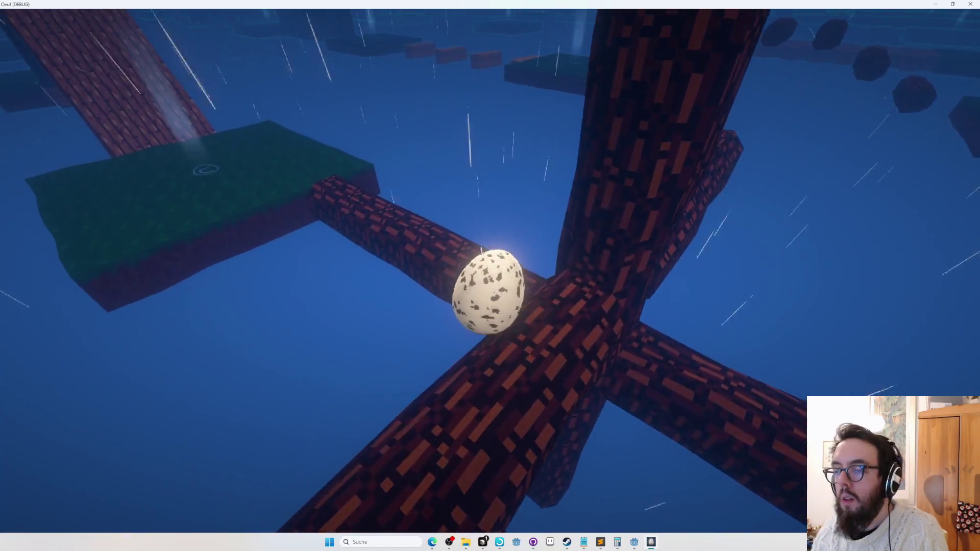
key(r)
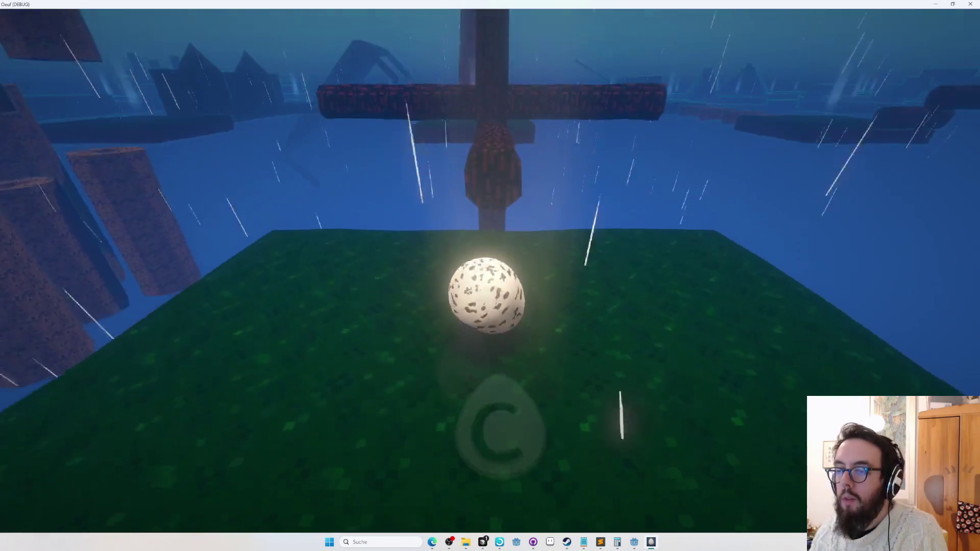
key(space)
key(r)
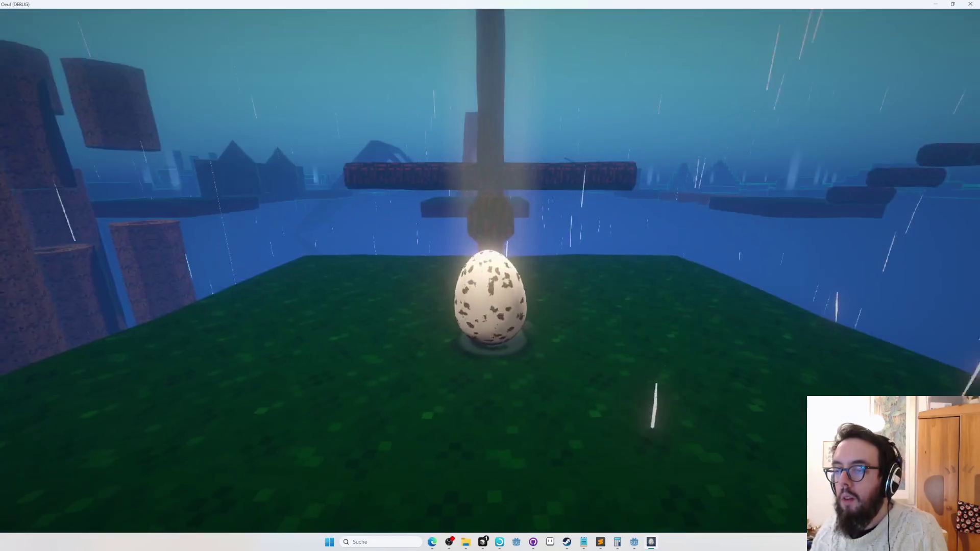
key(space)
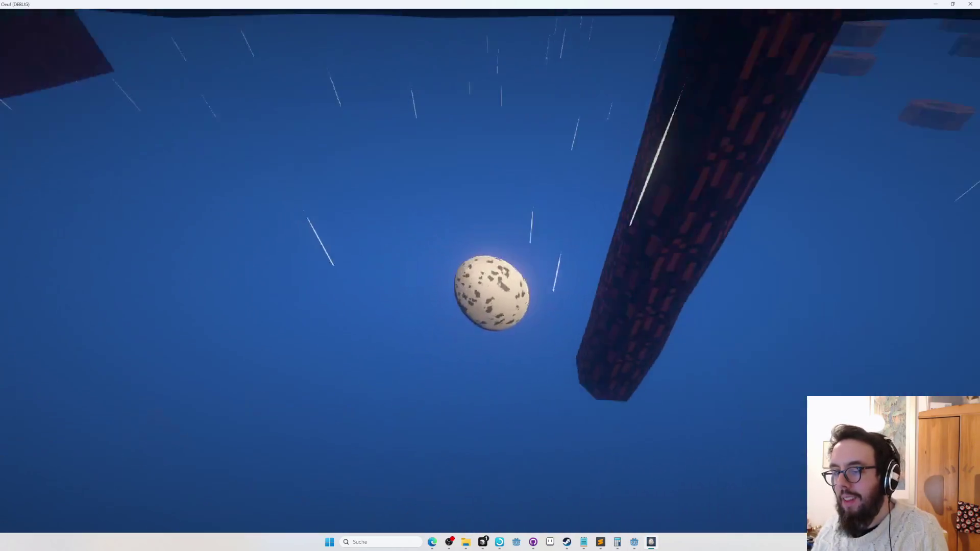
Step: Keep respawning and jumping the egg onto the log trunk, then leave the playtest
key(r)
key(w)
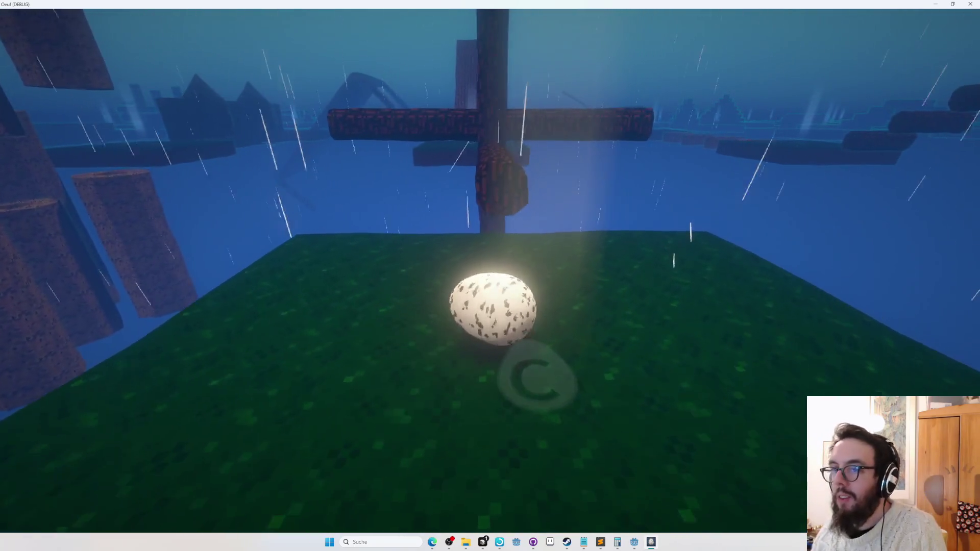
key(space)
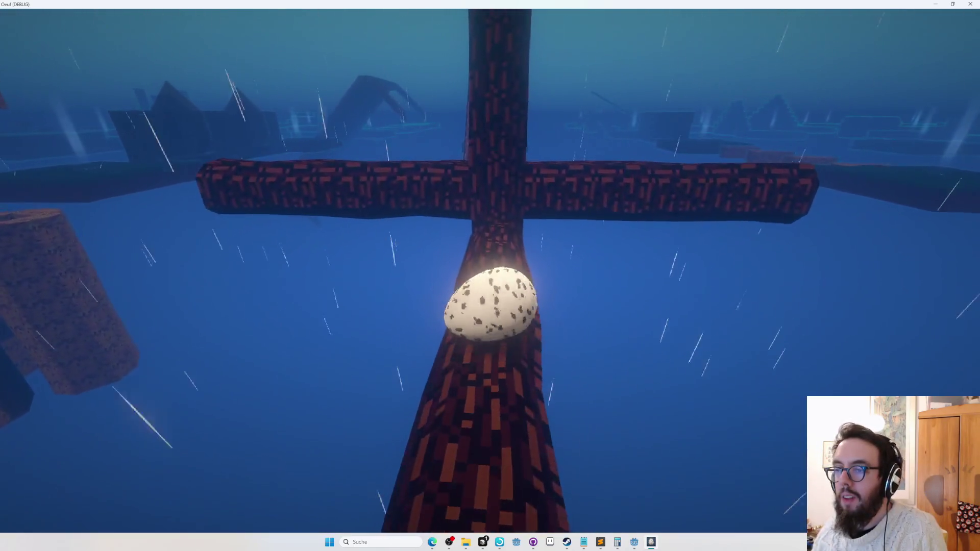
key(r)
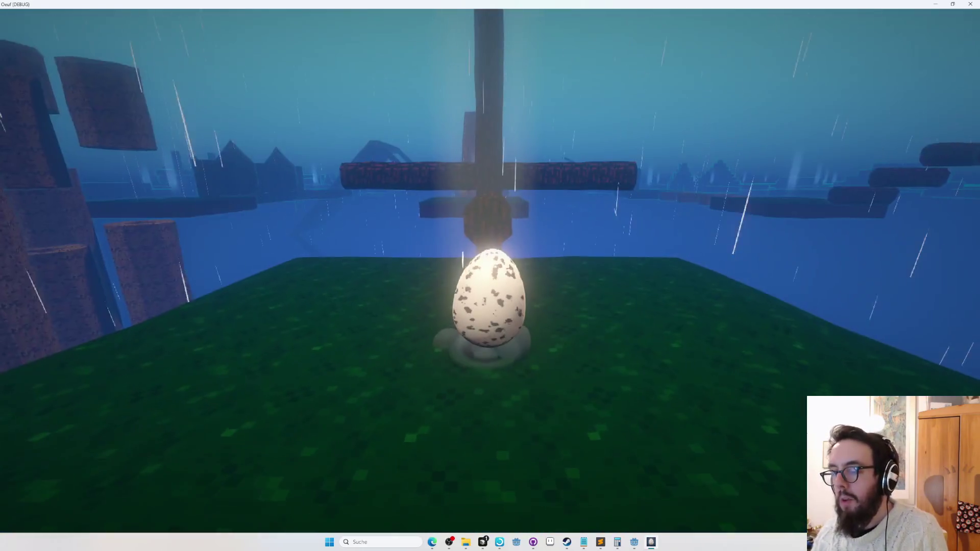
key(space)
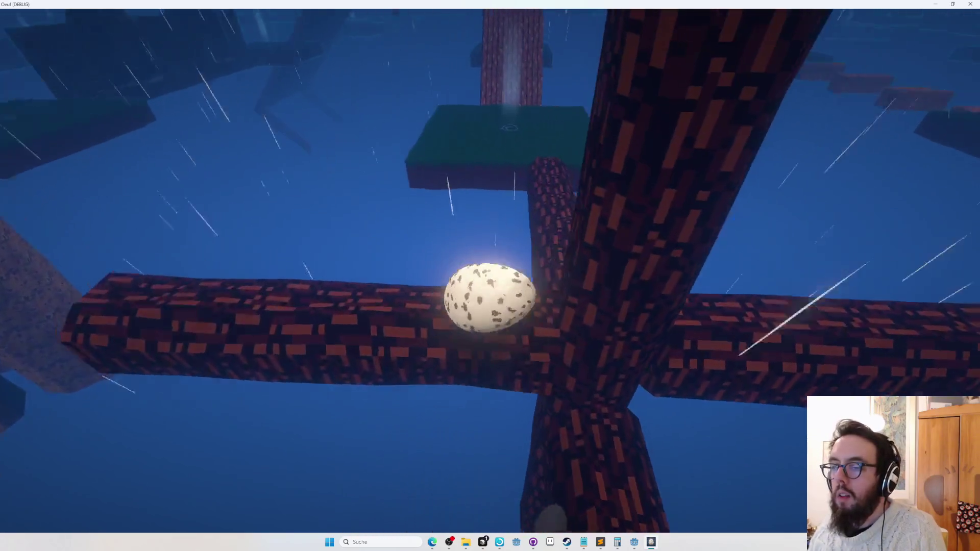
key(r)
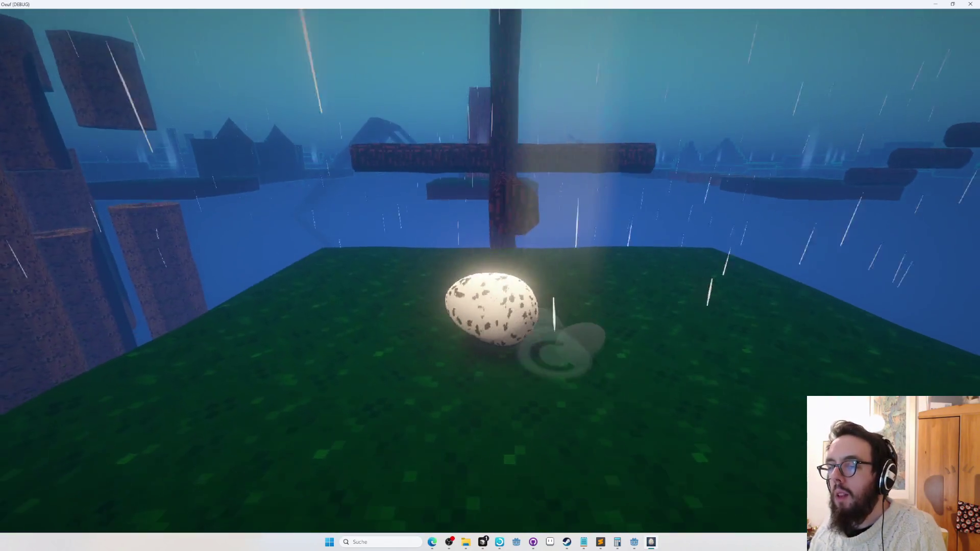
key(space)
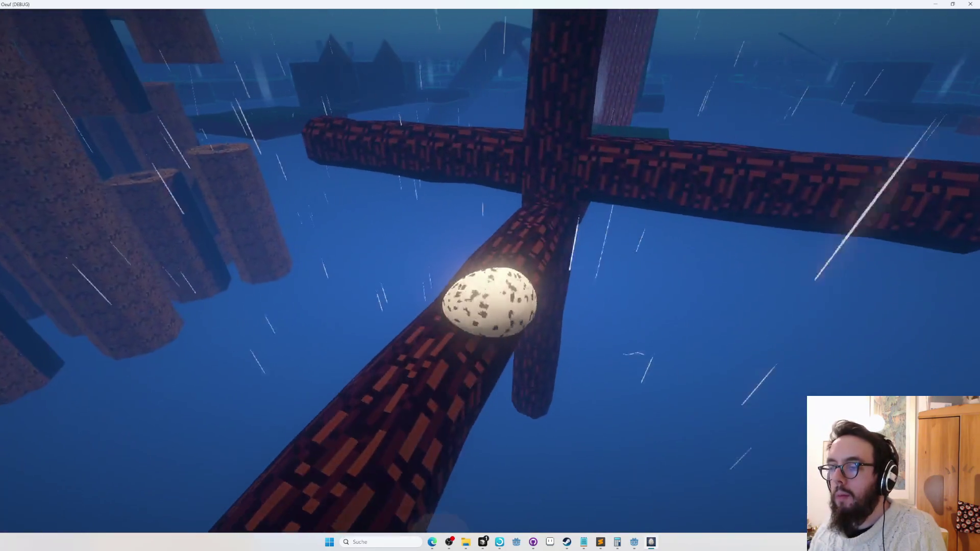
key(r)
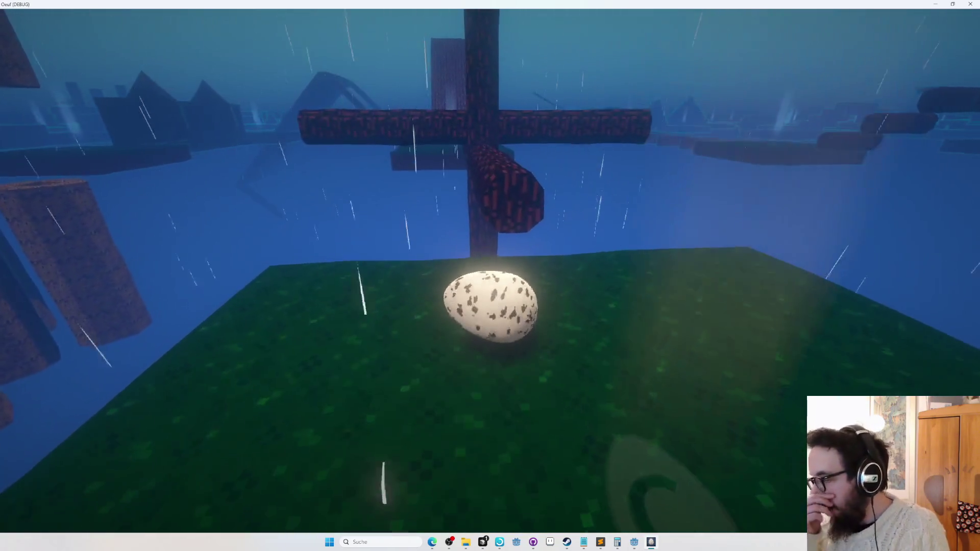
key(space)
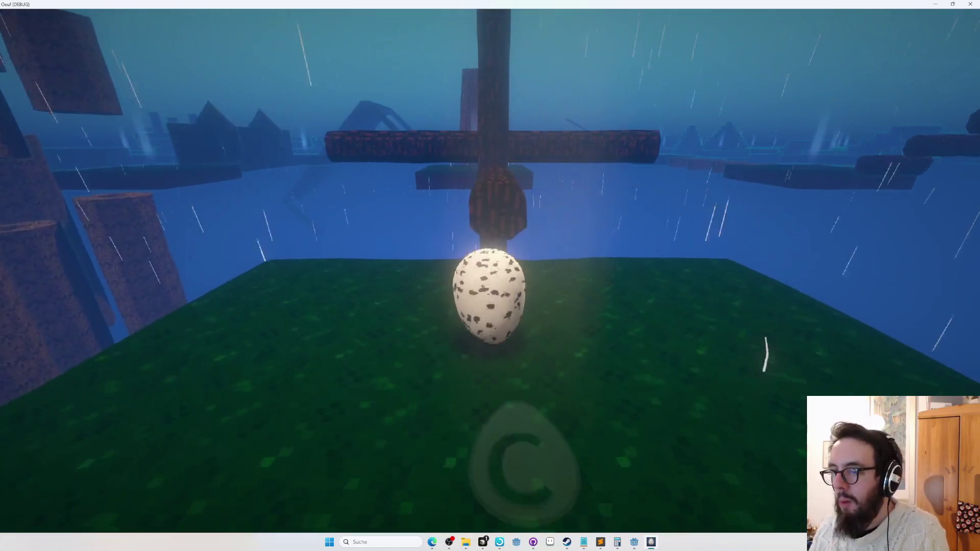
key(space)
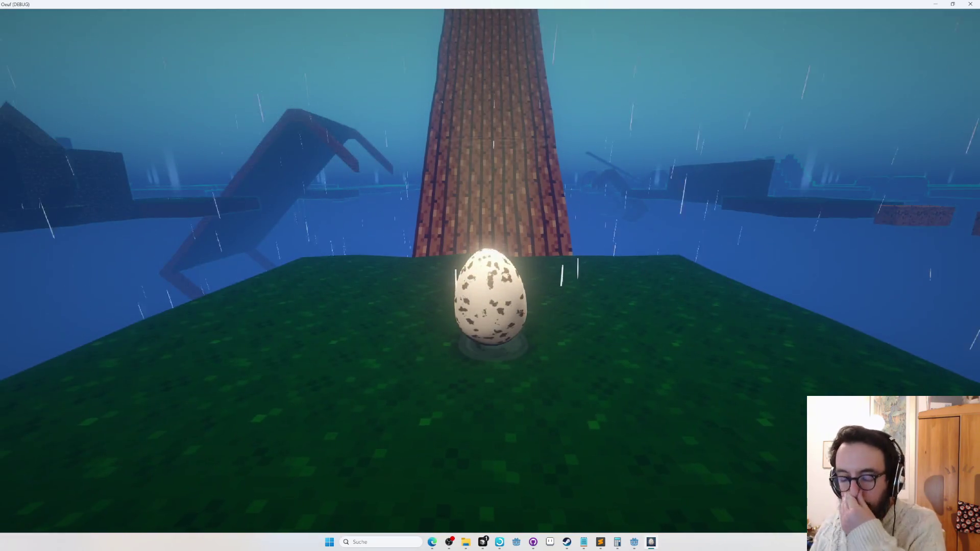
key(Escape)
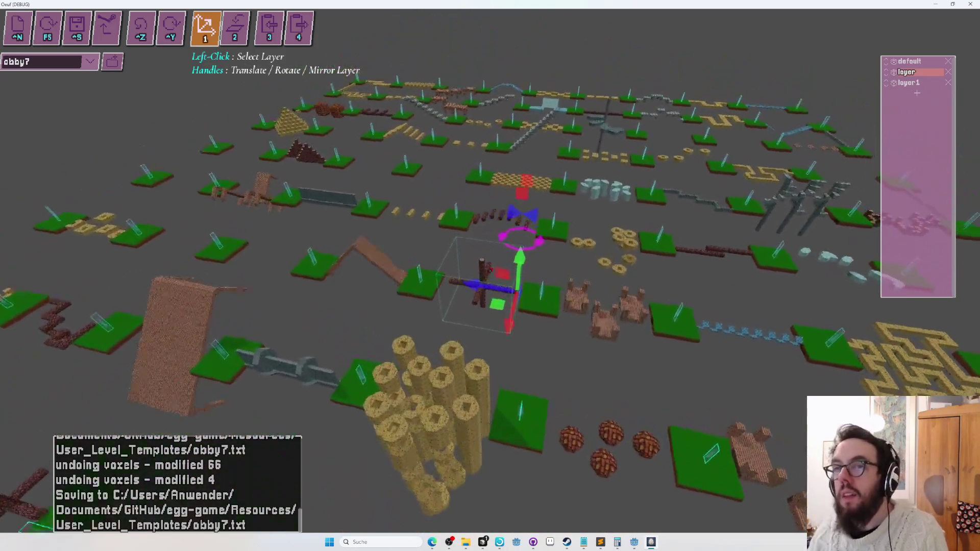
Step: Reassign the log pyramid's voxels to the default layer so layer1 disappears
key(2)
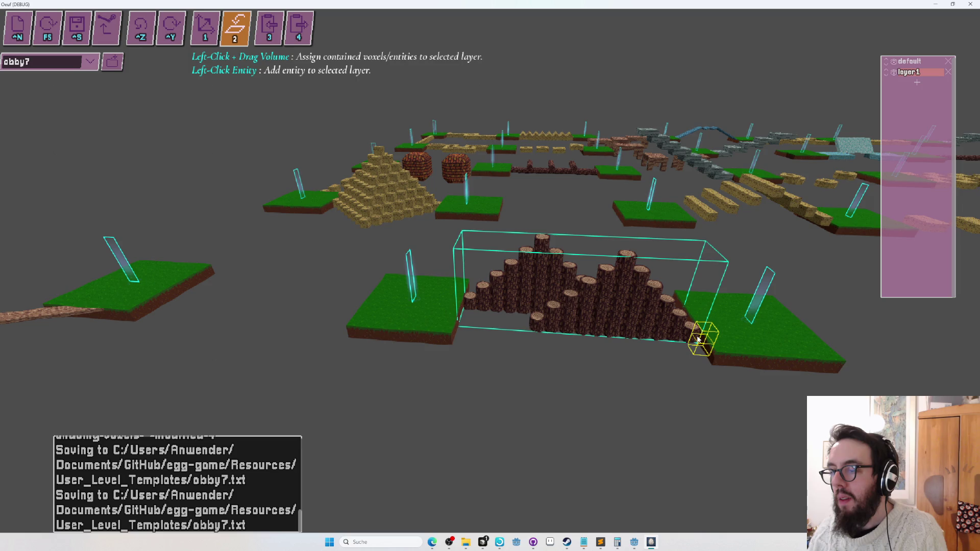
key(1)
click(908, 61)
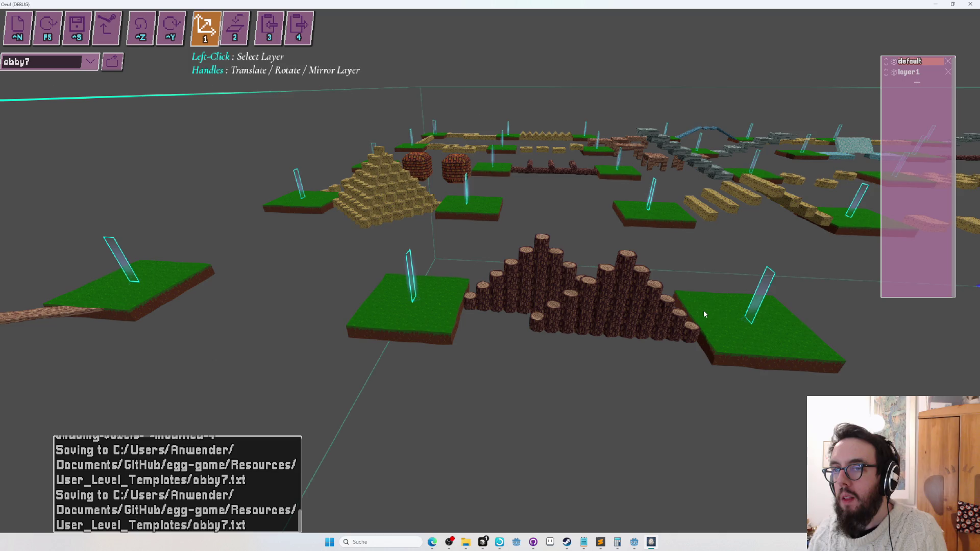
key(2)
mouse_move(703, 311)
mouse_down()
mouse_move(551, 337)
mouse_move(386, 411)
mouse_move(443, 127)
mouse_up()
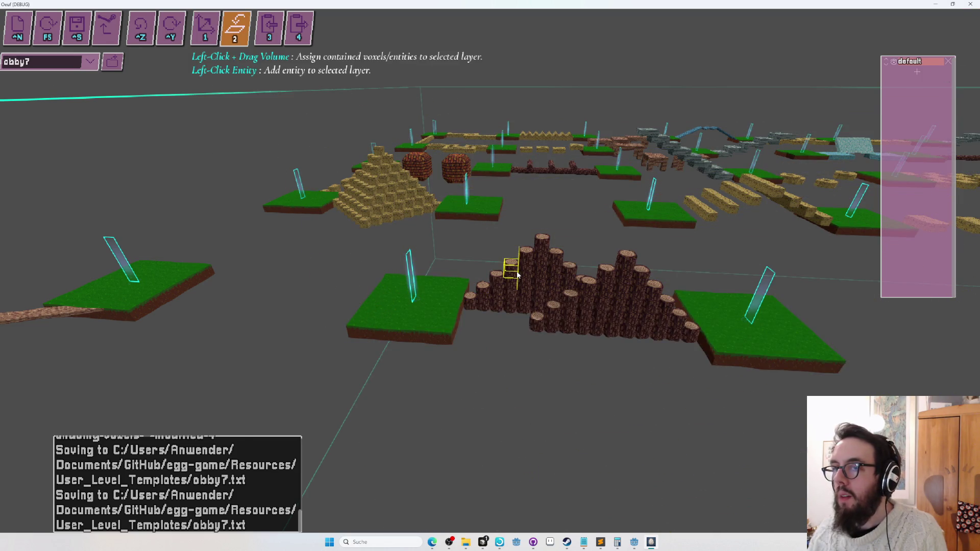
scroll(517, 275, down, 10)
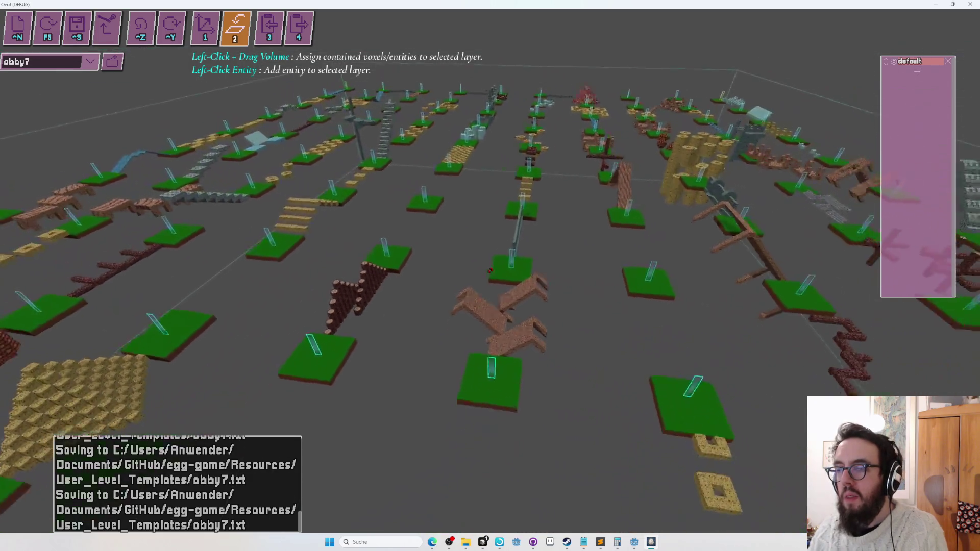
Step: Fly the camera across the obby8 platforms and log path, then resume block placement
scroll(490, 276, down, 5)
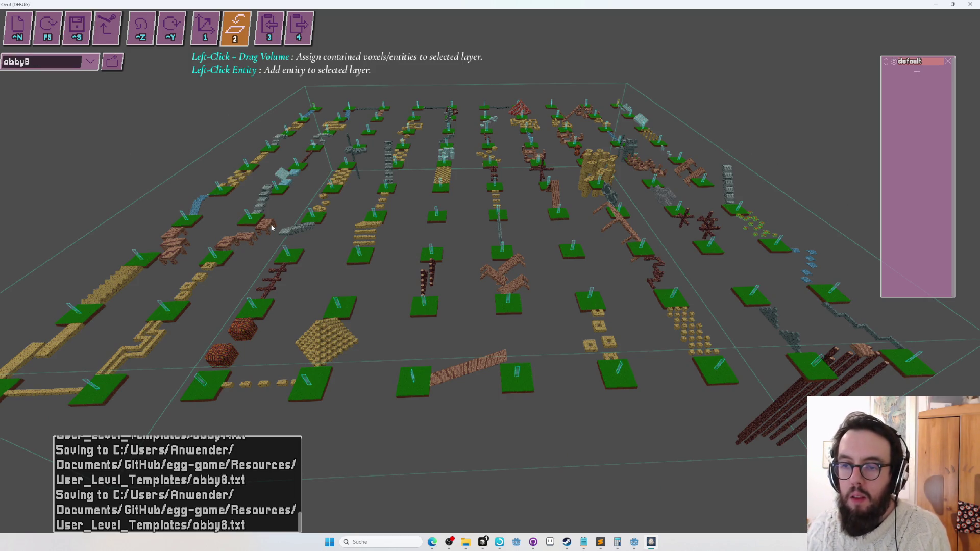
scroll(271, 228, up, 10)
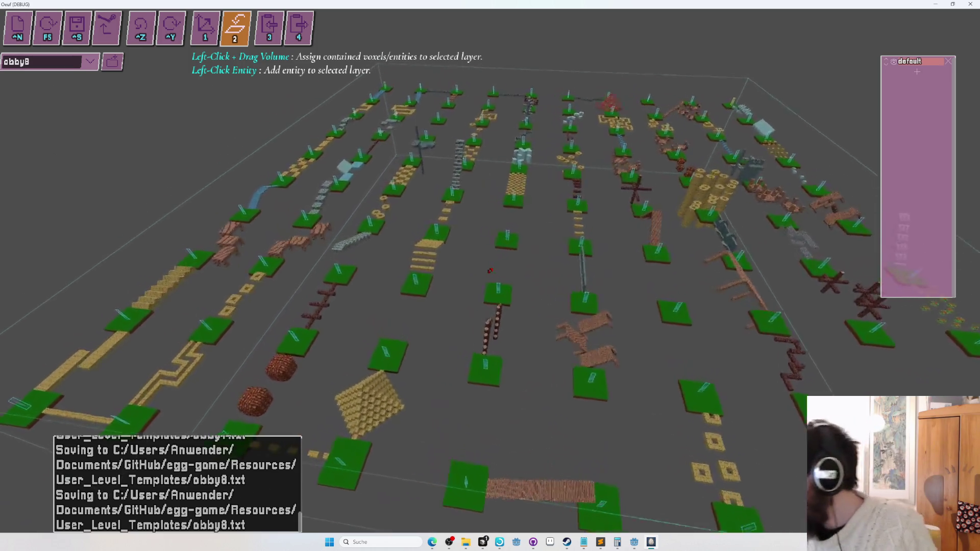
key(a)
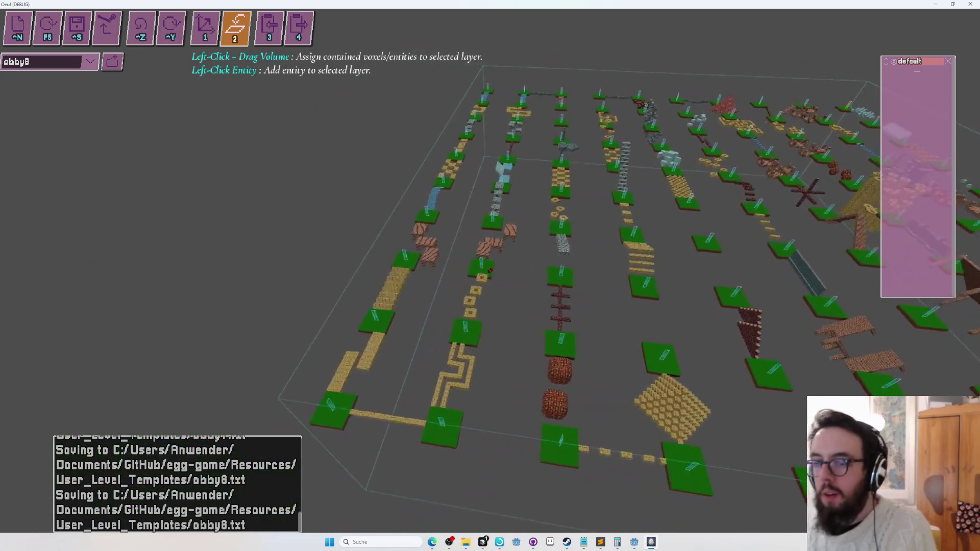
scroll(489, 271, up, 10)
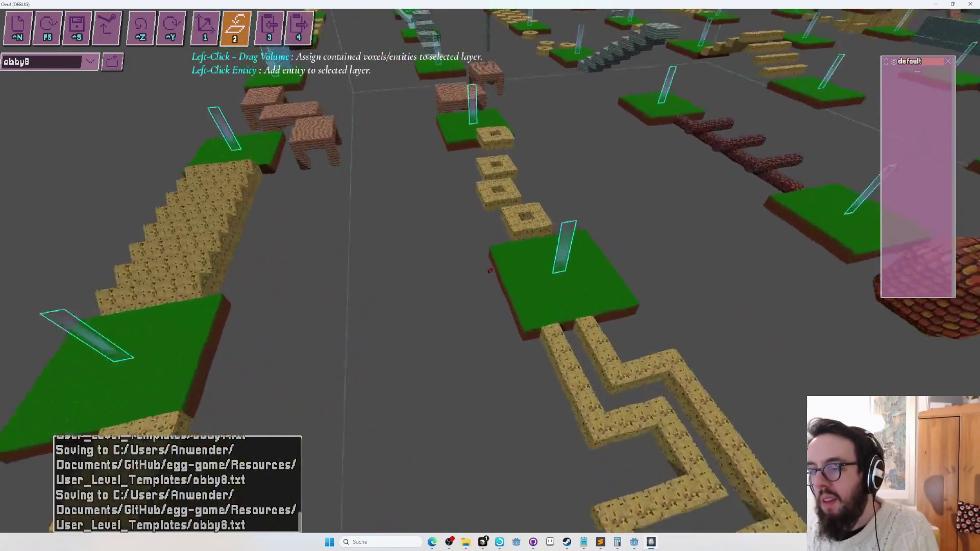
scroll(489, 271, down, 10)
key(w)
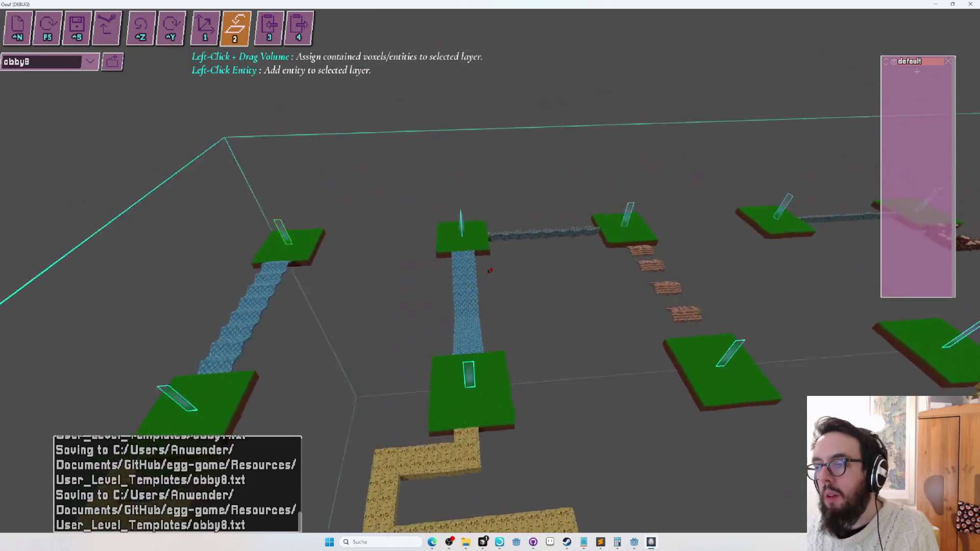
scroll(490, 271, down, 10)
key(w)
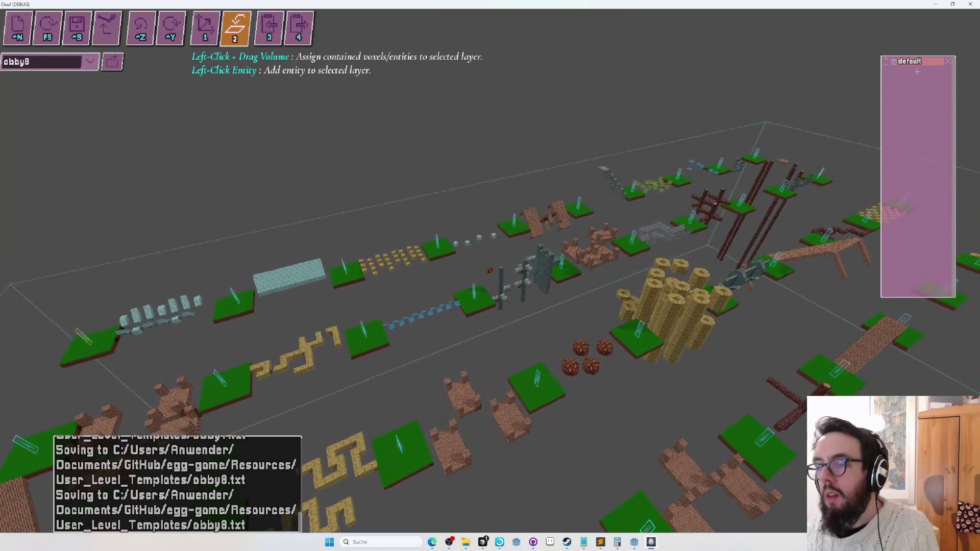
key(w)
key(w)
key(s)
key(w)
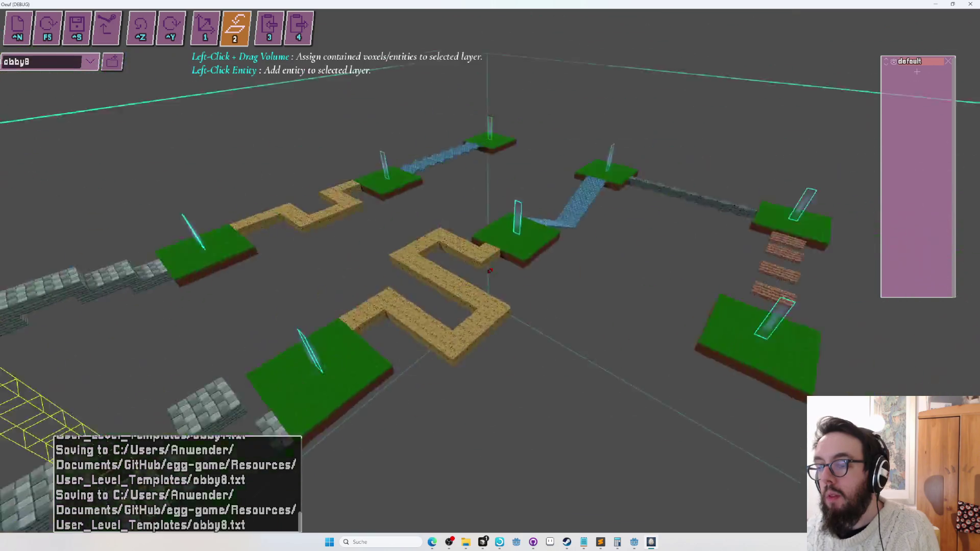
key(1)
click(490, 271)
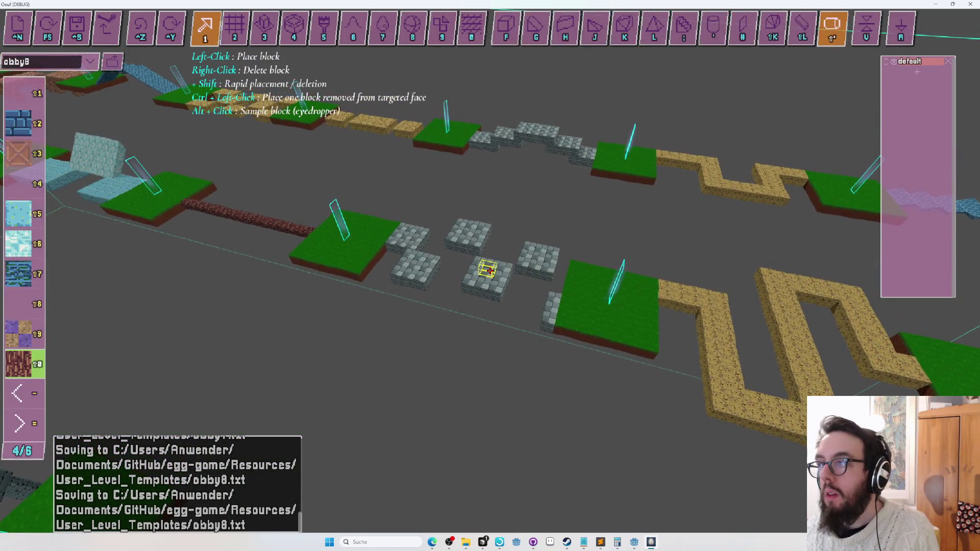
Step: Draw a flat stone path sheet between the two grass platforms
key(2)
key(s)
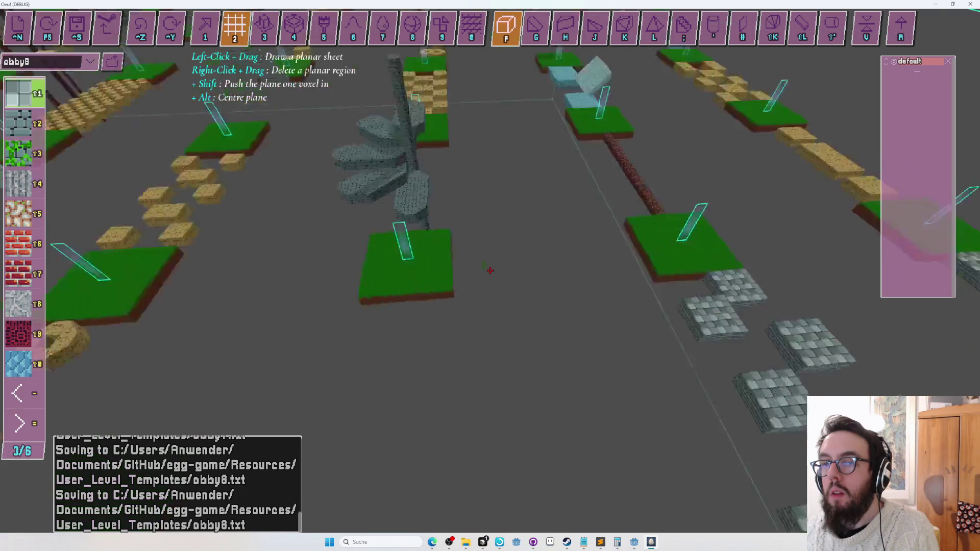
key(w)
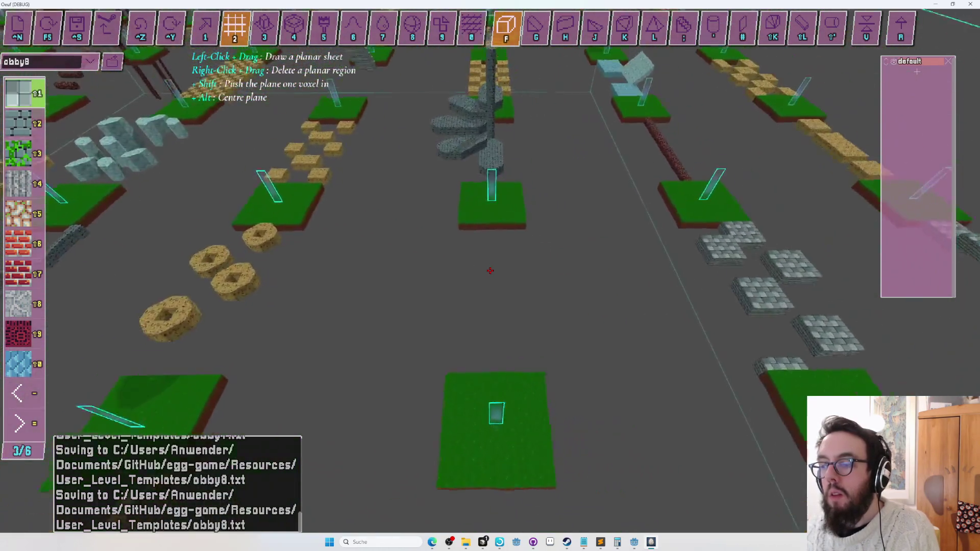
key(w)
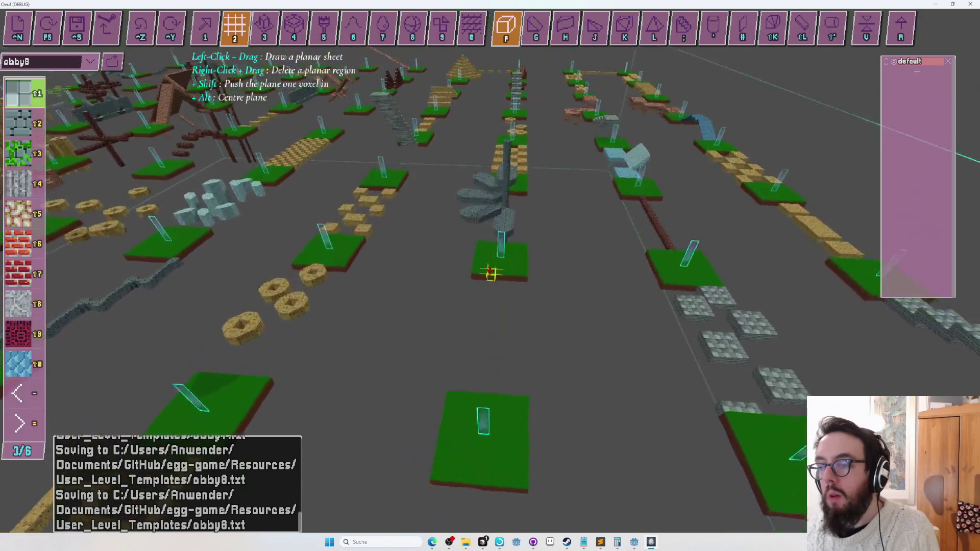
key(w)
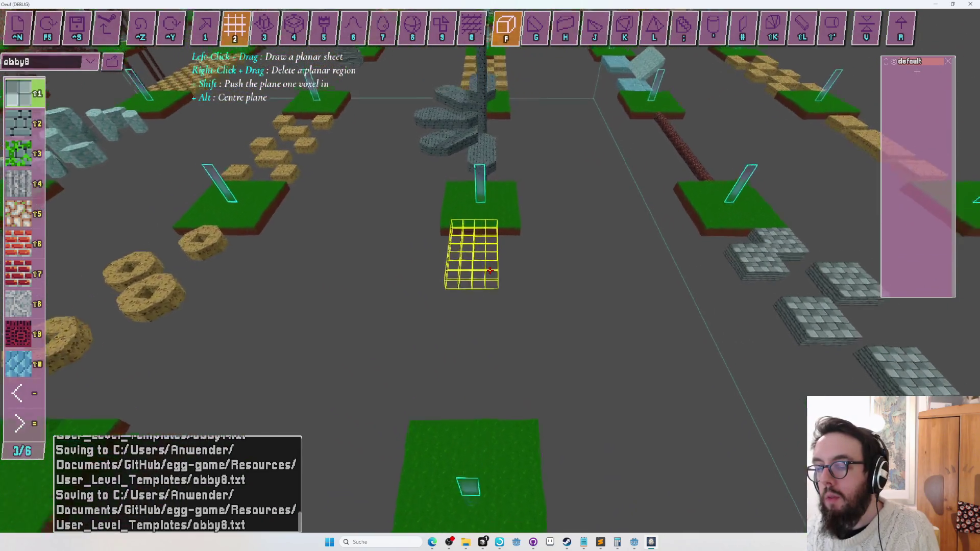
key(w)
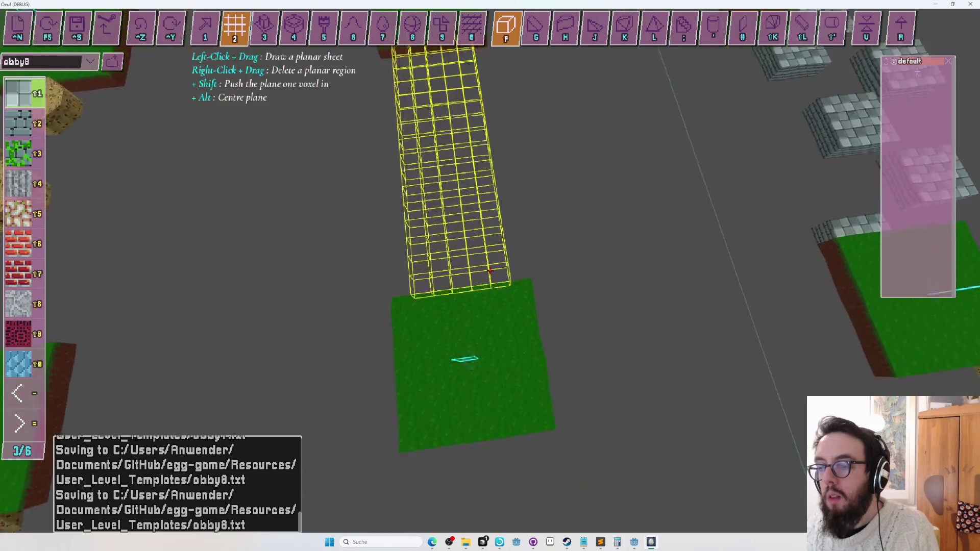
key(s)
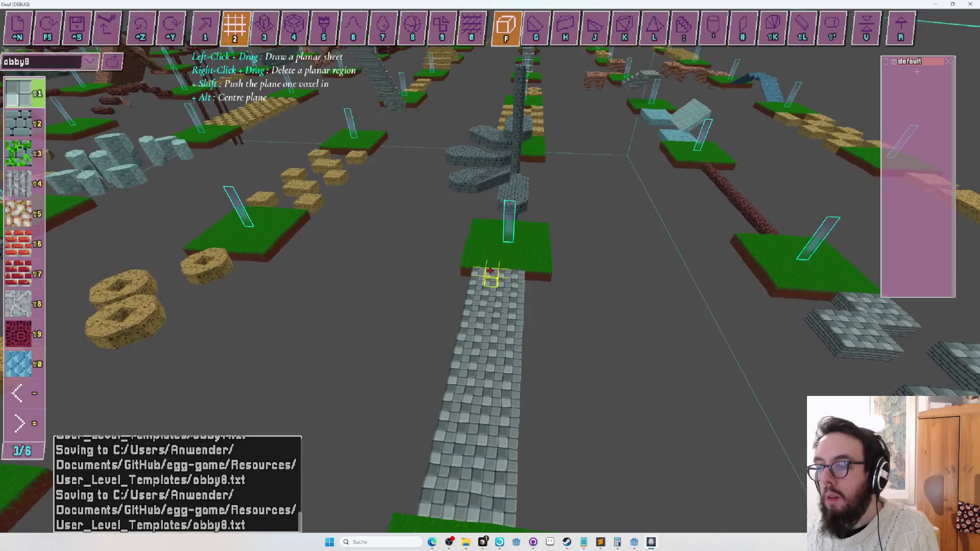
key(w)
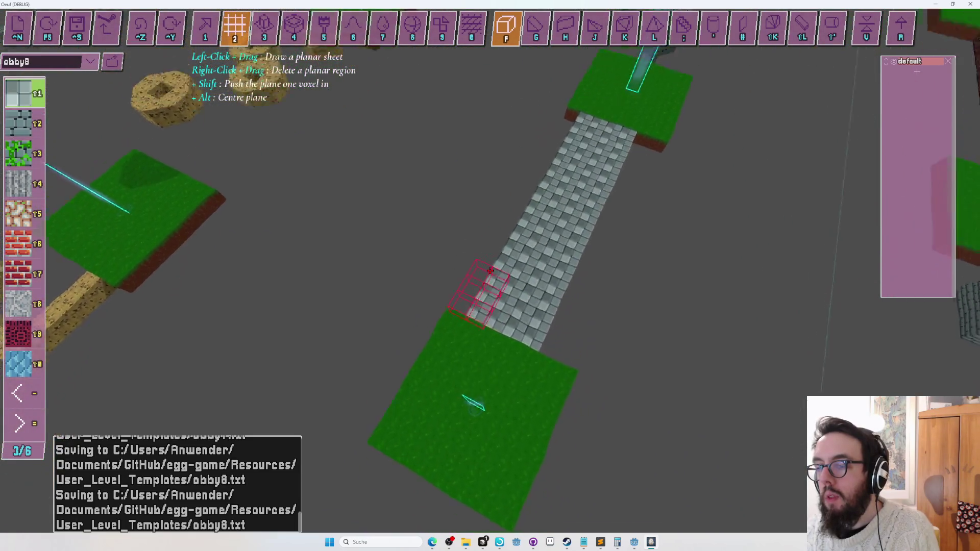
key(s)
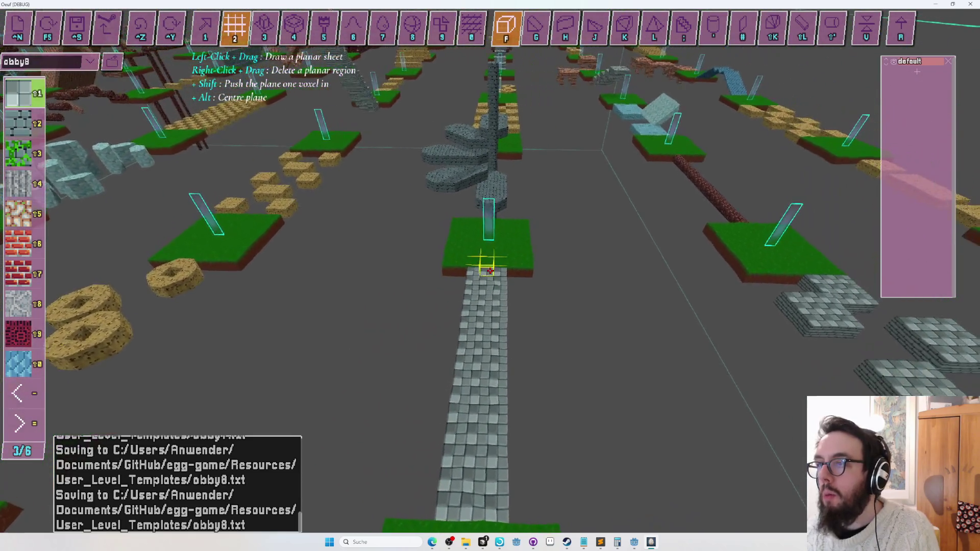
Step: Cover the stone path with spike blocks, moving toward its starting grass platform
key(l)
key(w)
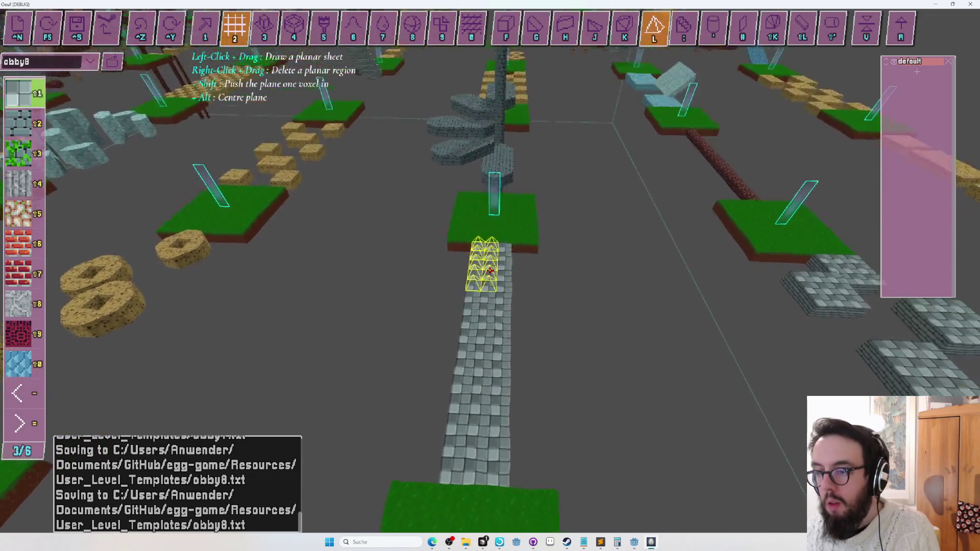
key(w)
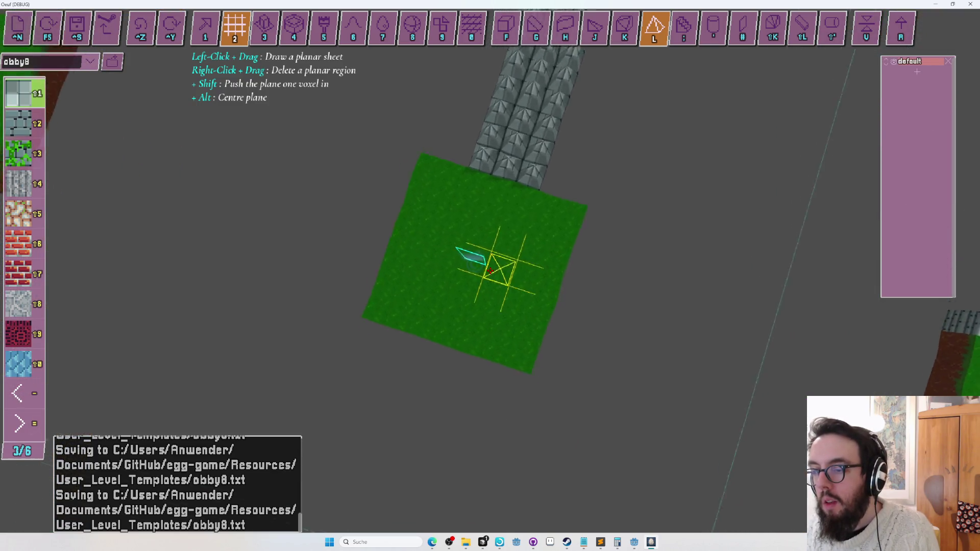
Step: Roll the egg from the grass platform onto the spiked path and back
key(r)
key(w)
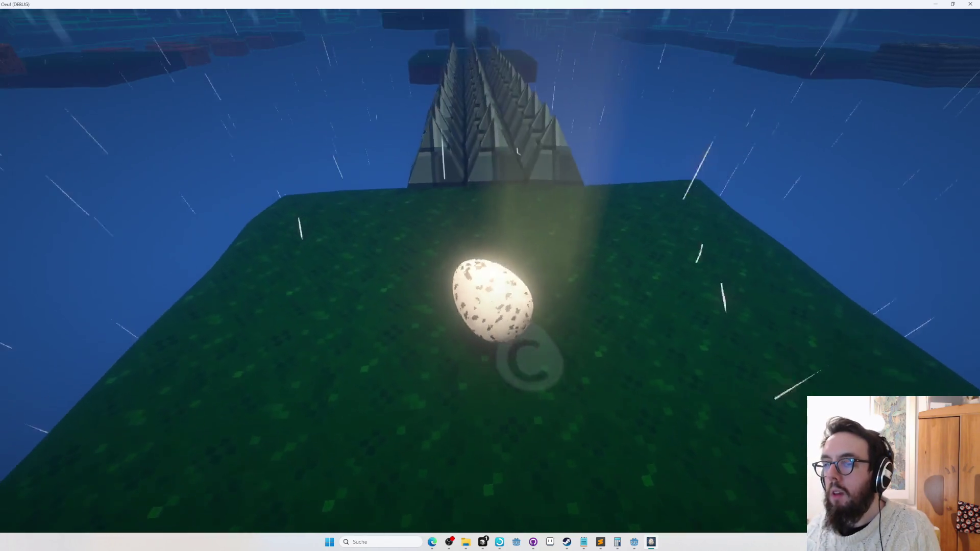
key(w)
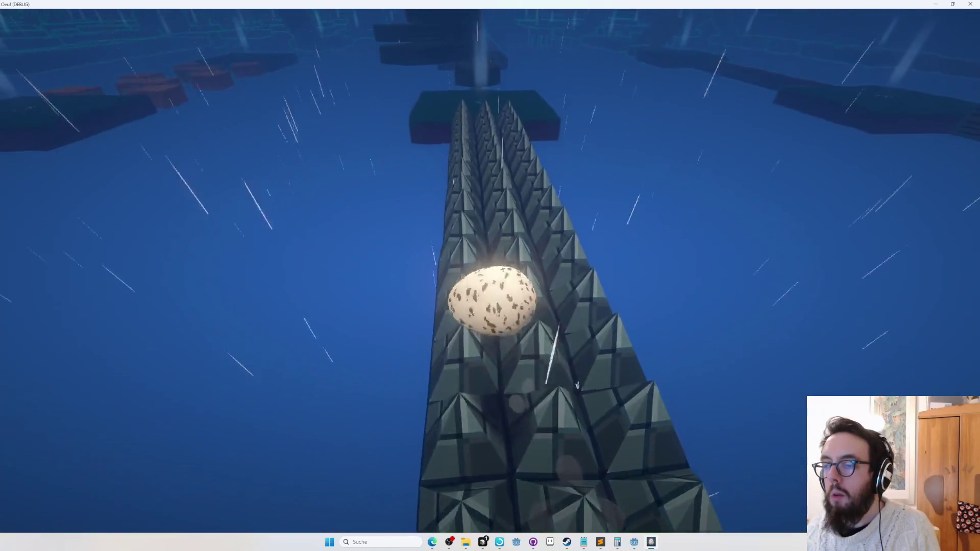
key(w)
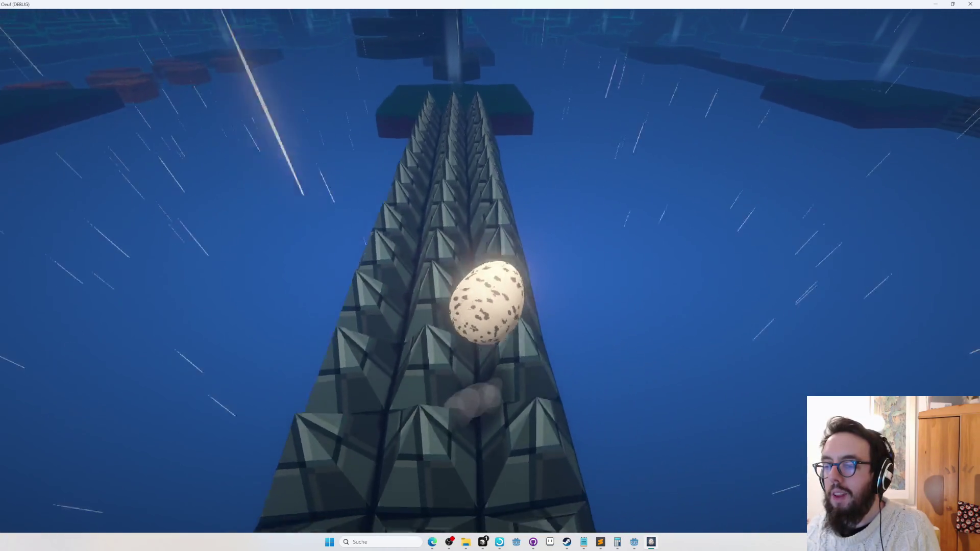
key(s)
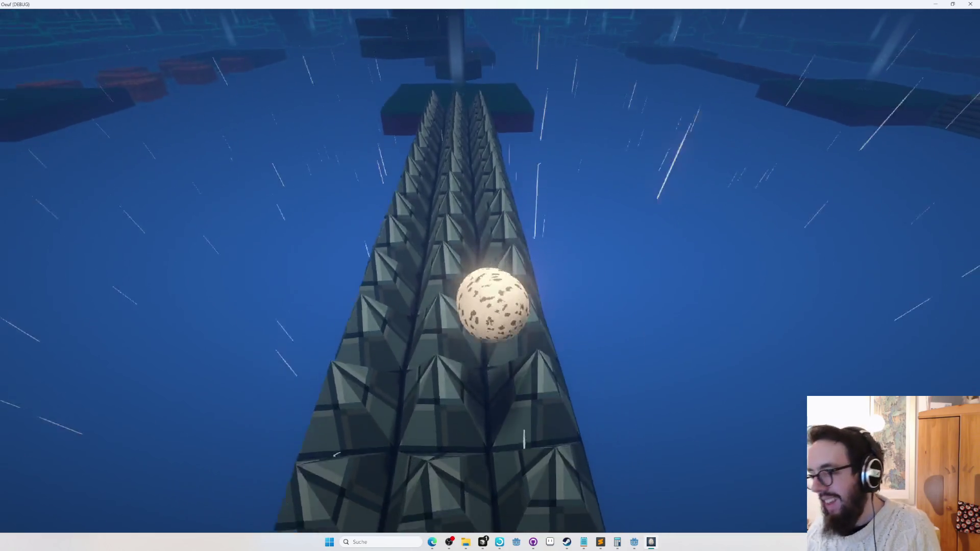
key(s)
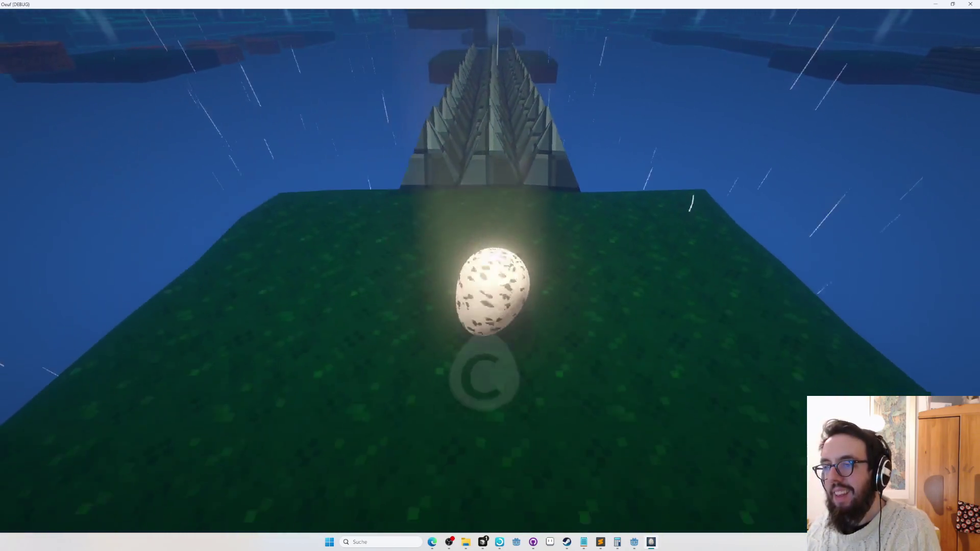
key(w)
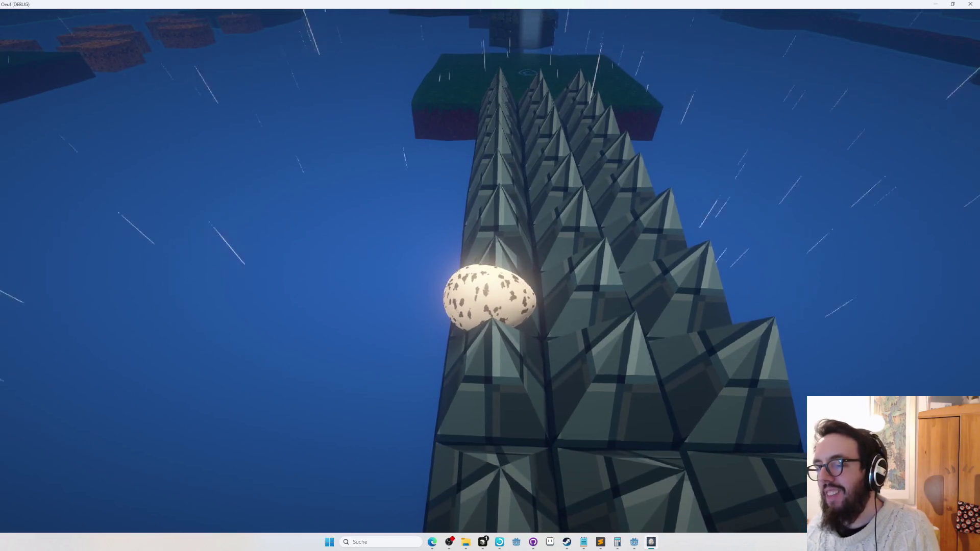
Step: Retry the spiked path several times after respawning, then return to the editor
key(w)
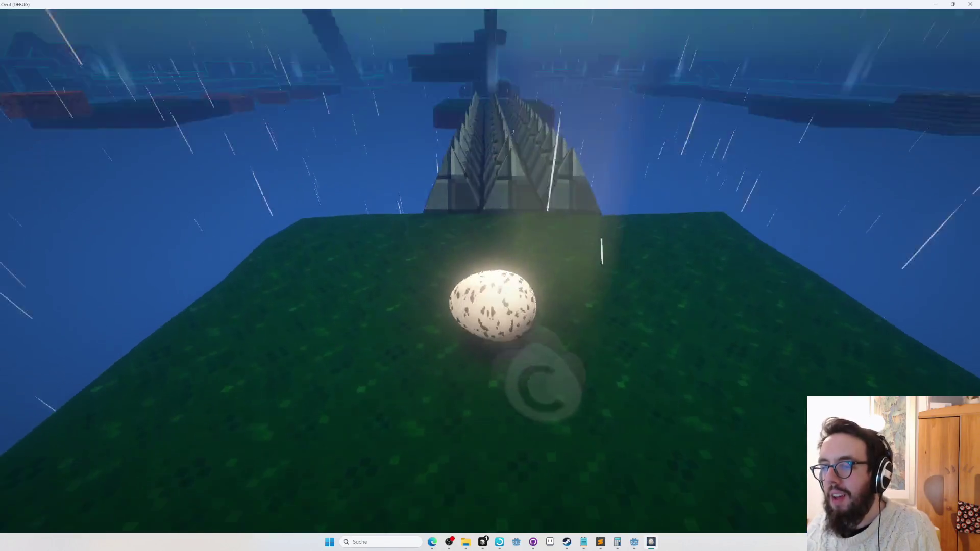
key(w)
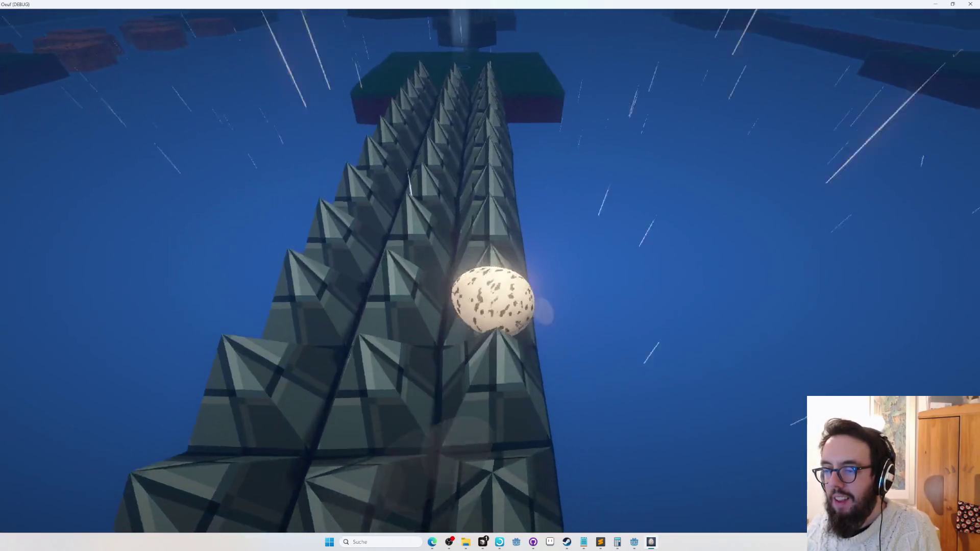
key(w)
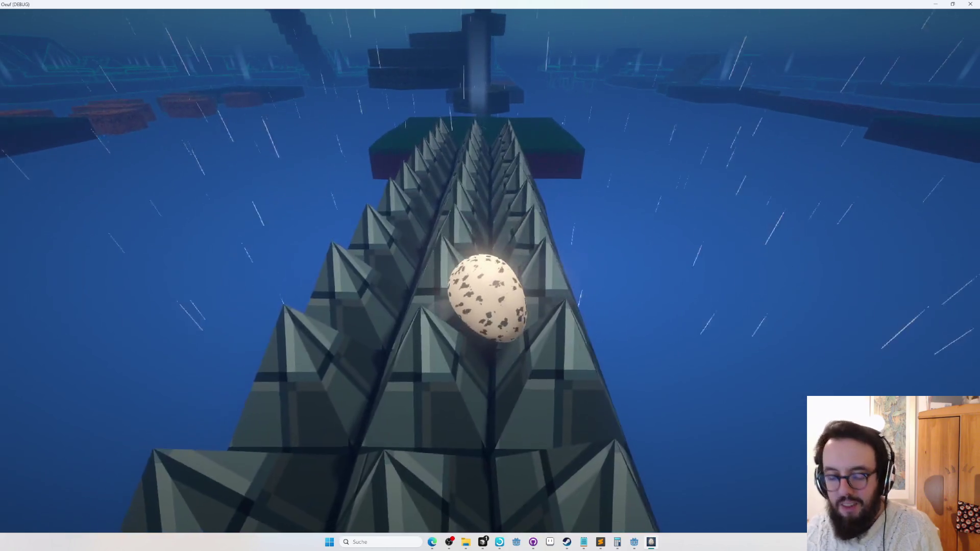
key(Tab)
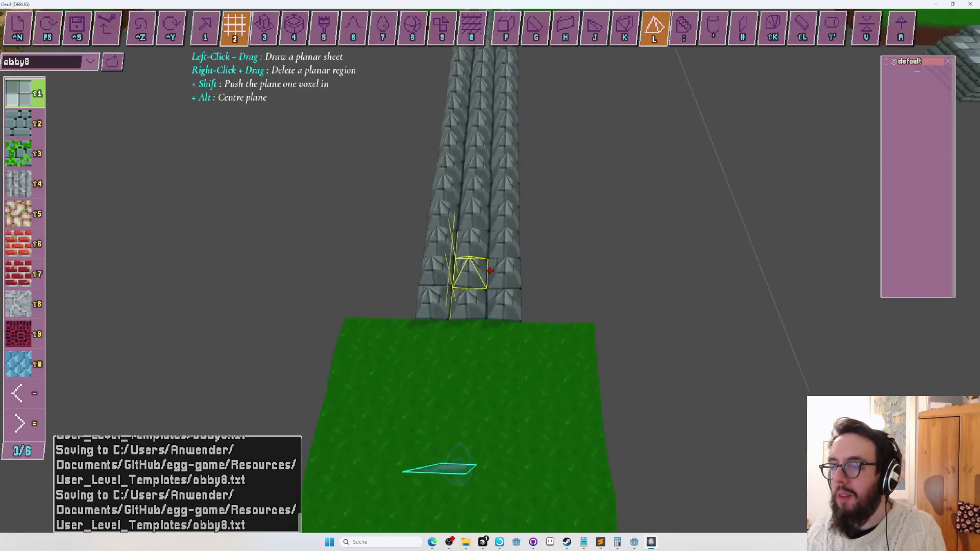